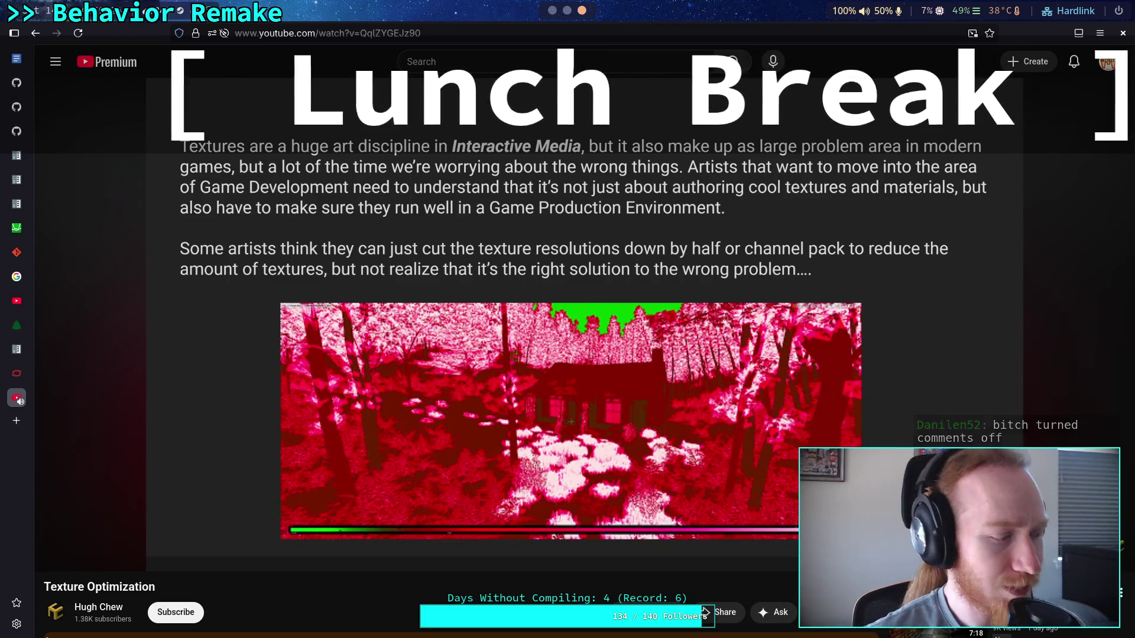
Glance at the video's comments, clear a stray text selection, and rewind the video 10 seconds.
{"action": "scroll", "coordinate": [338, 503], "scroll_direction": "down", "scroll_amount": 10}
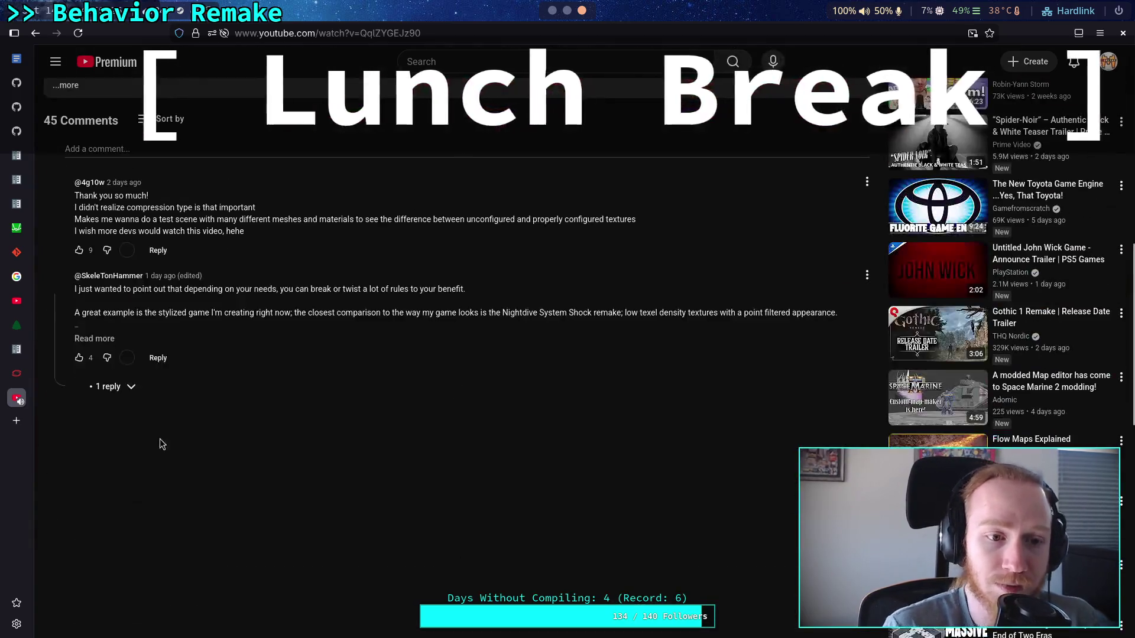
{"action": "left_click_drag", "start_coordinate": [736, 484], "coordinate": [235, 217]}
{"action": "left_click", "coordinate": [234, 218]}
{"action": "scroll", "coordinate": [234, 218], "scroll_direction": "up", "scroll_amount": 10}
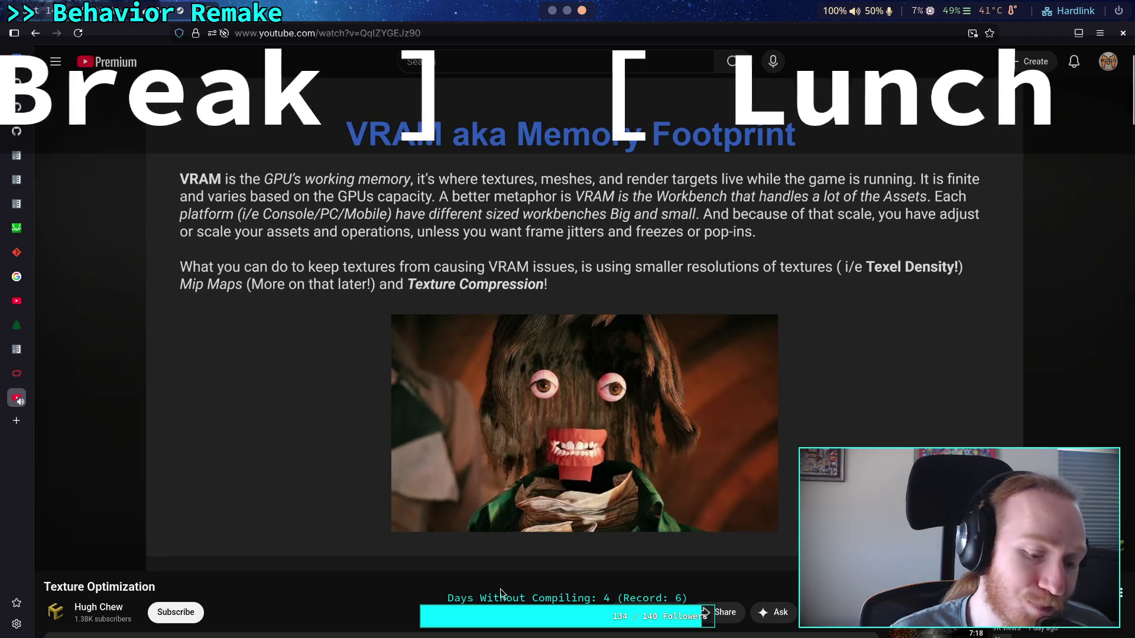
{"action": "key", "text": "Left"}
{"action": "key", "text": "Left"}
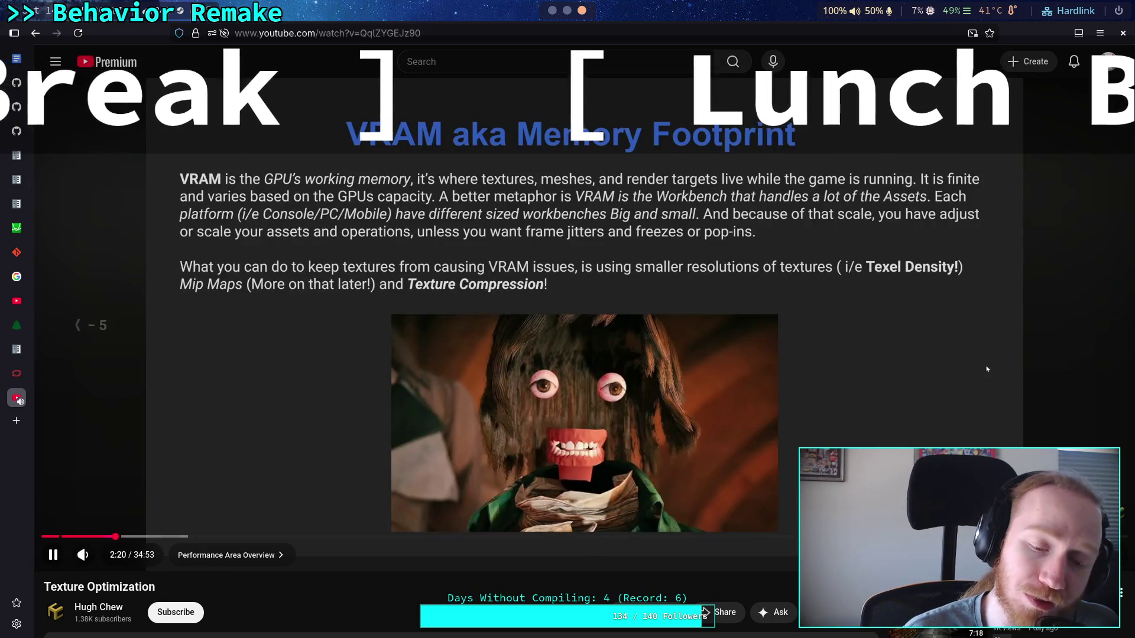
Rewind five more seconds, rewatch the performance overview, and pause at 2:37 on the VRAM slide.
{"action": "key", "text": "Left"}
{"action": "left_click", "coordinate": [644, 422]}
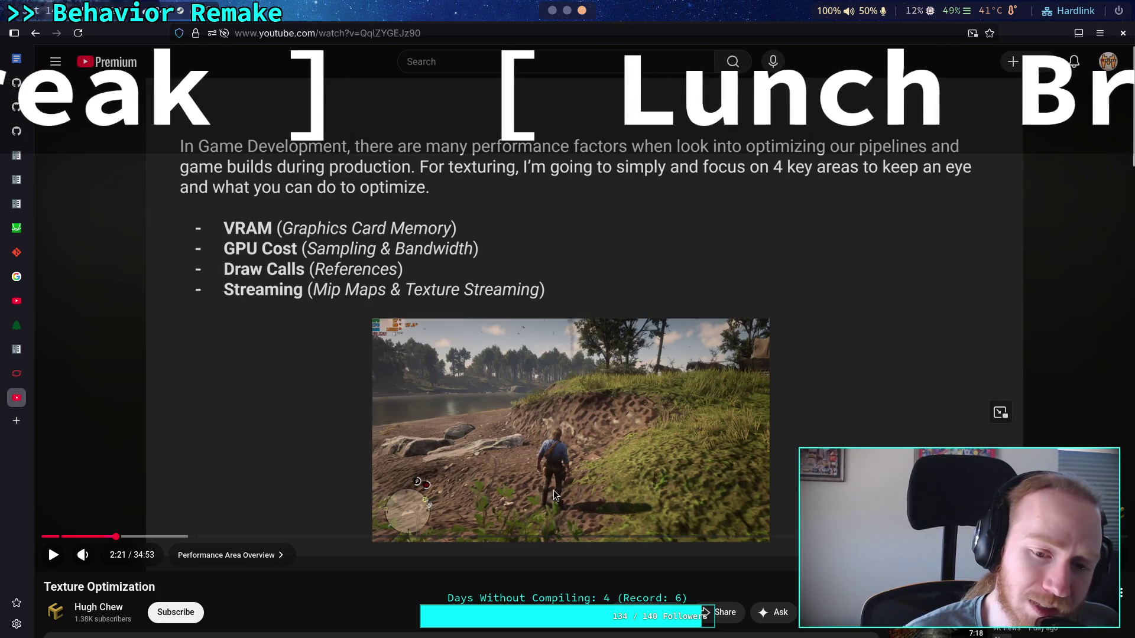
{"action": "left_click", "coordinate": [633, 437]}
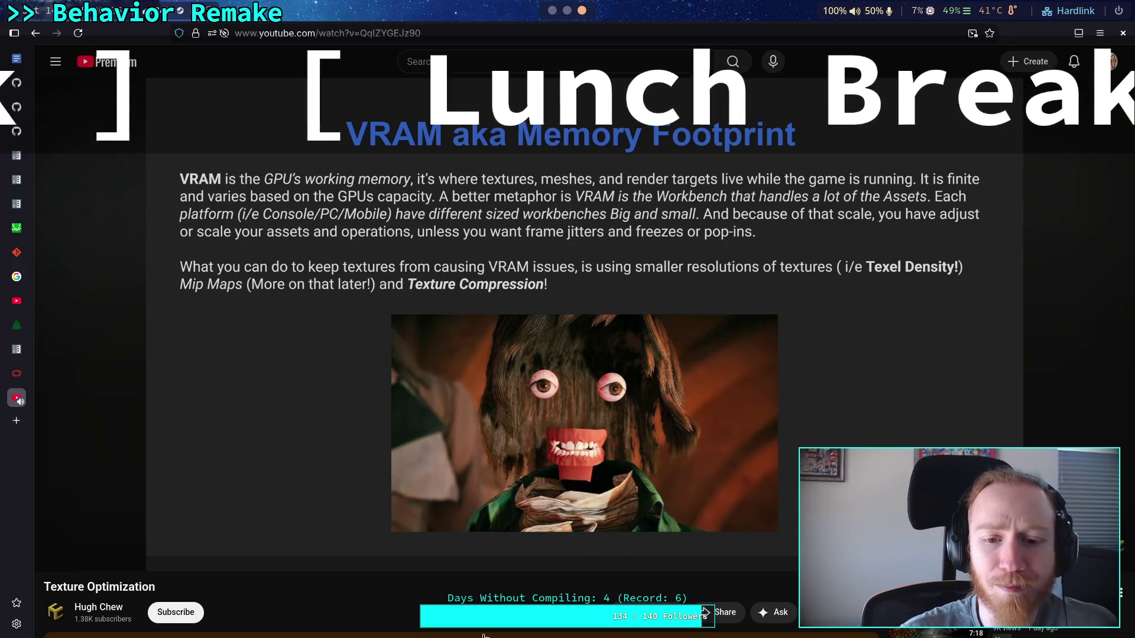
{"action": "left_click", "coordinate": [545, 396]}
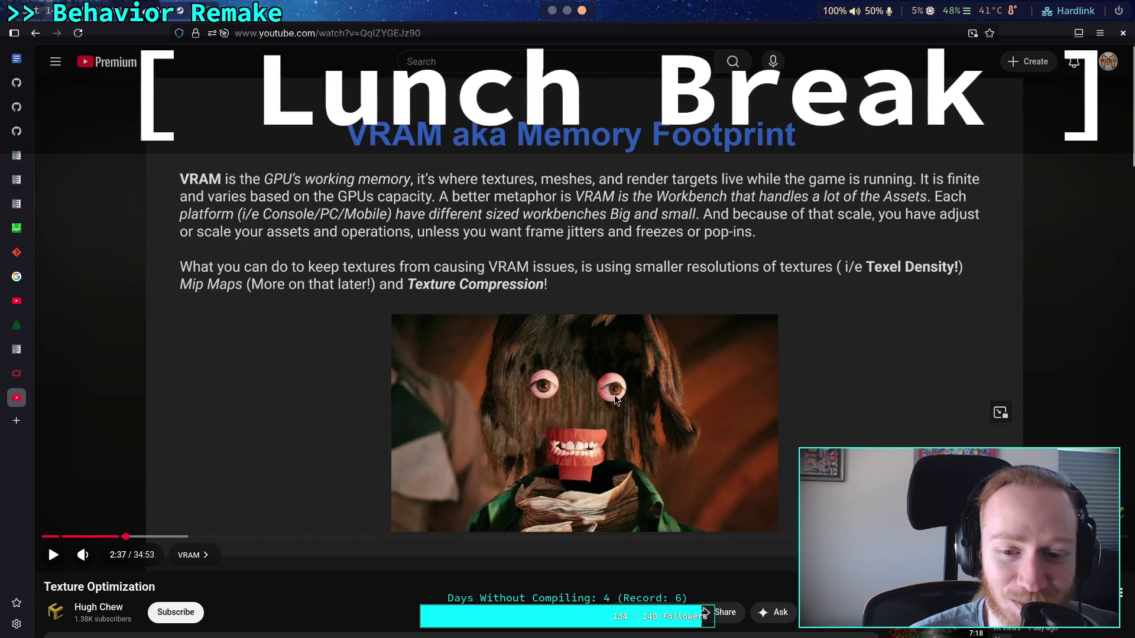
Resume the video and let it play to the BC1–BC7 Texture Compression slide.
{"action": "key", "text": "space"}
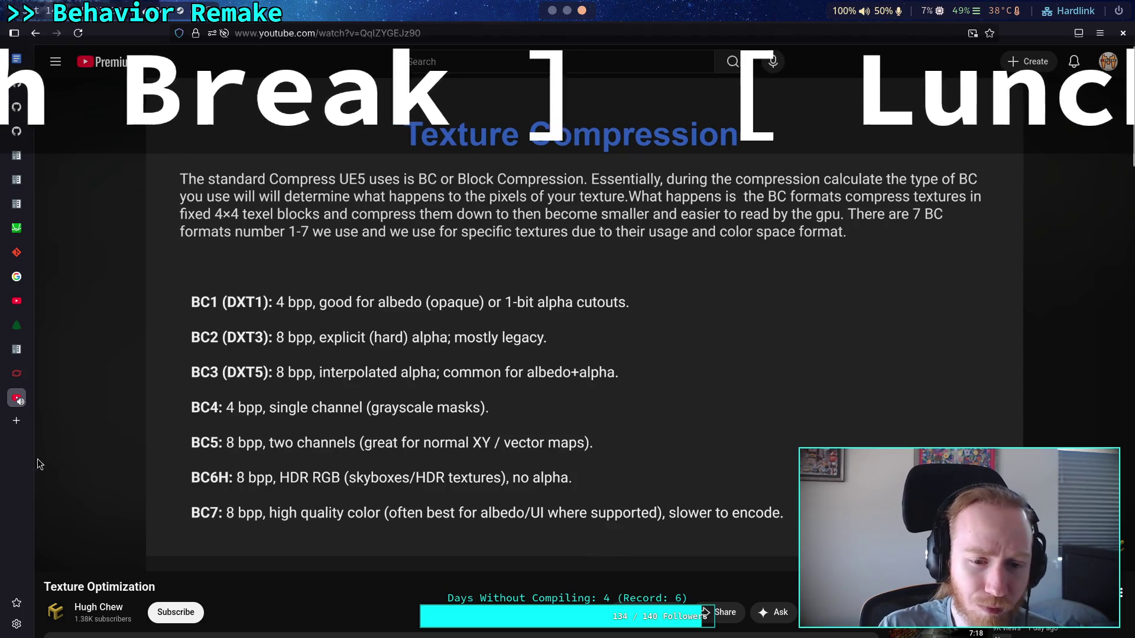
Play through the BC formats section, pause at 14:29 on Channel Packing, and switch to Godot.
{"action": "left_click", "coordinate": [280, 445]}
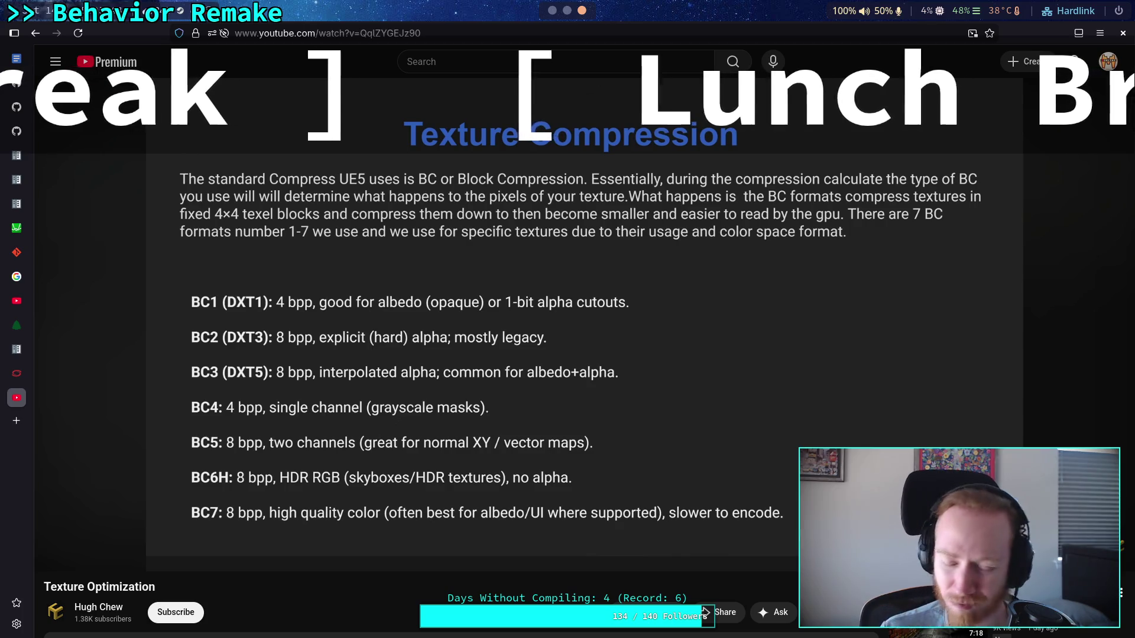
{"action": "left_click", "coordinate": [367, 316]}
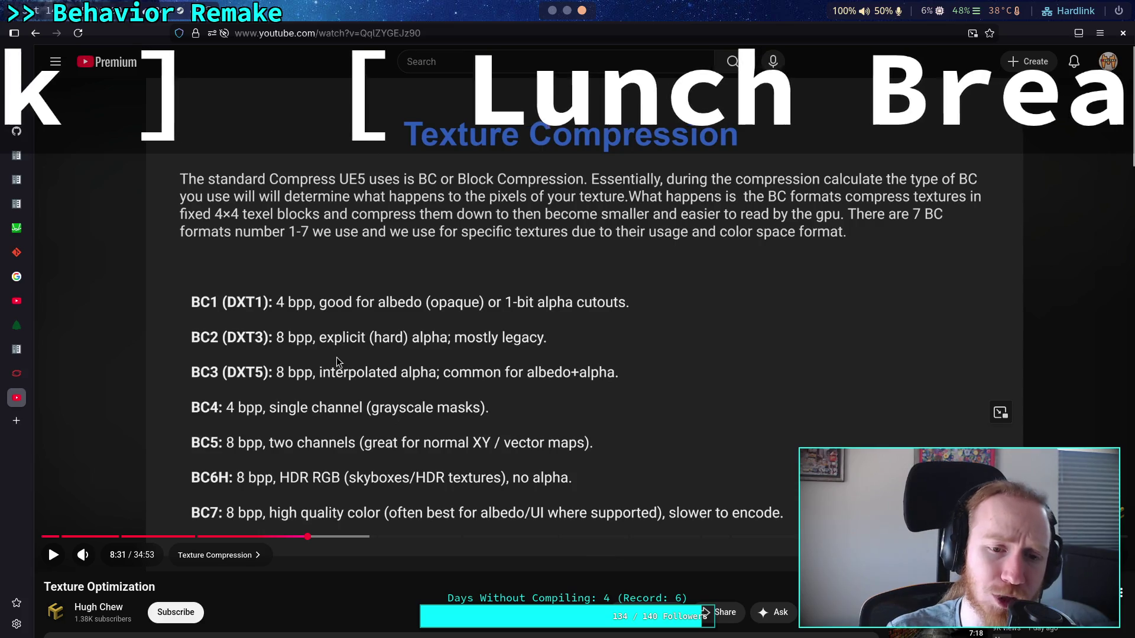
{"action": "left_click", "coordinate": [331, 346]}
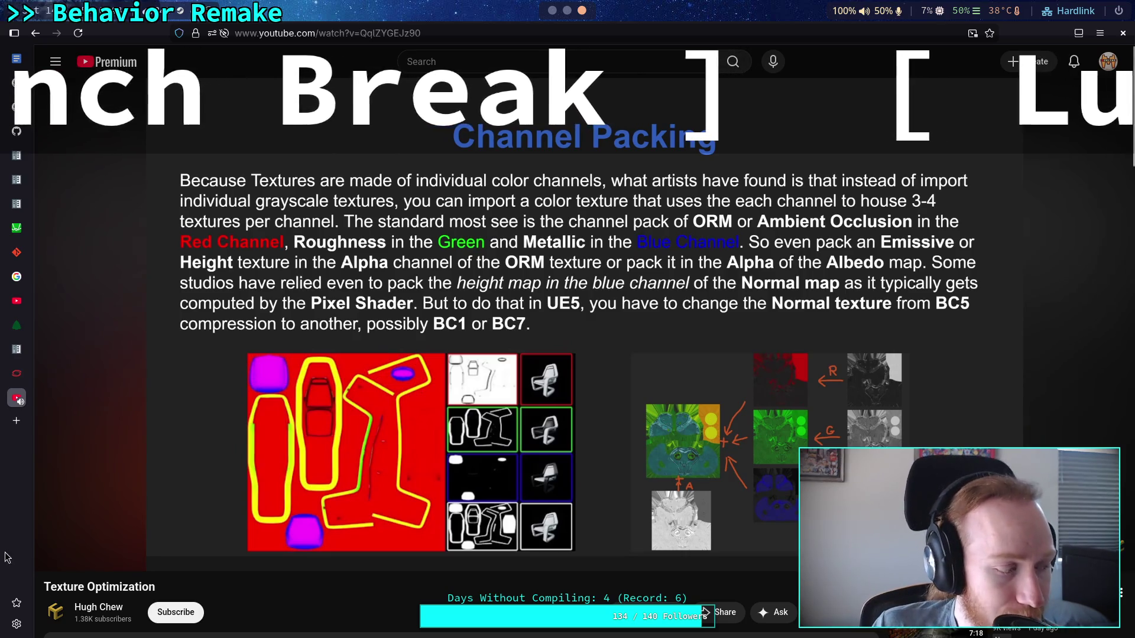
{"action": "left_click", "coordinate": [412, 323]}
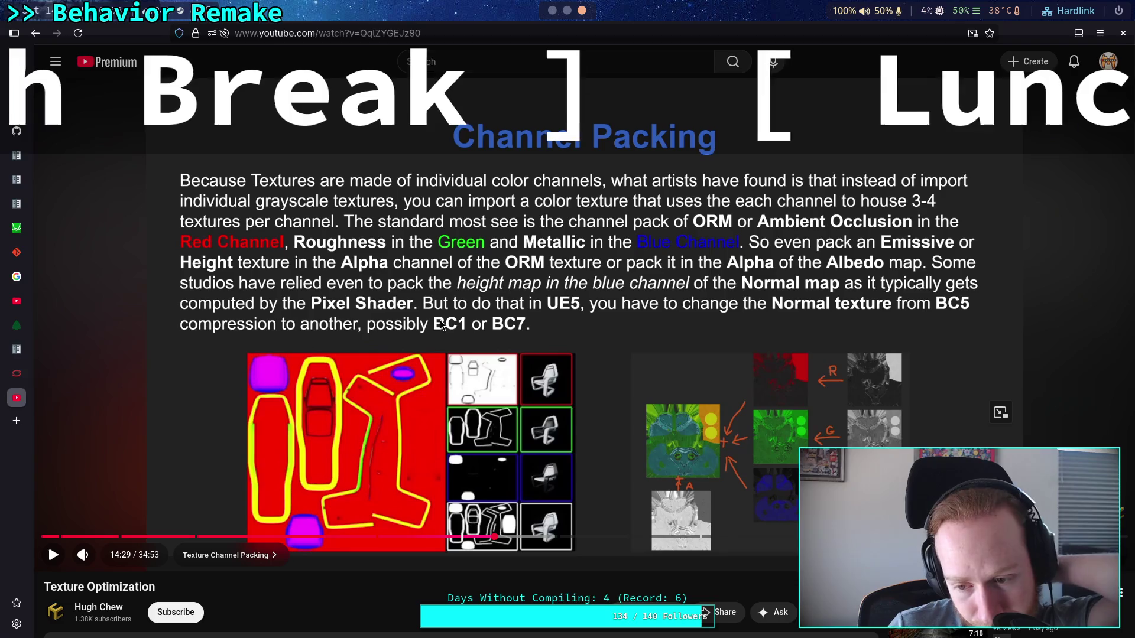
{"action": "key", "text": "alt+Tab"}
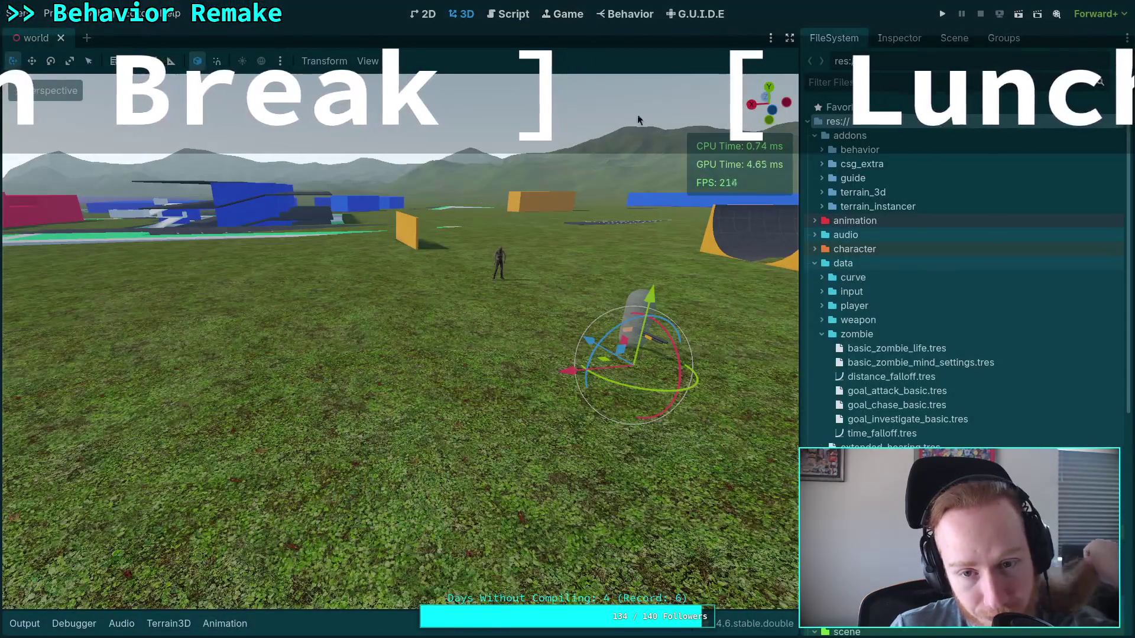
Scroll the FileSystem dock and add the Import dock through the Editor menu's dock options.
{"action": "scroll", "coordinate": [928, 322], "scroll_direction": "down", "scroll_amount": 3}
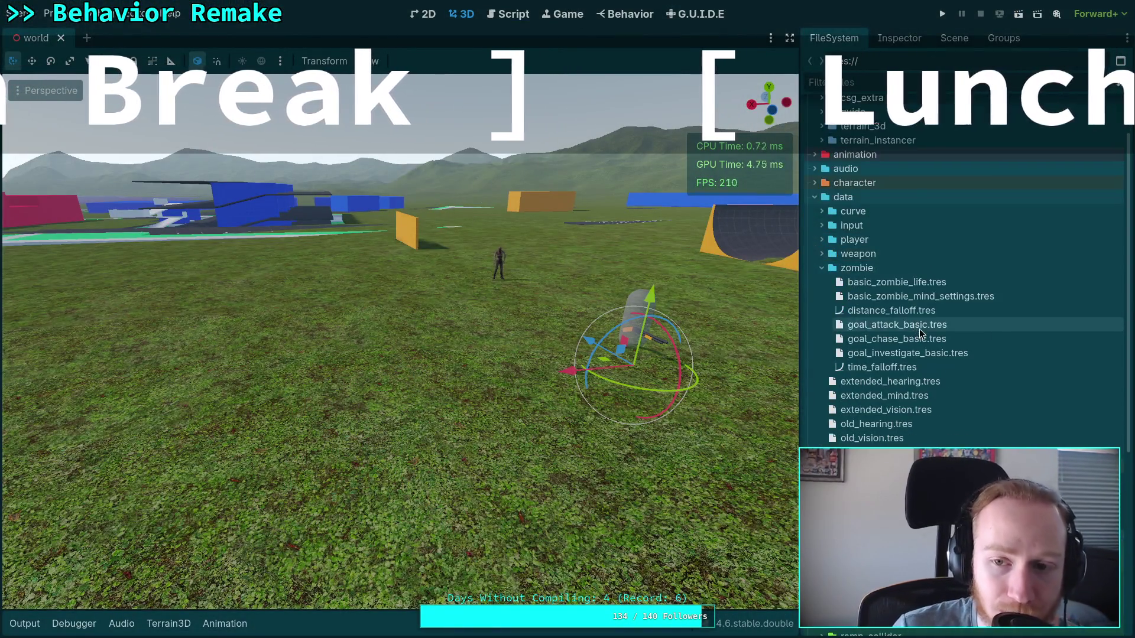
{"action": "scroll", "coordinate": [870, 397], "scroll_direction": "down", "scroll_amount": 4}
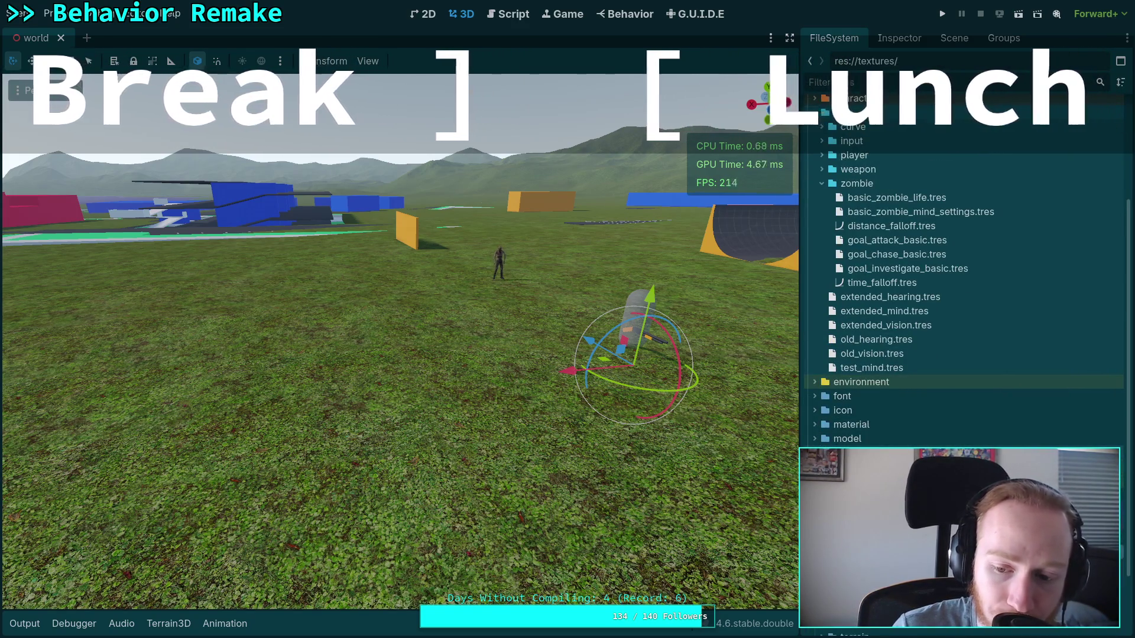
{"action": "scroll", "coordinate": [964, 269], "scroll_direction": "down", "scroll_amount": 4}
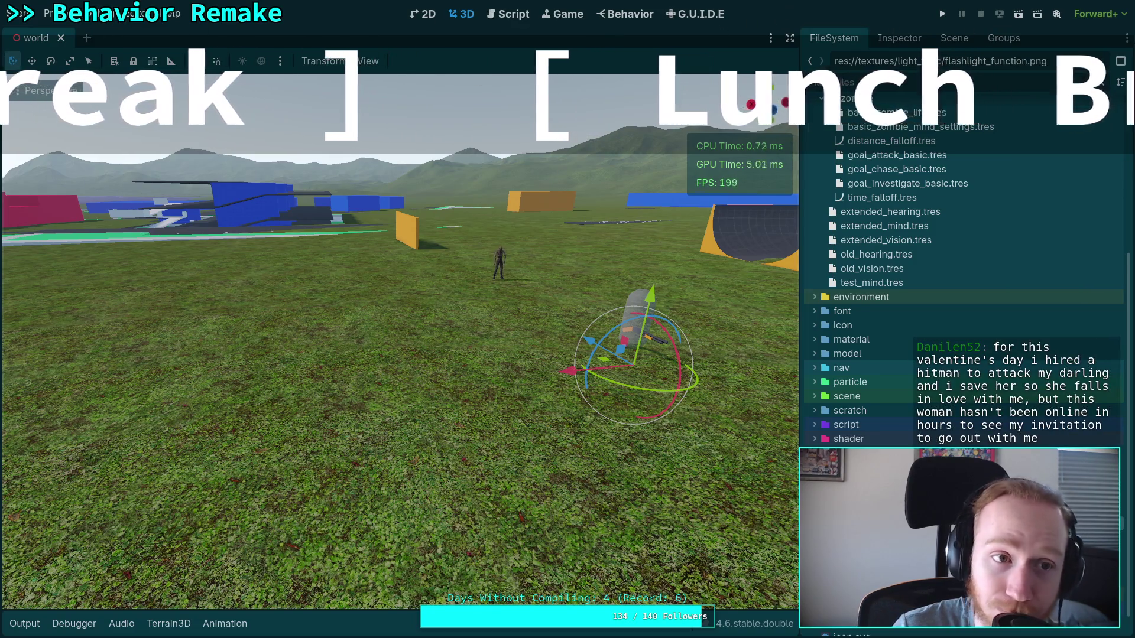
{"action": "left_click", "coordinate": [106, 13]}
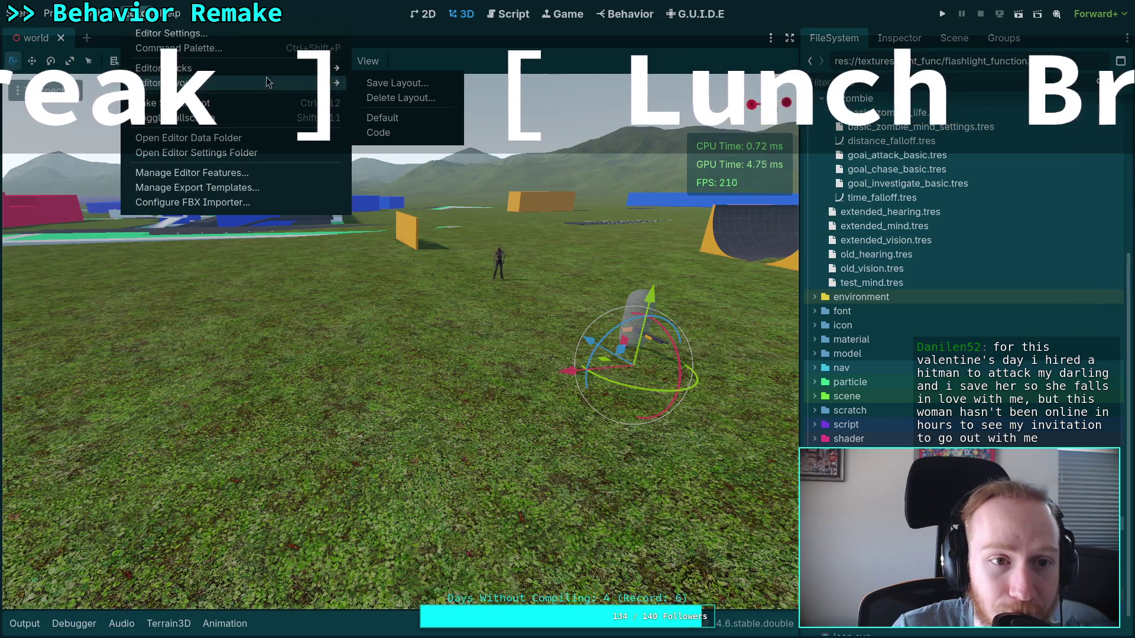
{"action": "mouse_move", "coordinate": [293, 68]}
{"action": "left_click", "coordinate": [391, 83]}
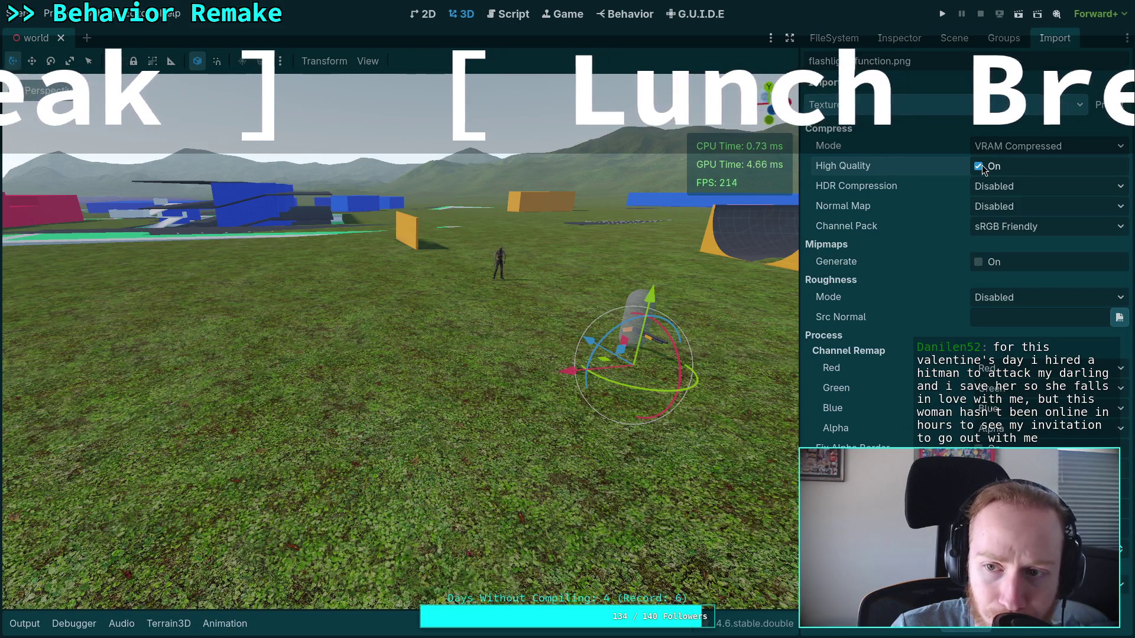
{"action": "mouse_move", "coordinate": [868, 176]}
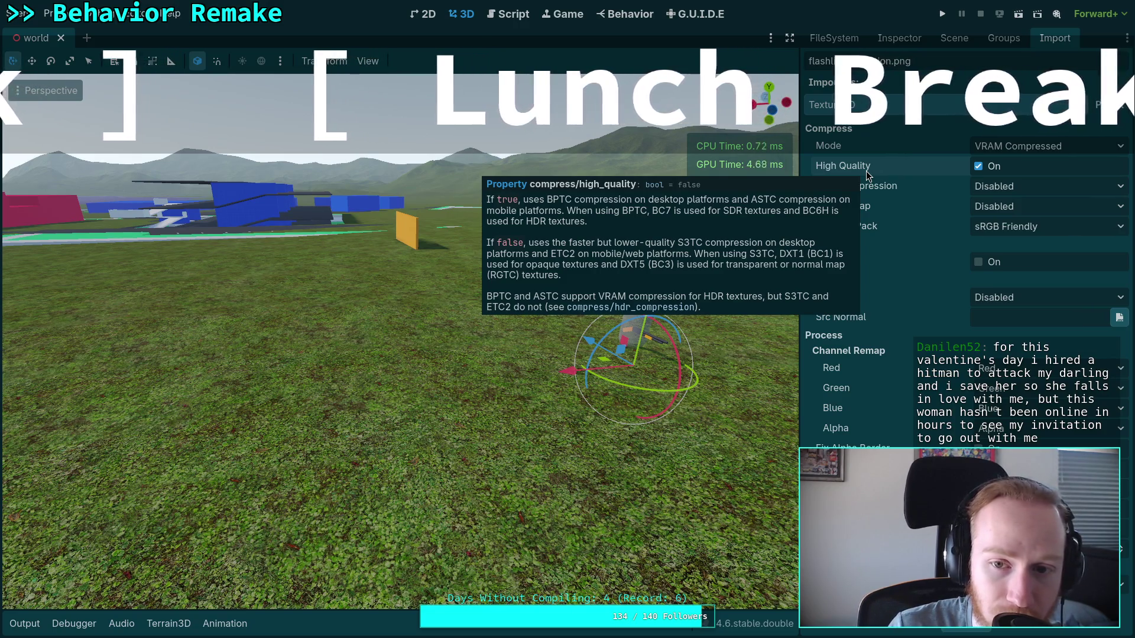
{"action": "left_click", "coordinate": [1005, 146]}
{"action": "left_click", "coordinate": [1001, 148]}
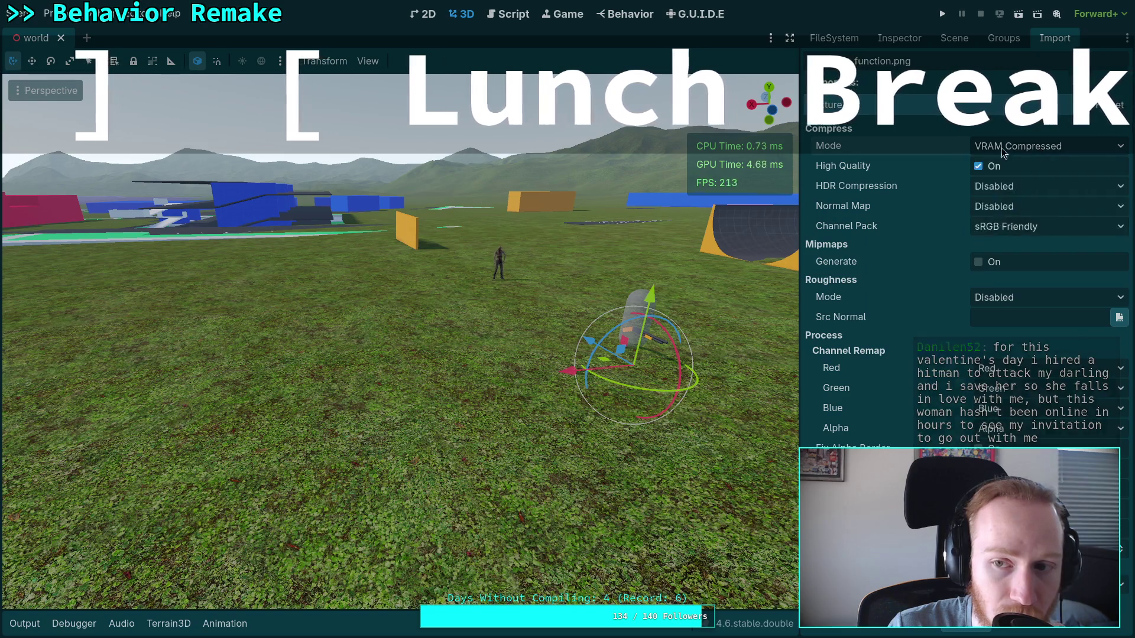
{"action": "mouse_move", "coordinate": [850, 145]}
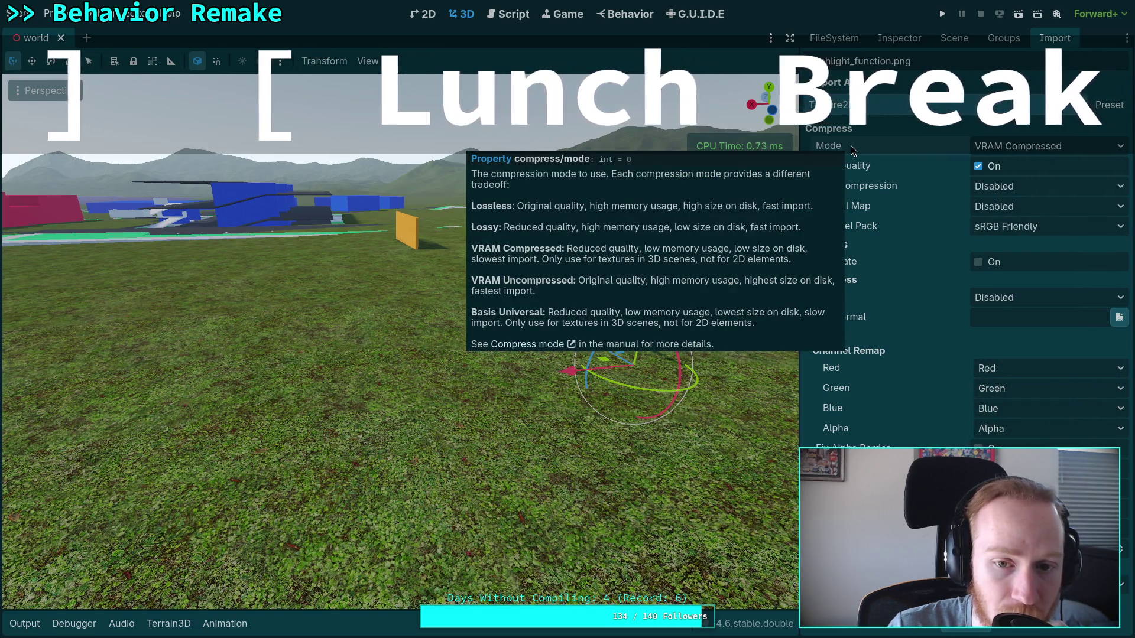
{"action": "mouse_move", "coordinate": [862, 167]}
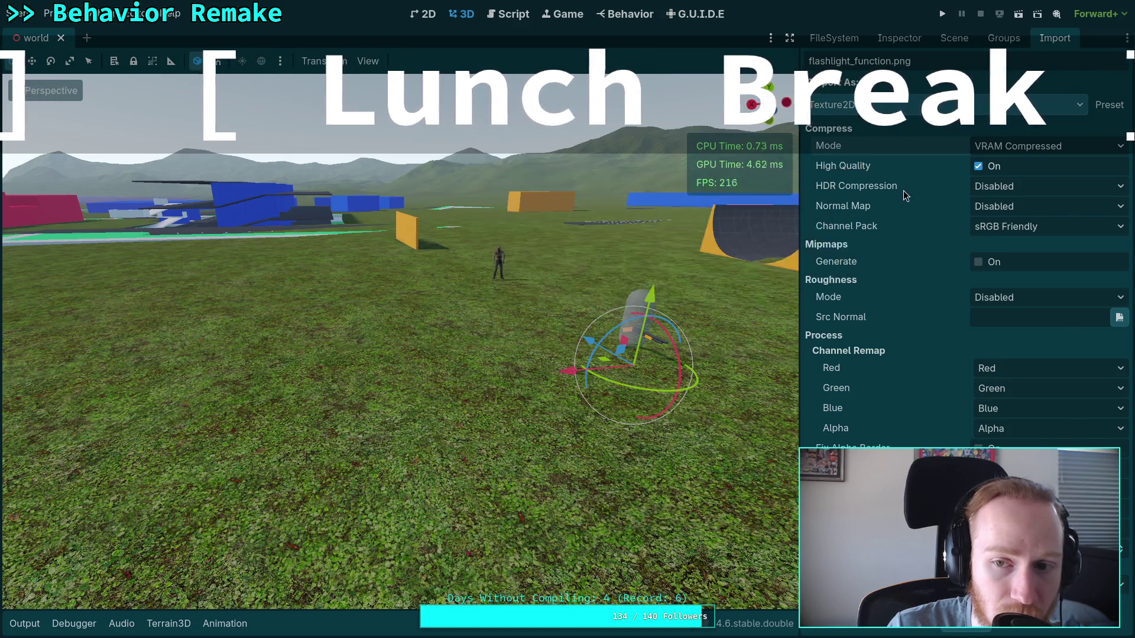
{"action": "mouse_move", "coordinate": [904, 191]}
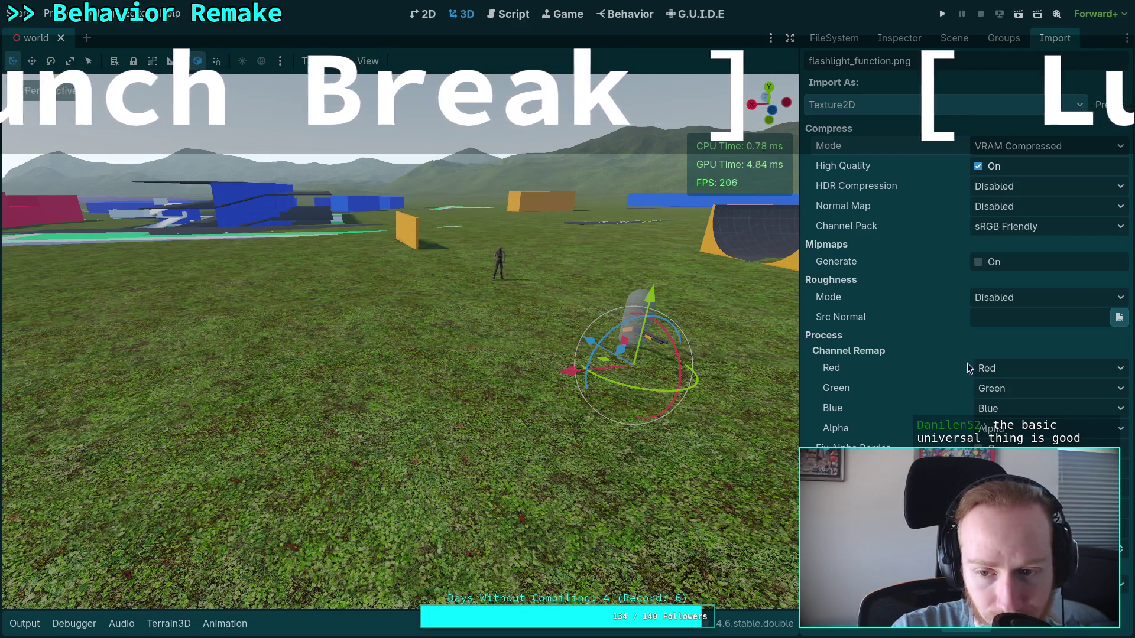
{"action": "left_click", "coordinate": [1017, 389]}
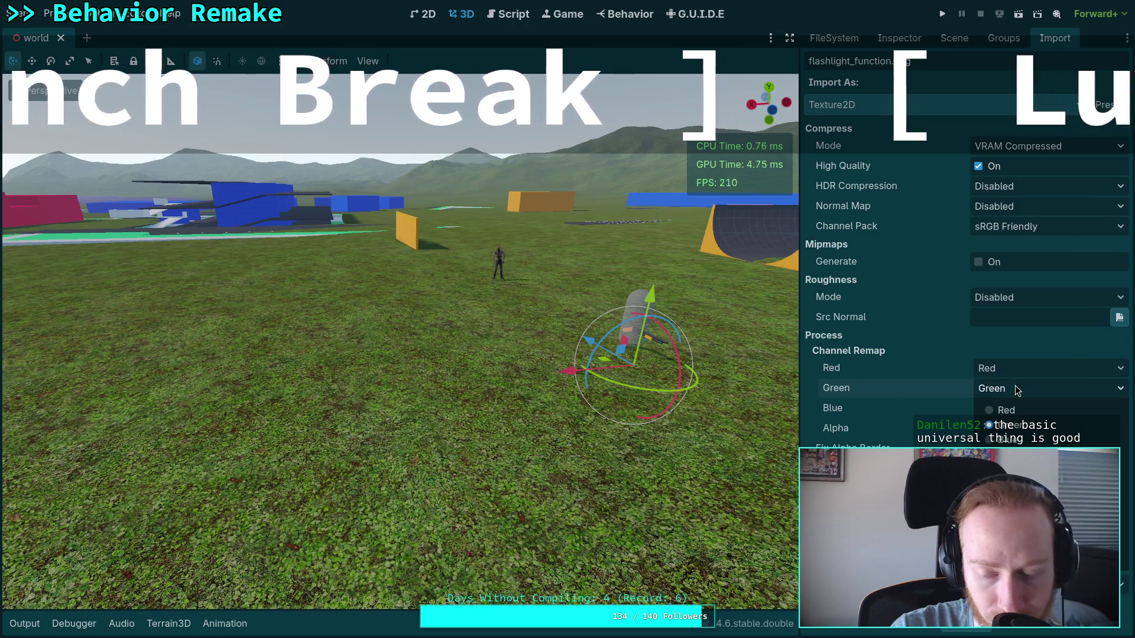
Leave the Green channel remapped to Green and review the Channel Remap property help.
{"action": "left_click", "coordinate": [964, 390]}
{"action": "mouse_move", "coordinate": [870, 388]}
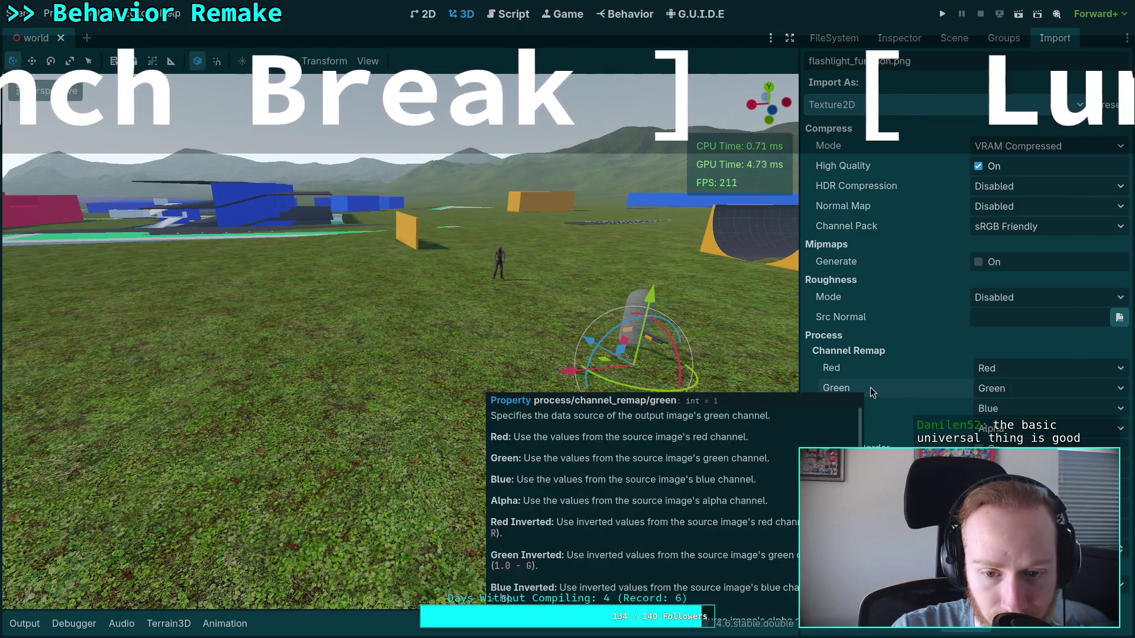
{"action": "scroll", "coordinate": [741, 483], "scroll_direction": "down", "scroll_amount": 3}
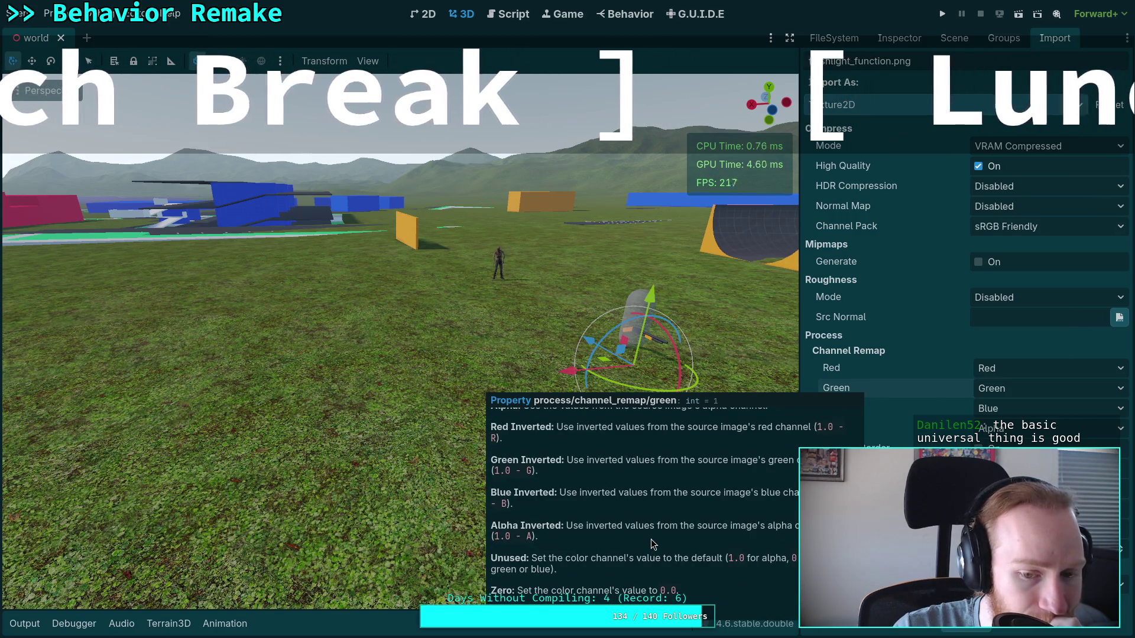
{"action": "scroll", "coordinate": [651, 539], "scroll_direction": "up", "scroll_amount": 3}
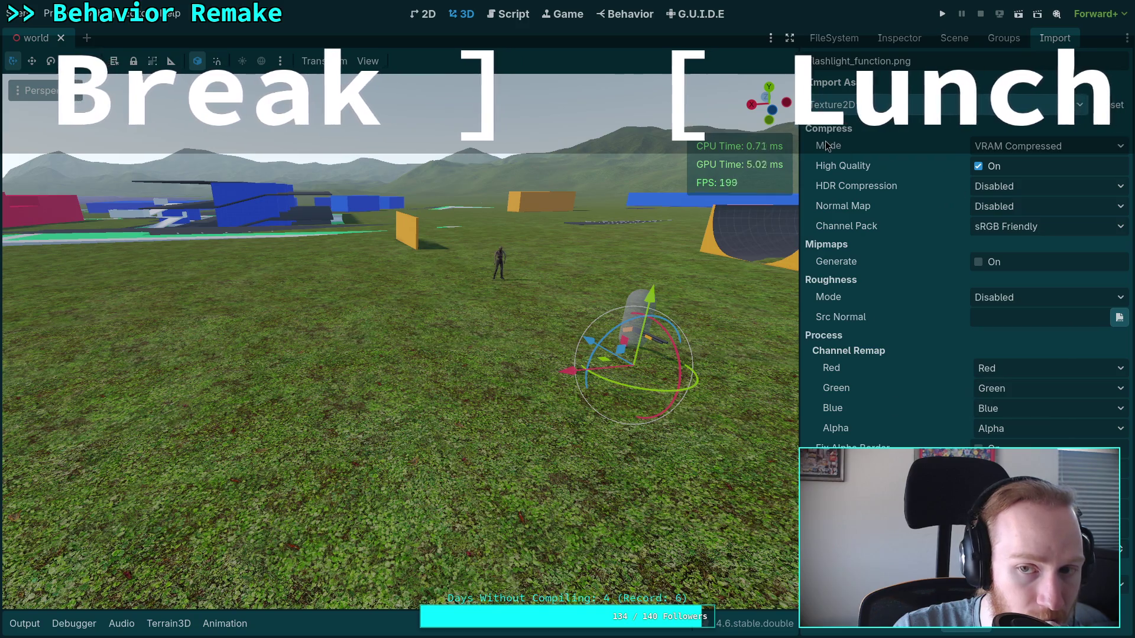
Check the Import As choices, keeping Texture2D, then list the available compress modes.
{"action": "mouse_move", "coordinate": [828, 146]}
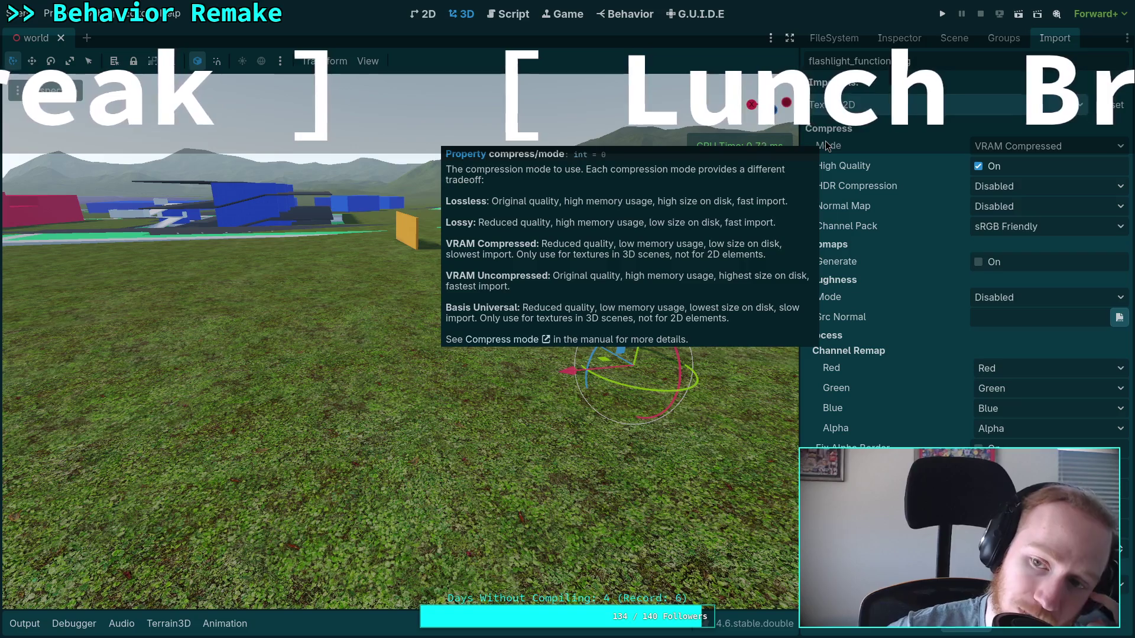
{"action": "left_click", "coordinate": [840, 104]}
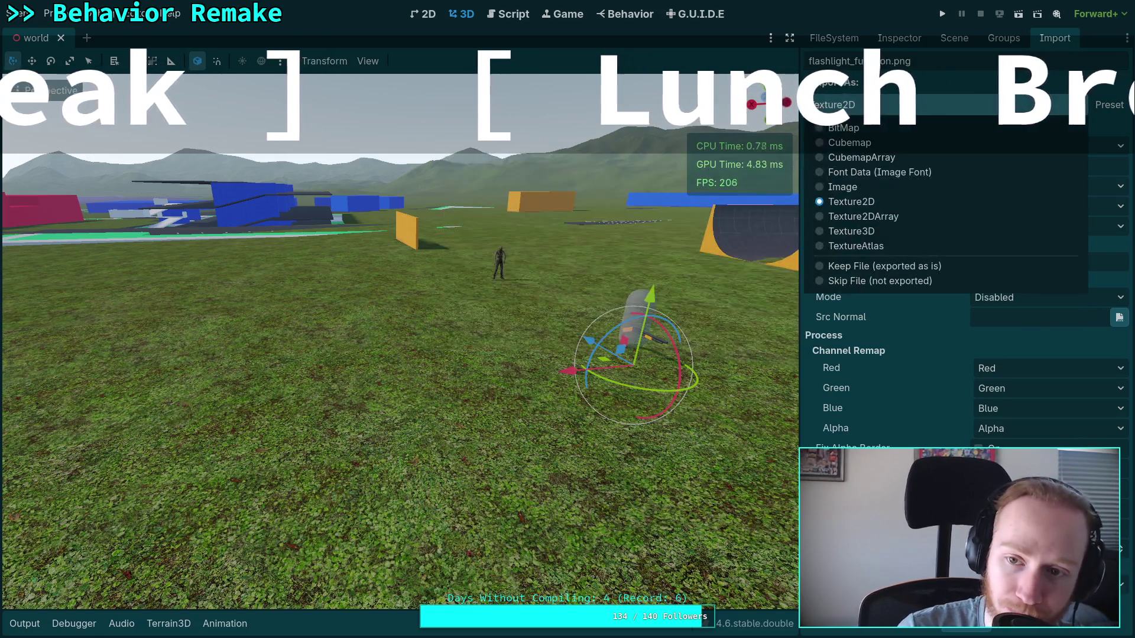
{"action": "key", "text": "Escape"}
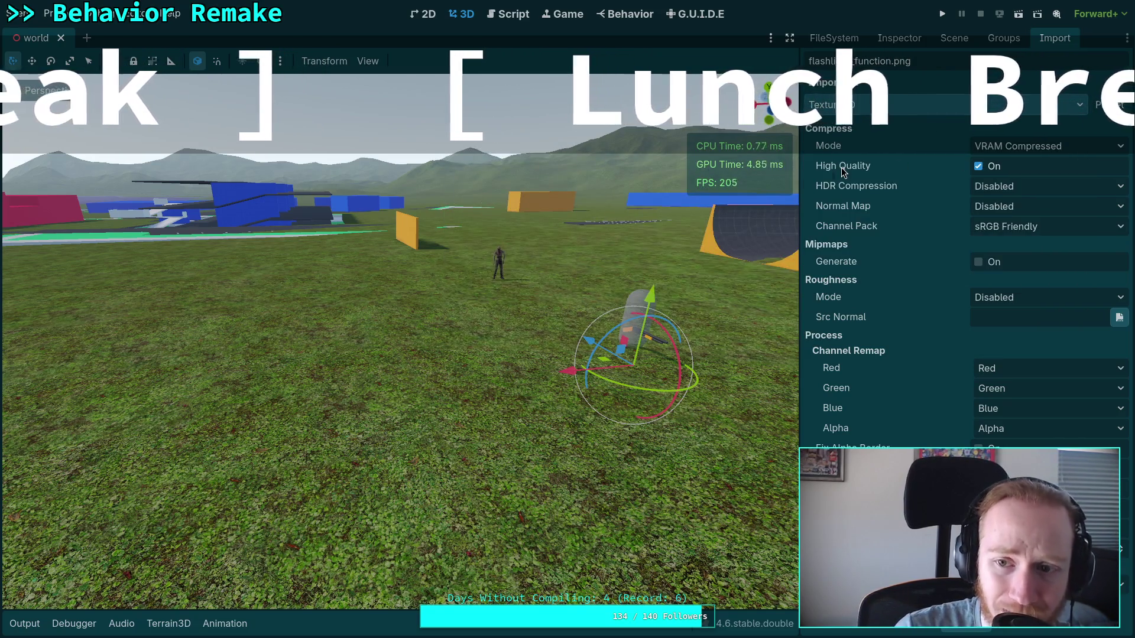
{"action": "mouse_move", "coordinate": [842, 169]}
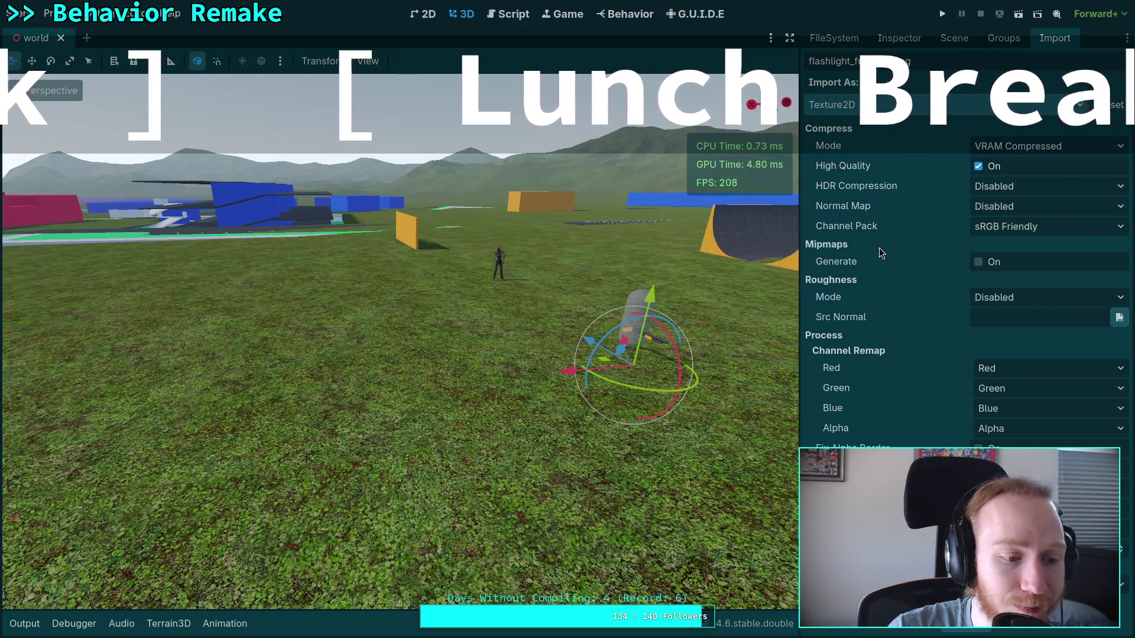
{"action": "left_click", "coordinate": [1024, 146]}
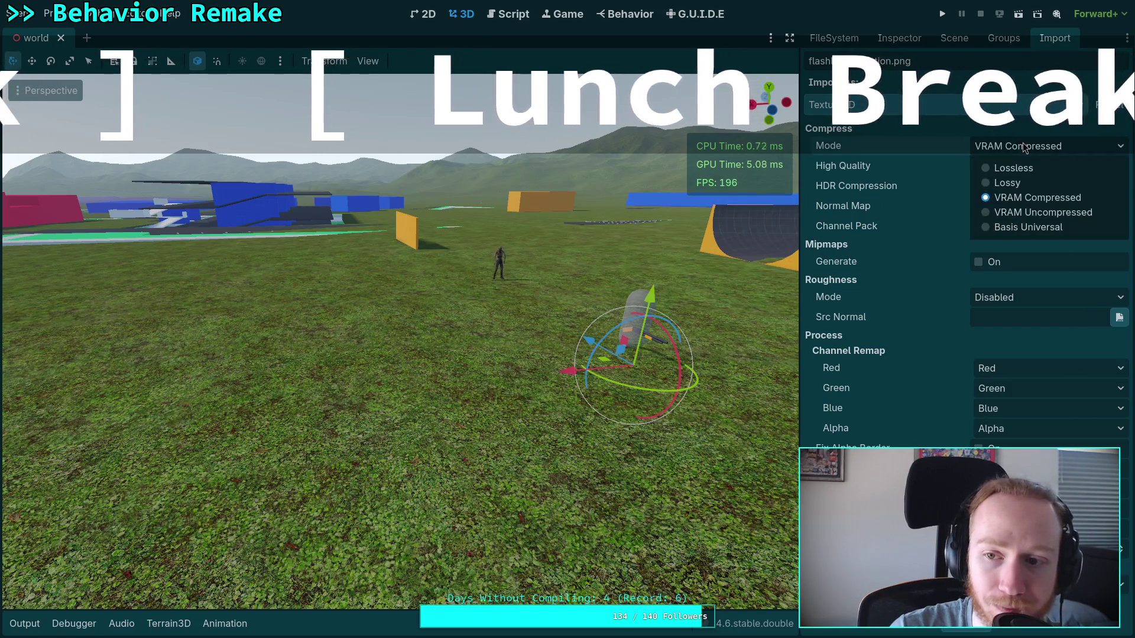
Keep VRAM Compressed as the compress mode and return to the YouTube video.
{"action": "left_click", "coordinate": [860, 145]}
{"action": "mouse_move", "coordinate": [860, 148]}
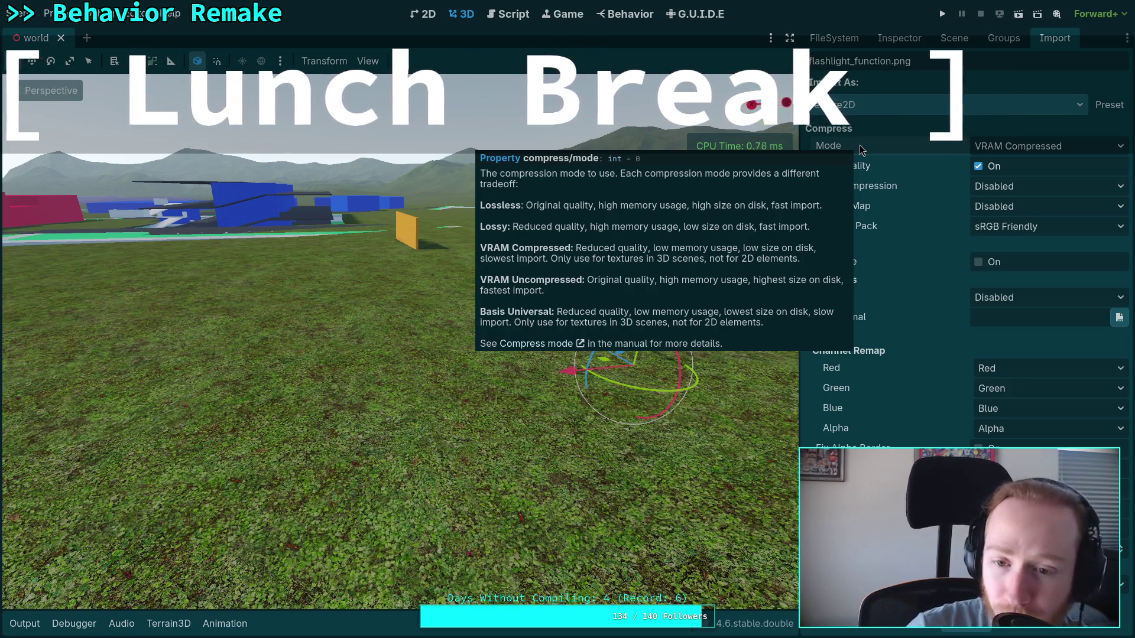
{"action": "key", "text": "super+2"}
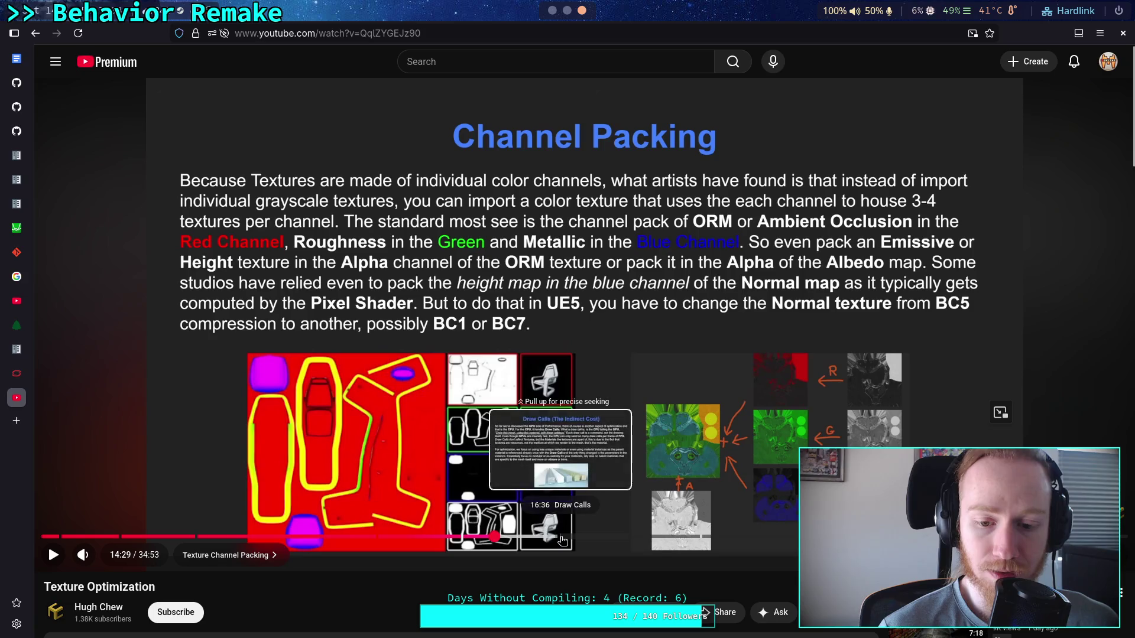
Jump to the Draw Calls section, start playback, then skip to the Texture Streaming chapter.
{"action": "left_click", "coordinate": [557, 536]}
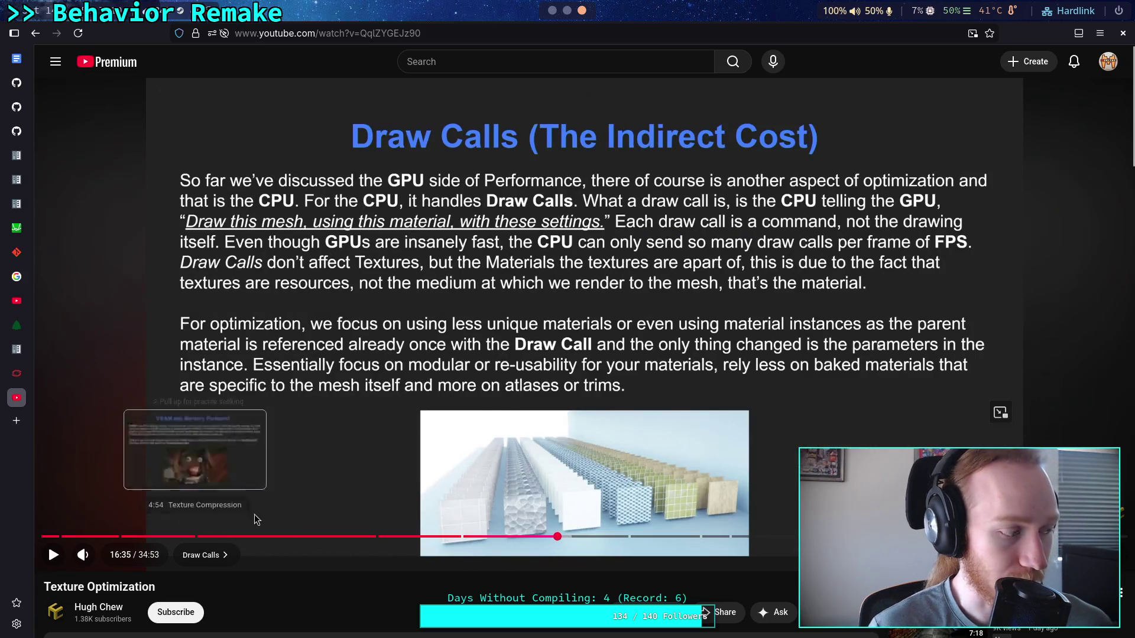
{"action": "left_click", "coordinate": [542, 450]}
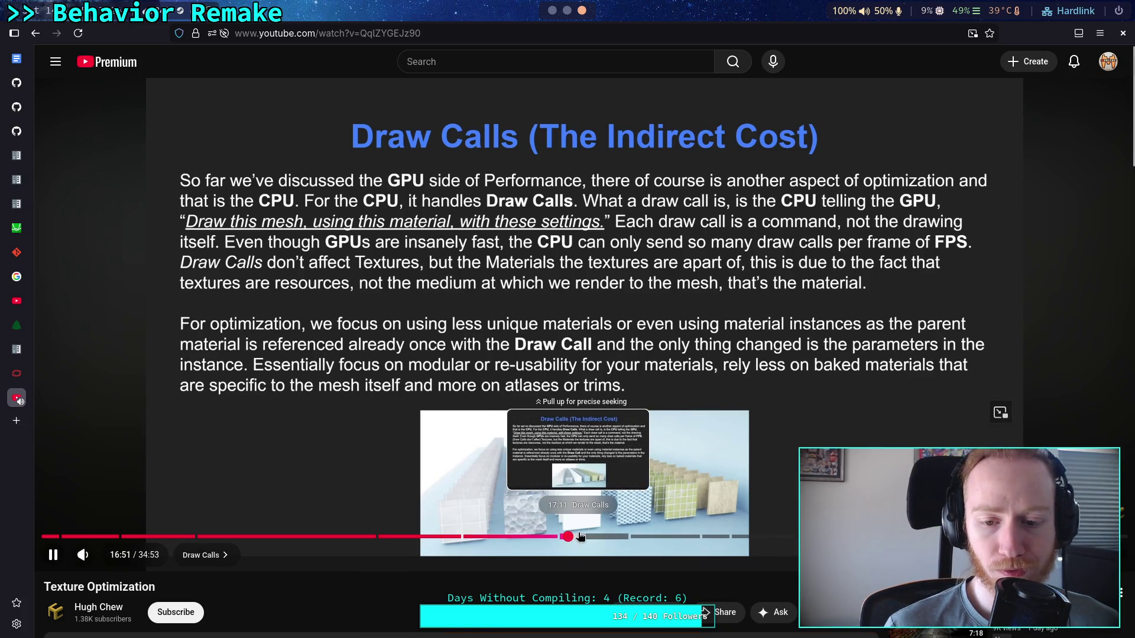
{"action": "left_click", "coordinate": [631, 538]}
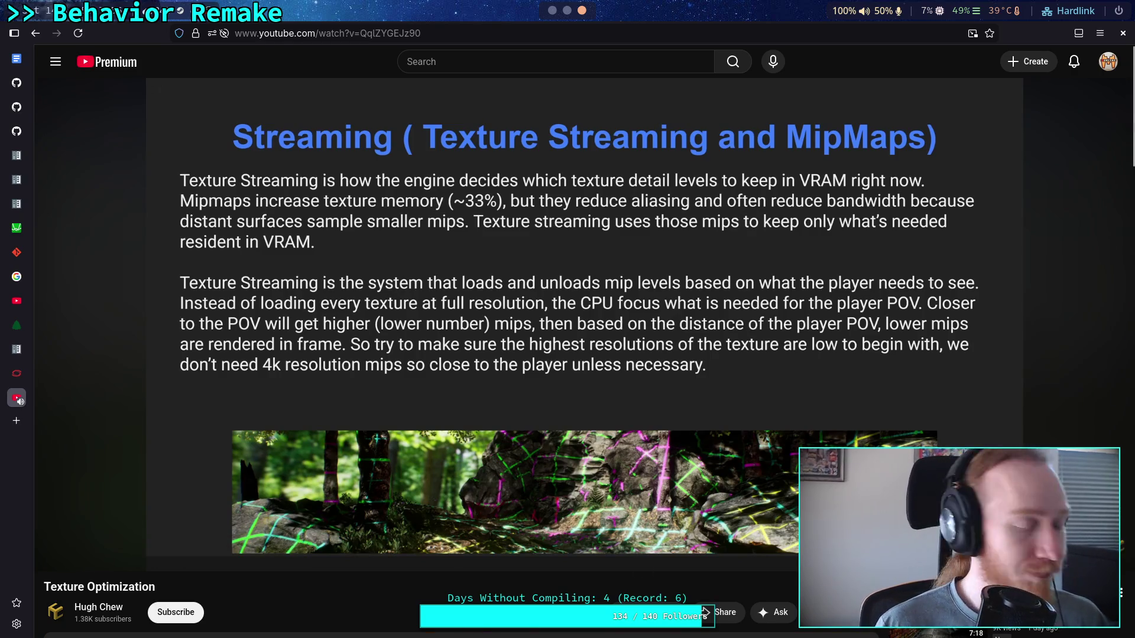
{"action": "left_click", "coordinate": [368, 489]}
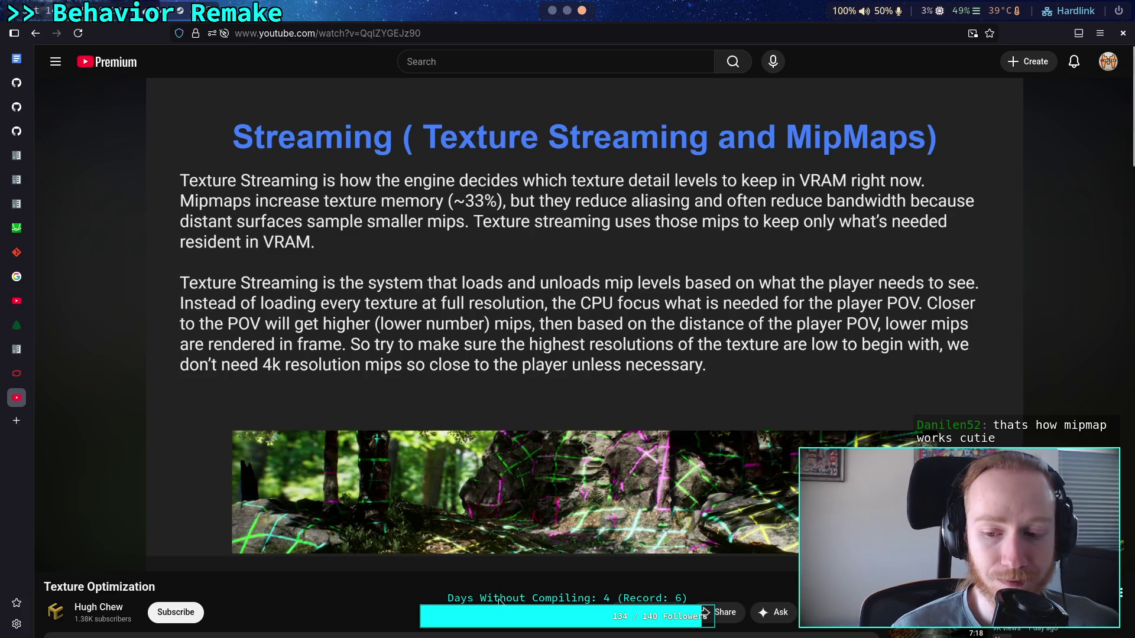
{"action": "mouse_move", "coordinate": [431, 573]}
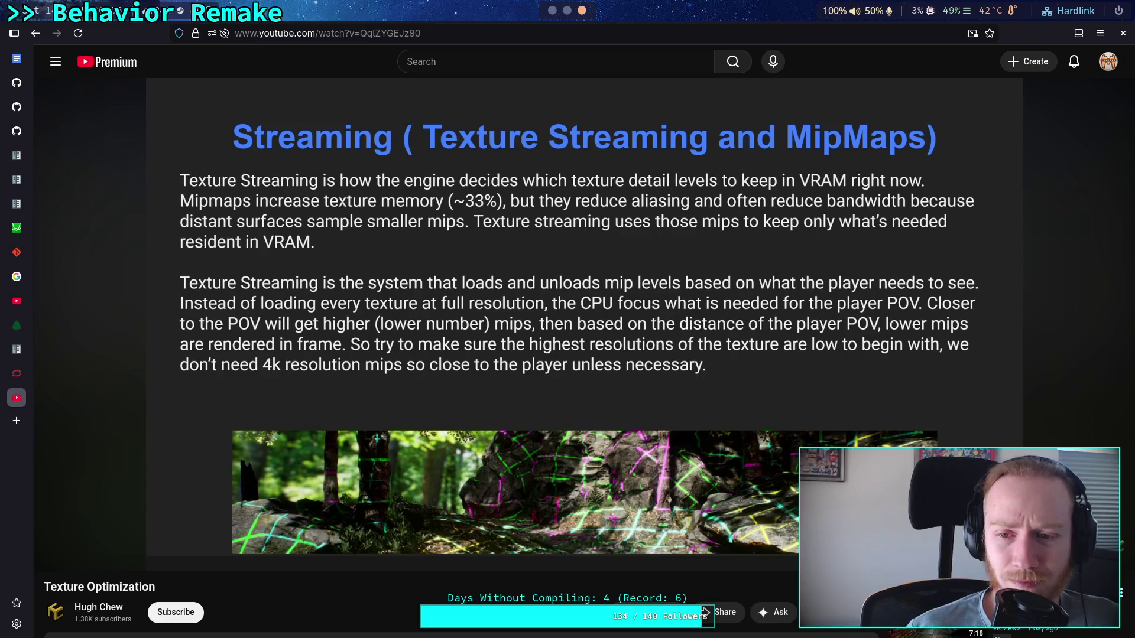
{"action": "left_click", "coordinate": [476, 460]}
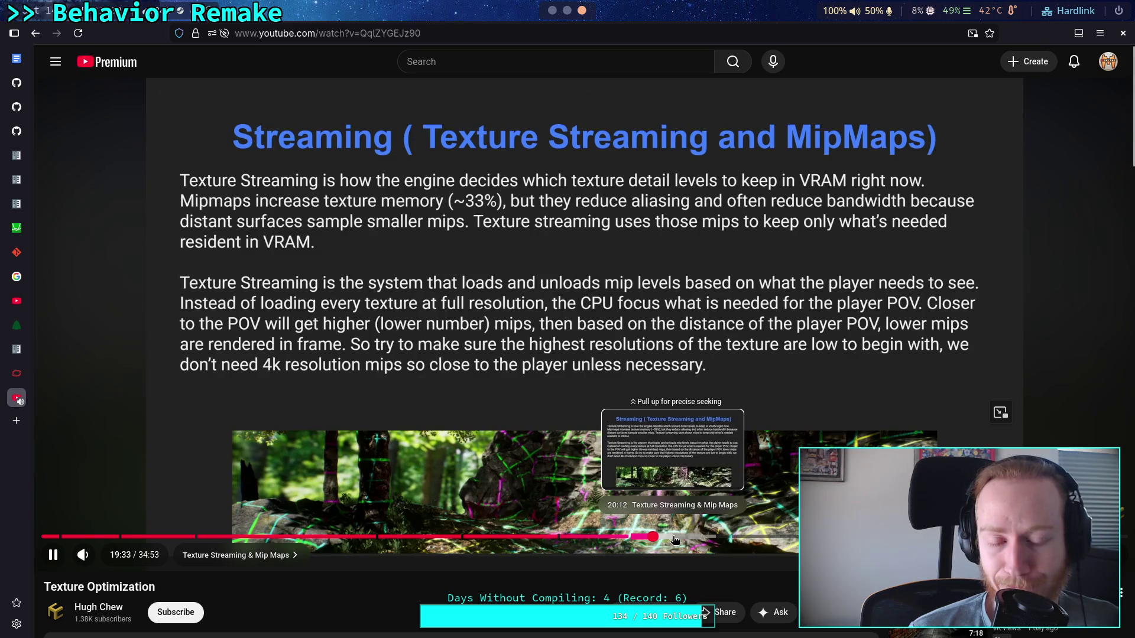
Pause briefly at 19:36, resume, then jump to 21:06 in the Rendering Pipeline chapter.
{"action": "left_click", "coordinate": [569, 484]}
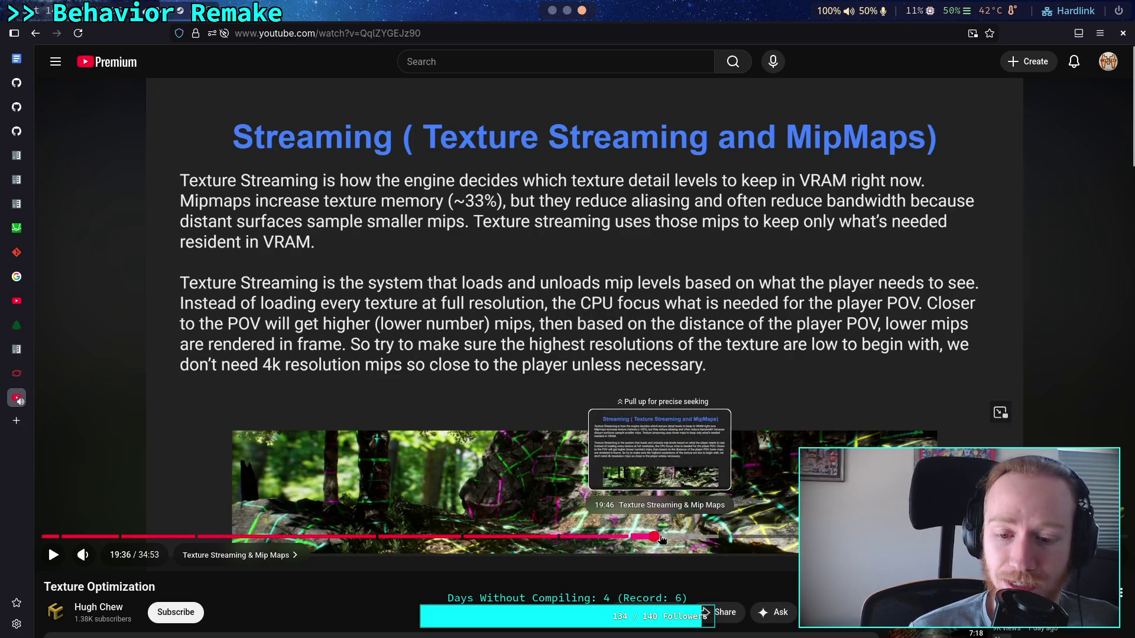
{"action": "key", "text": "space"}
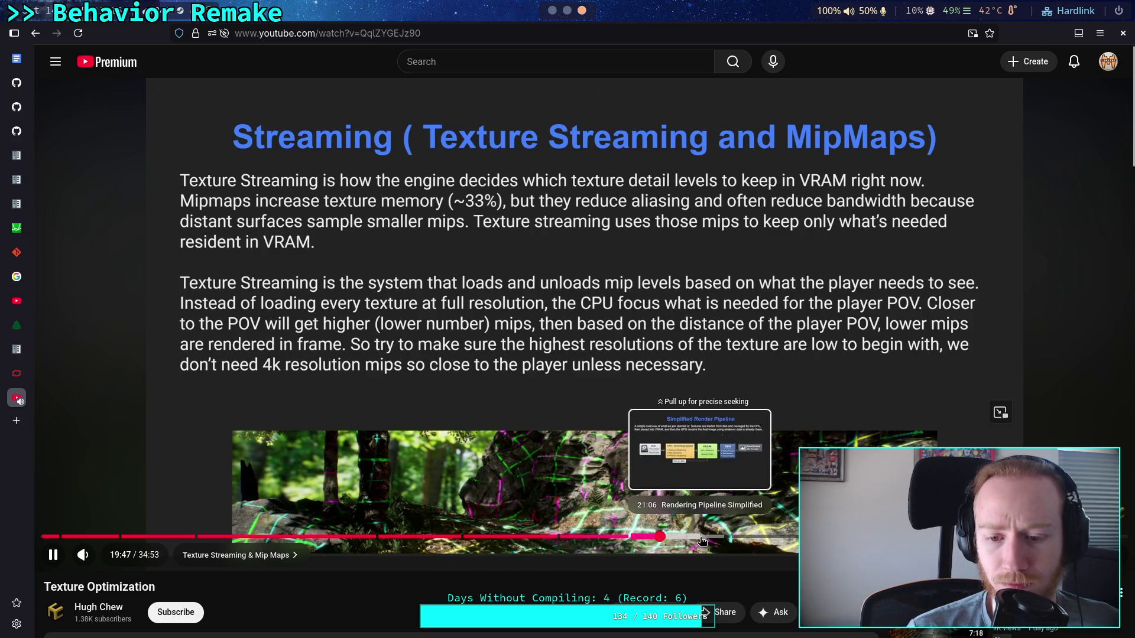
{"action": "left_click", "coordinate": [704, 539]}
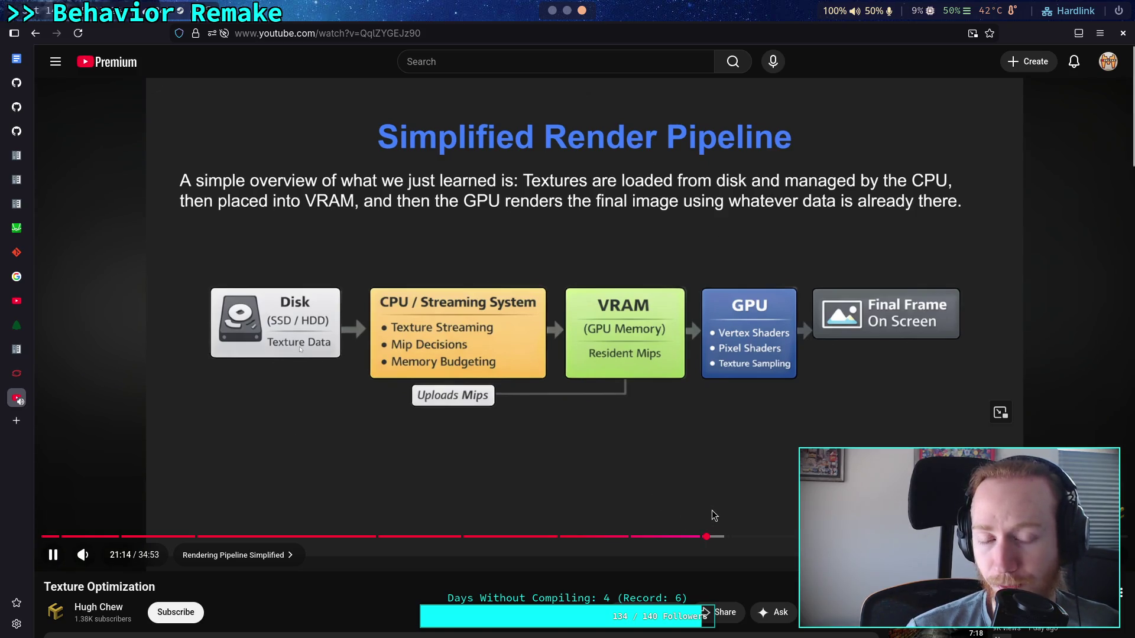
Skip the Texture Optimization video ahead and pause it on the Draw Calls slide at 23:45.
{"action": "left_click", "coordinate": [736, 537]}
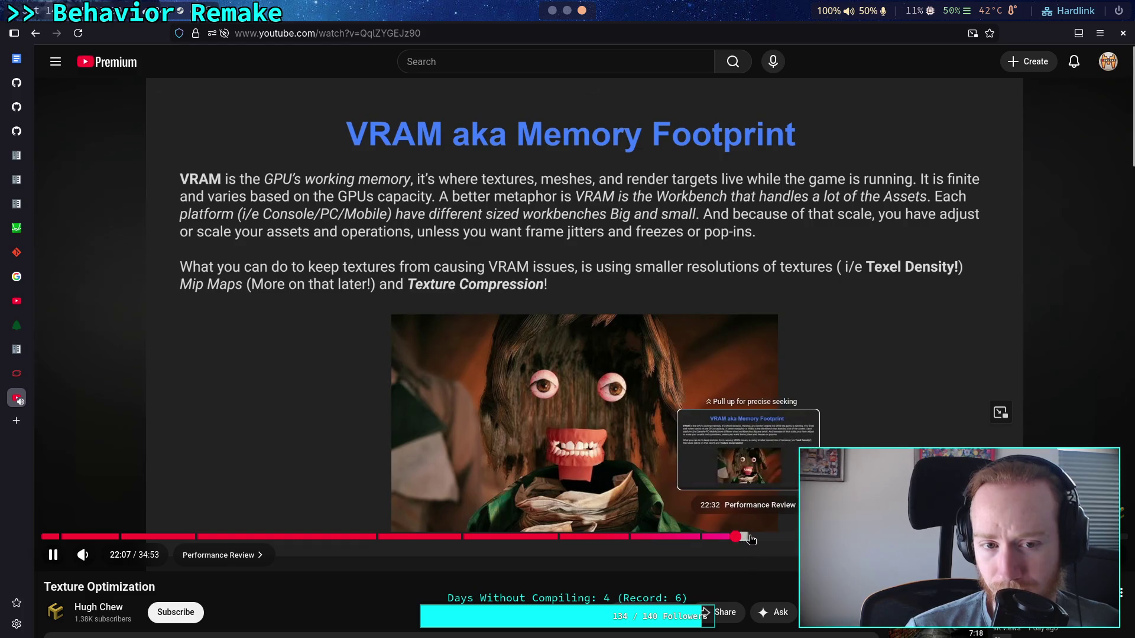
{"action": "left_click", "coordinate": [786, 536]}
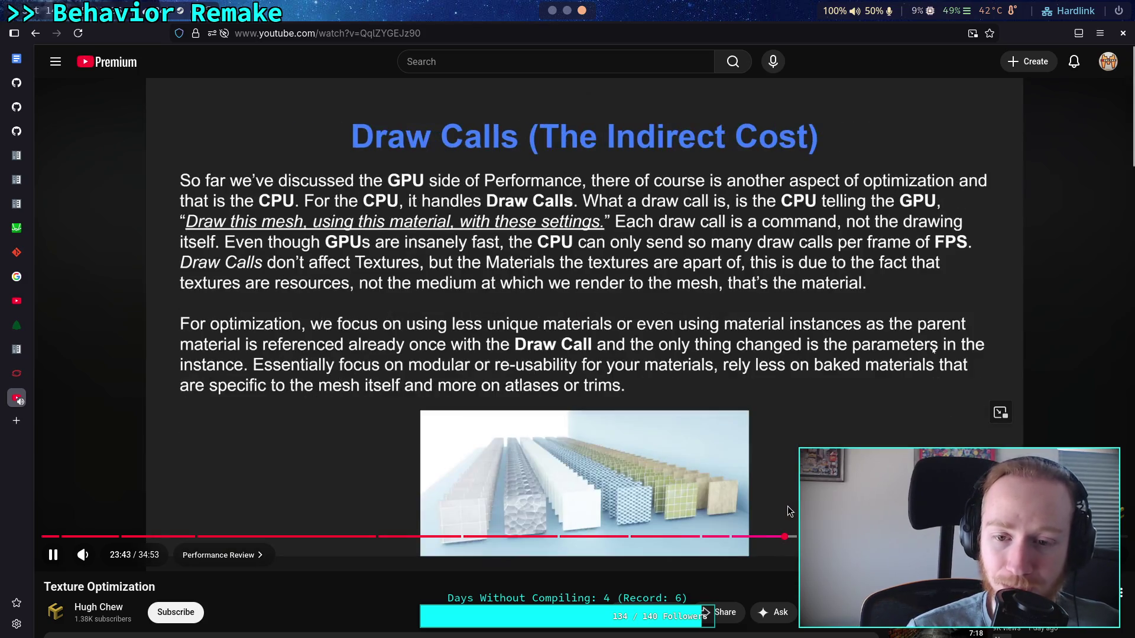
{"action": "left_click", "coordinate": [789, 506]}
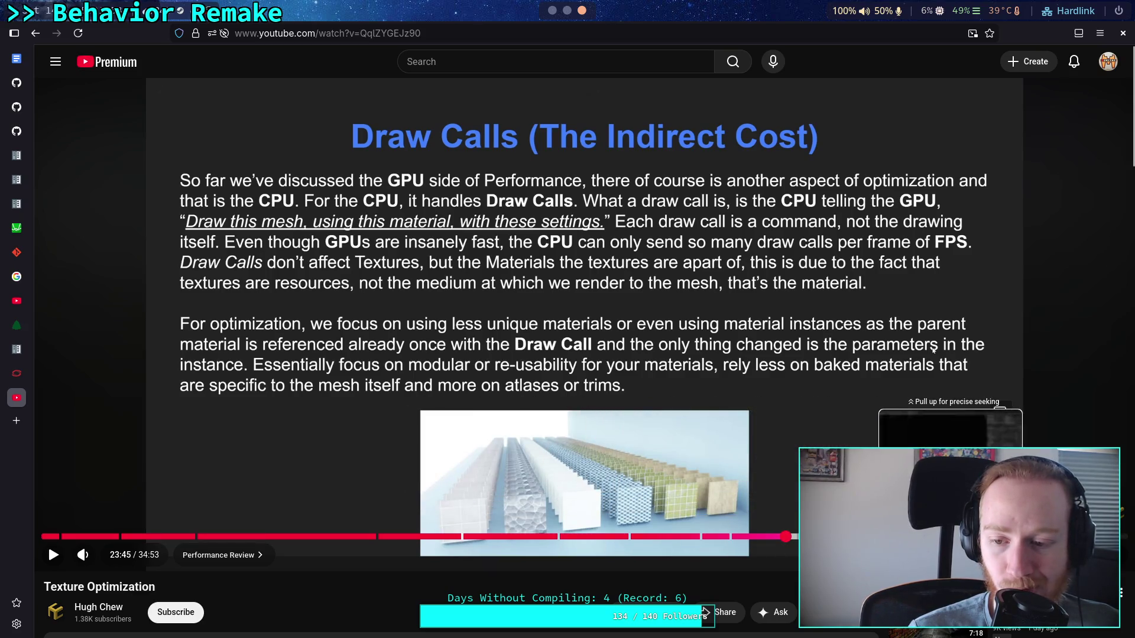
Leave YouTube at the top of the page and return to the Godot editor.
{"action": "scroll", "coordinate": [648, 529], "scroll_direction": "down", "scroll_amount": 5}
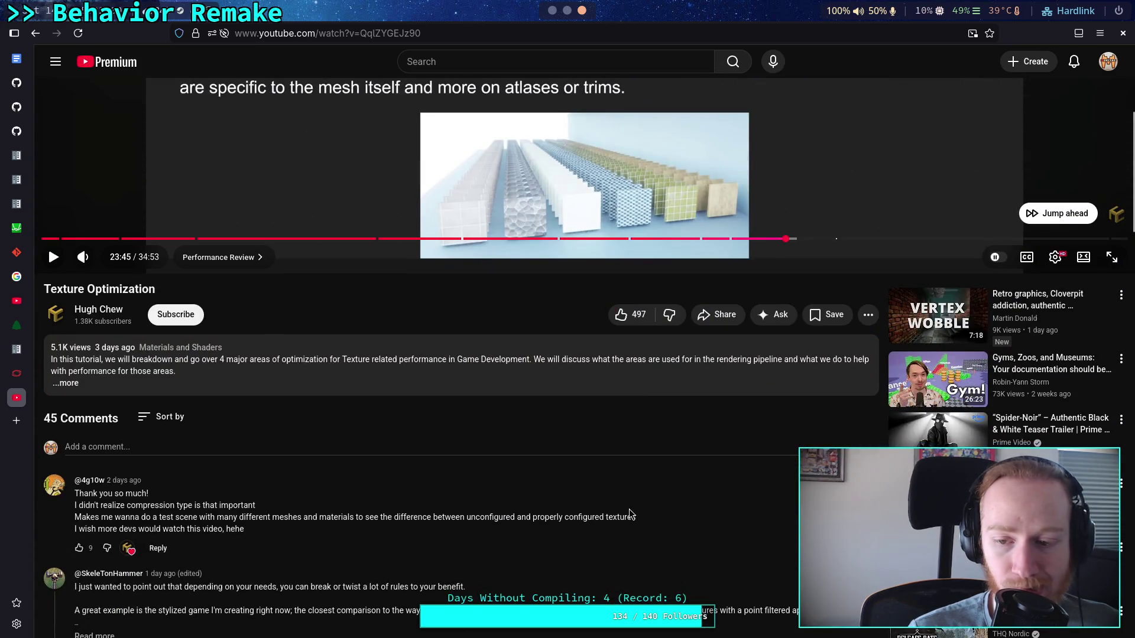
{"action": "scroll", "coordinate": [630, 514], "scroll_direction": "up", "scroll_amount": 5}
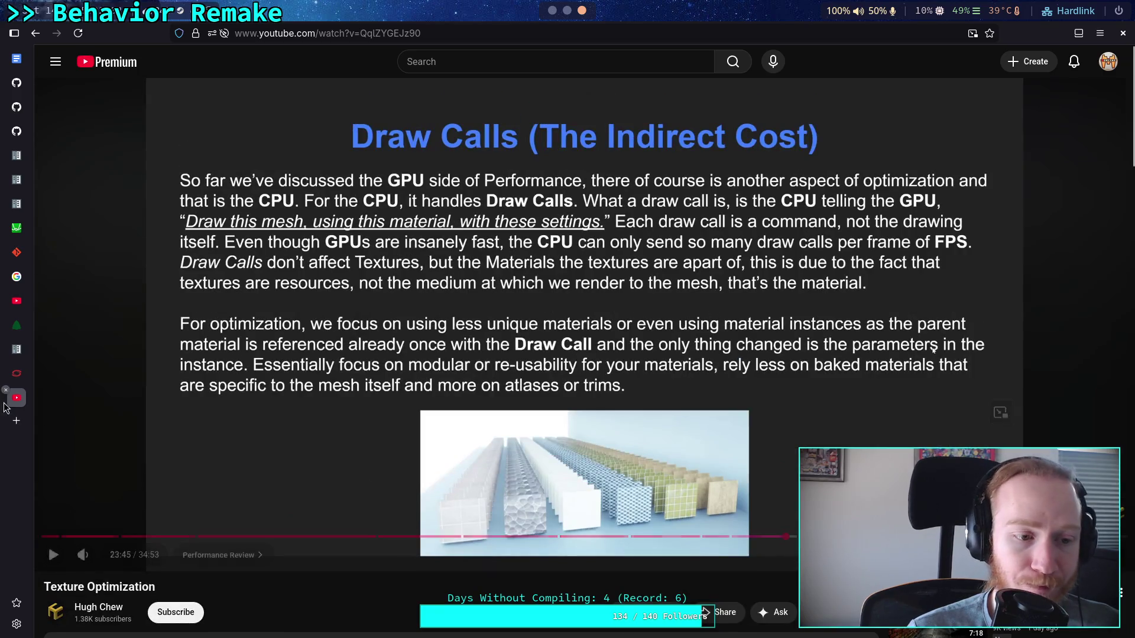
{"action": "key", "text": "alt+Tab"}
{"action": "key", "text": "alt+Tab"}
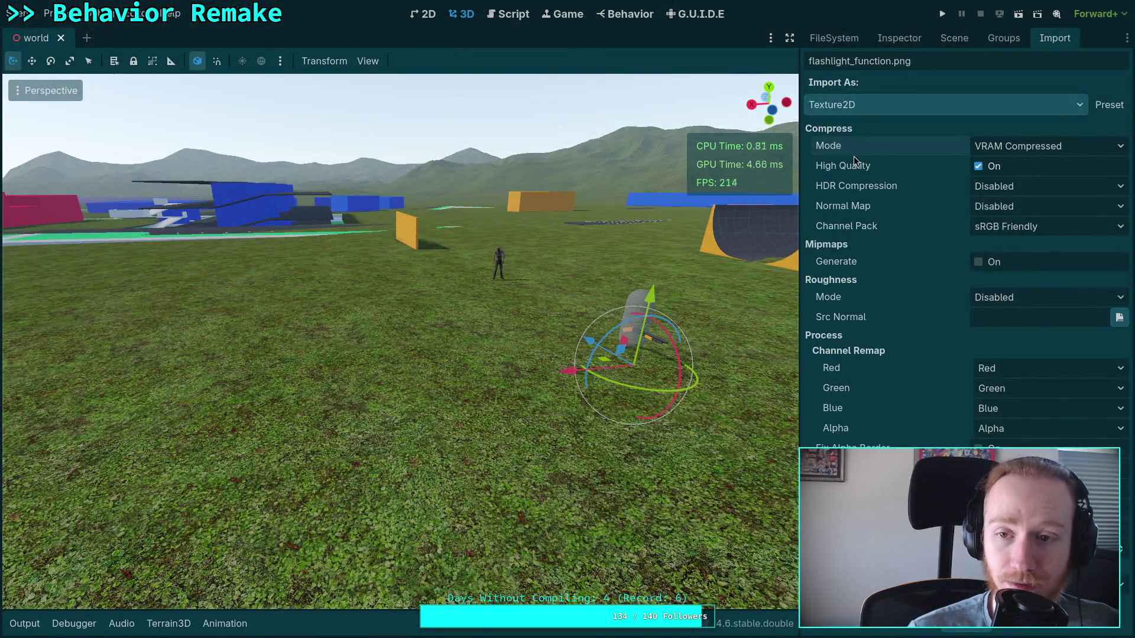
Turn off High Quality for flashlight_function.png and keep HDR Compression Disabled.
{"action": "mouse_move", "coordinate": [850, 162]}
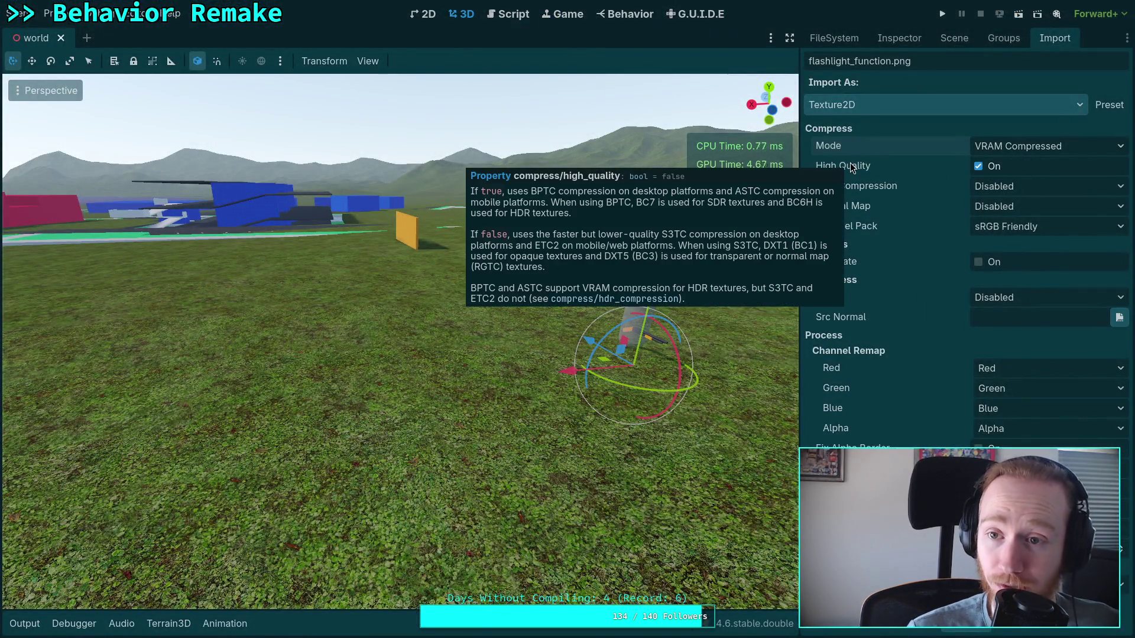
{"action": "left_click", "coordinate": [981, 169]}
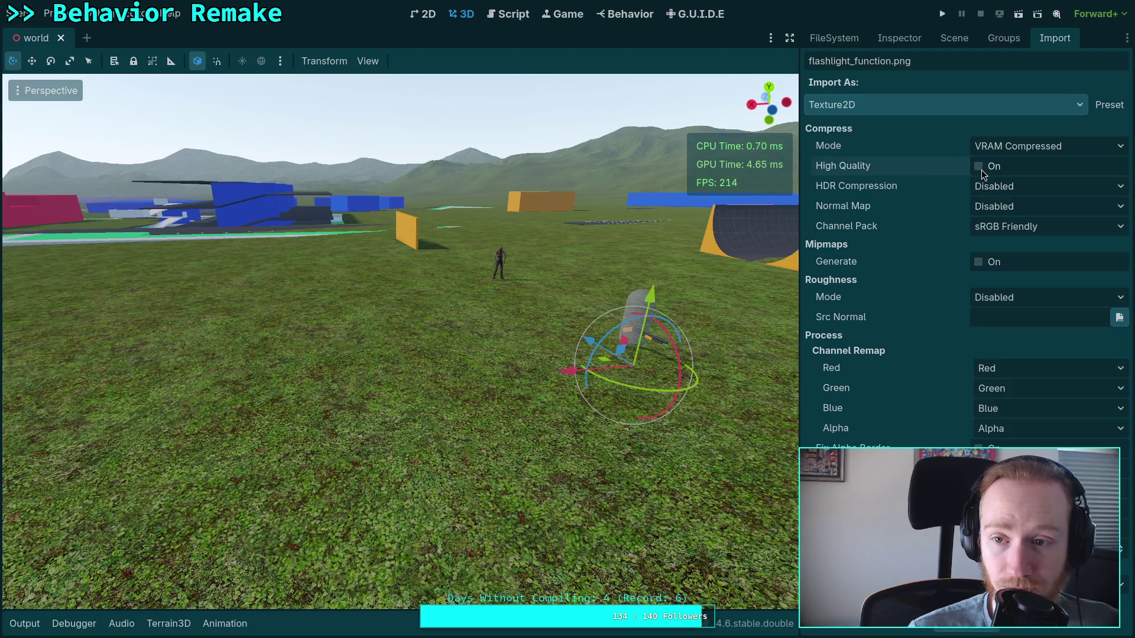
{"action": "left_click", "coordinate": [986, 187]}
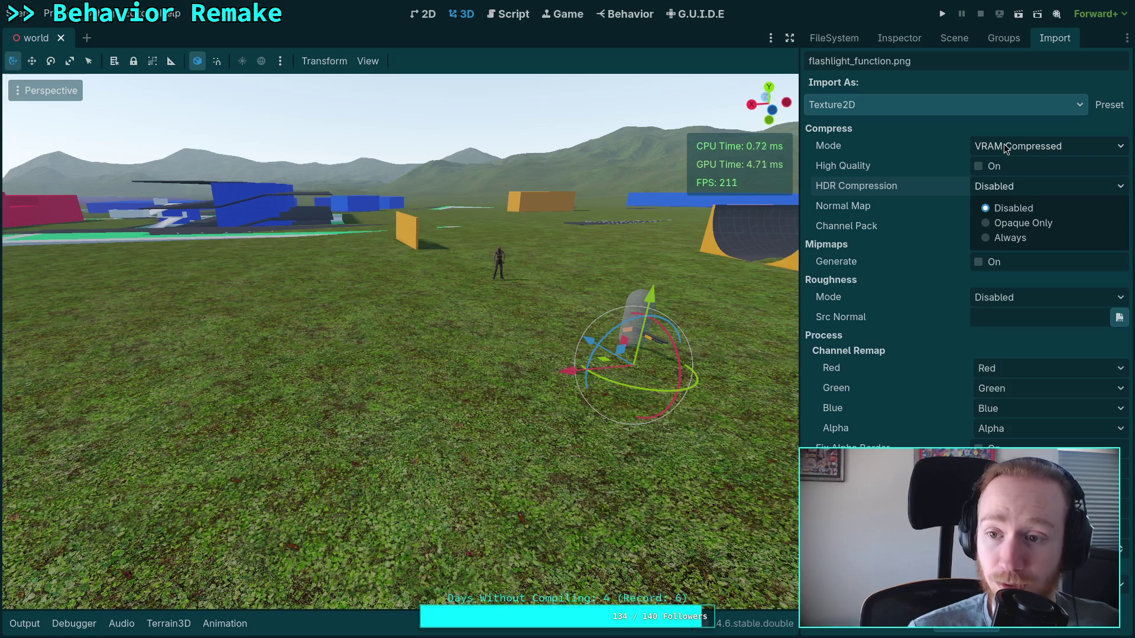
{"action": "left_click", "coordinate": [927, 155]}
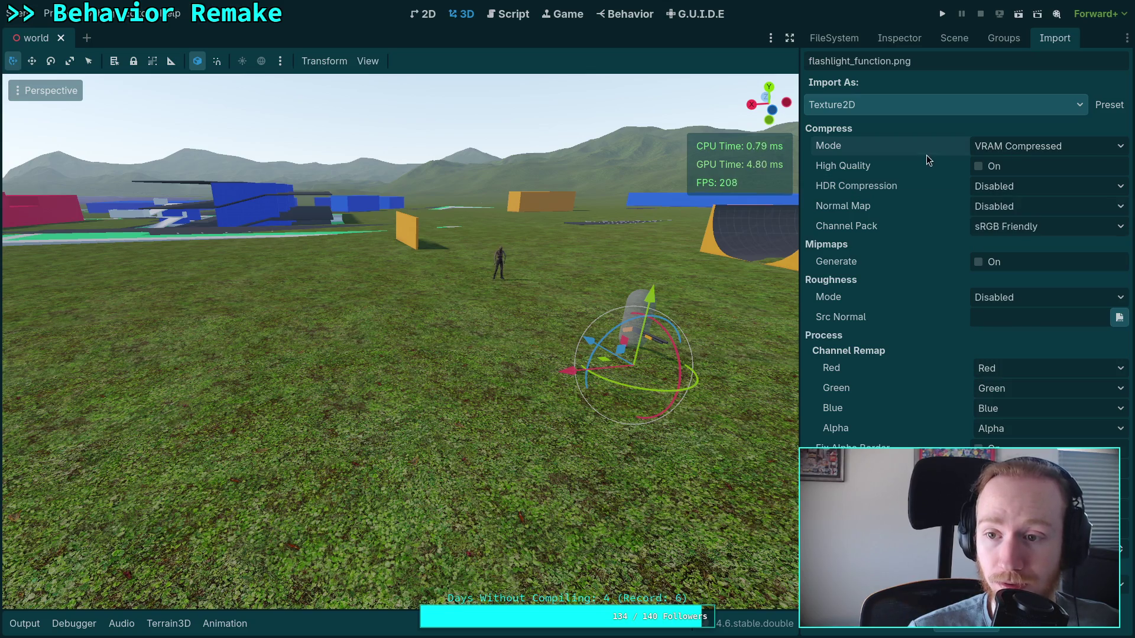
Review the compression modes and channel packs, keeping VRAM Compressed and sRGB Friendly.
{"action": "left_click", "coordinate": [1011, 146]}
{"action": "left_click", "coordinate": [1009, 143]}
{"action": "left_click", "coordinate": [980, 228]}
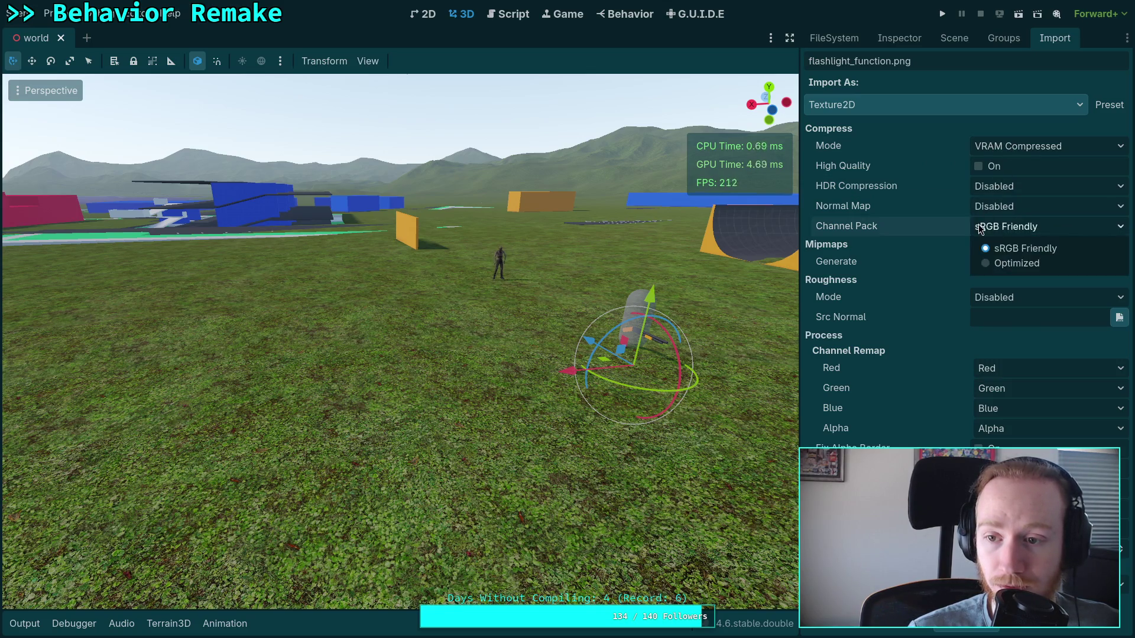
{"action": "left_click", "coordinate": [979, 229]}
{"action": "left_click", "coordinate": [1022, 148]}
{"action": "left_click", "coordinate": [1026, 148]}
{"action": "left_click", "coordinate": [995, 228]}
{"action": "left_click", "coordinate": [892, 218]}
Try Basis Universal compression, leaving the UASTC Level at Fastest.
{"action": "left_click", "coordinate": [1016, 148]}
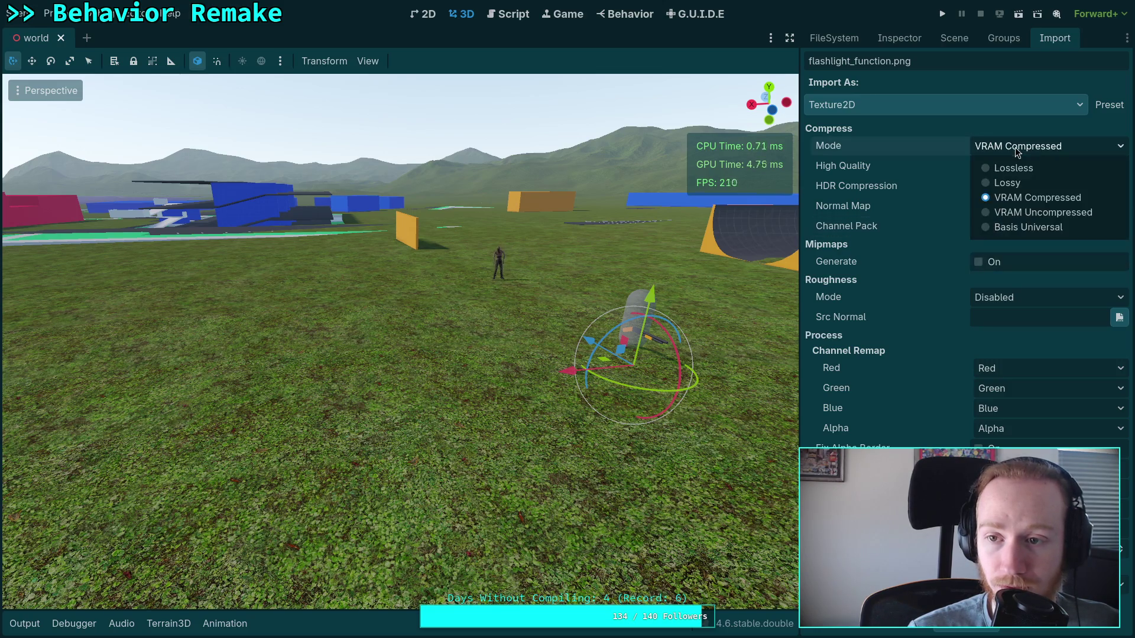
{"action": "left_click", "coordinate": [996, 229]}
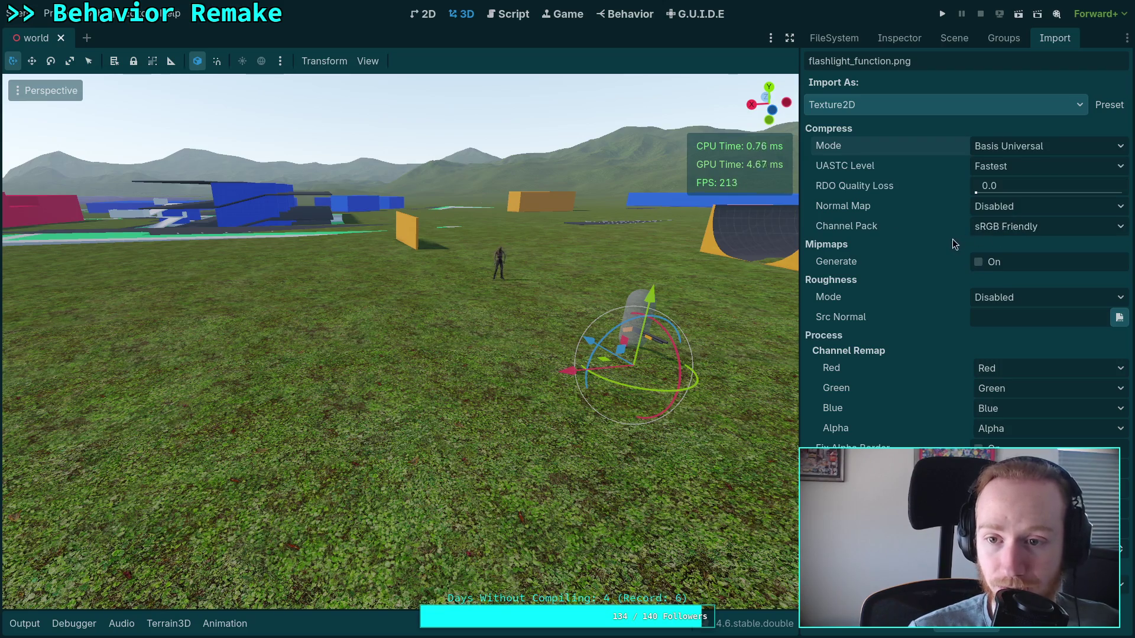
{"action": "left_click", "coordinate": [1016, 166]}
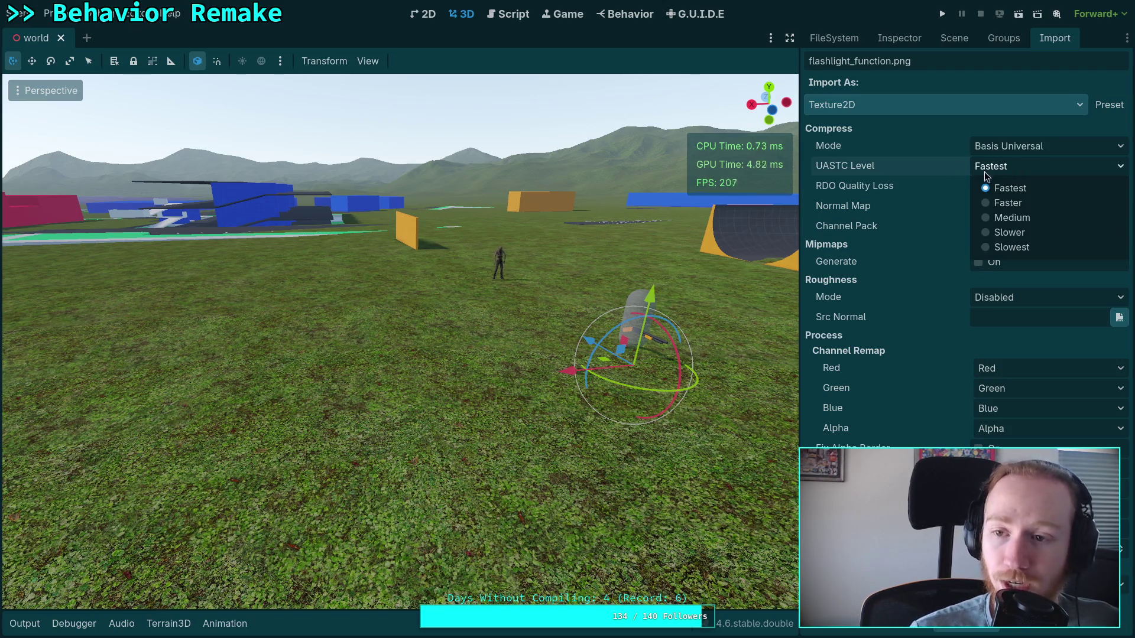
{"action": "left_click", "coordinate": [999, 184]}
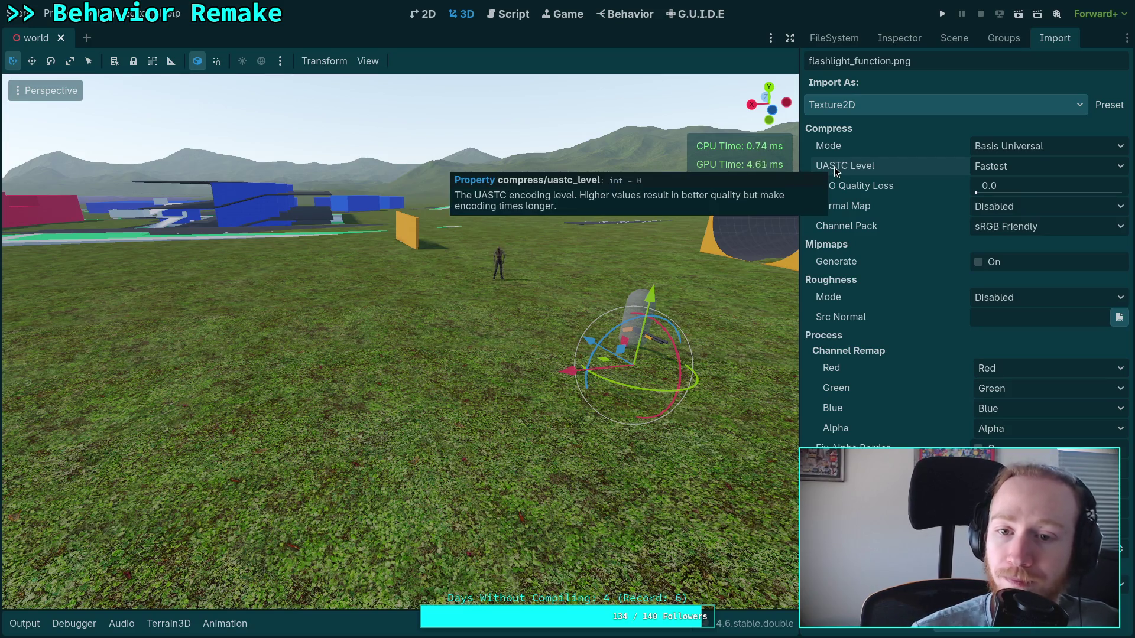
{"action": "left_click", "coordinate": [1024, 168]}
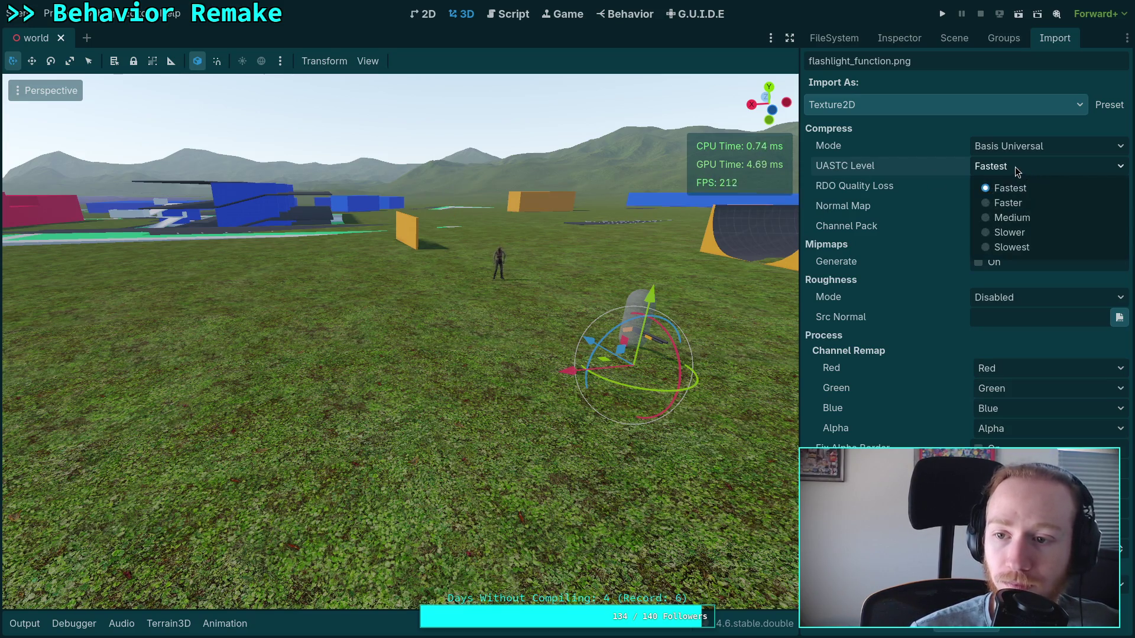
{"action": "left_click", "coordinate": [845, 166]}
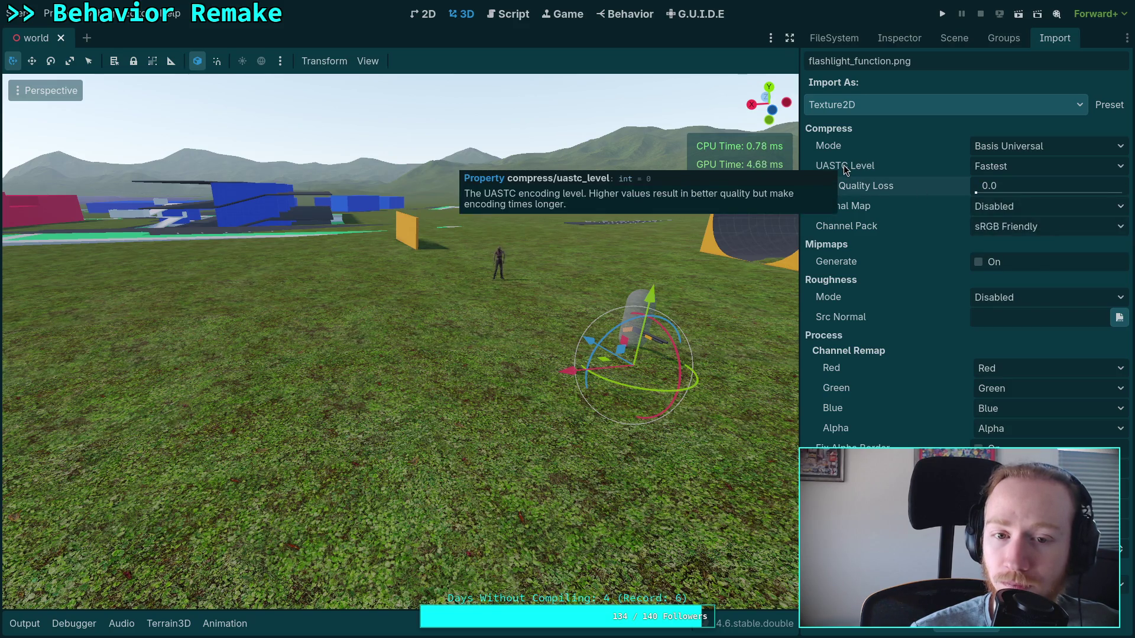
{"action": "left_click", "coordinate": [1005, 168]}
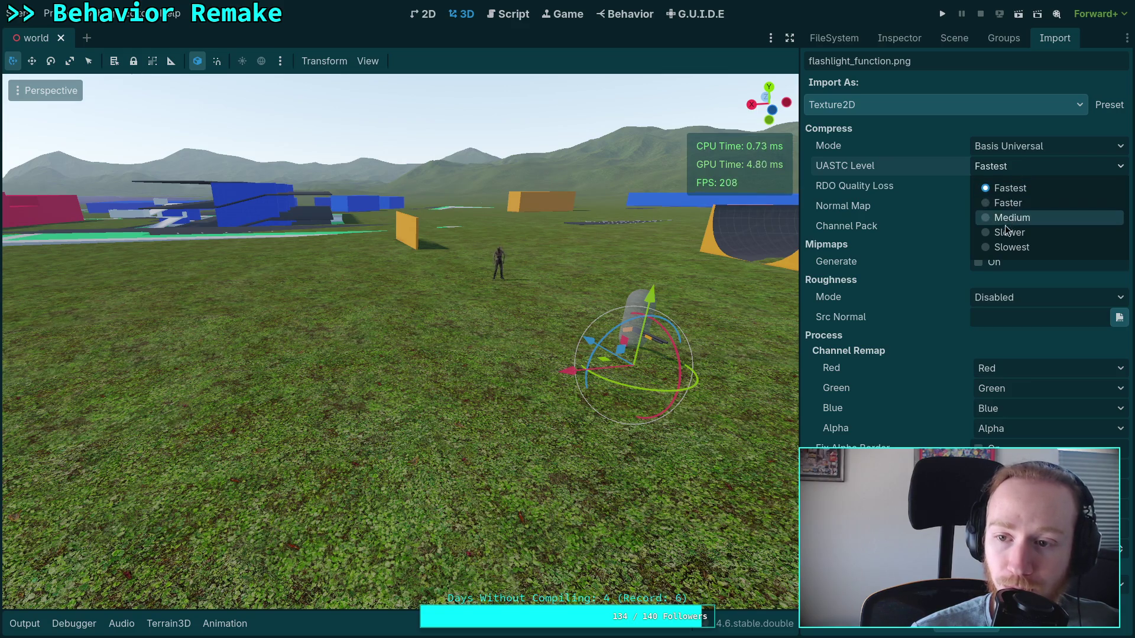
{"action": "left_click", "coordinate": [894, 187]}
{"action": "mouse_move", "coordinate": [859, 188]}
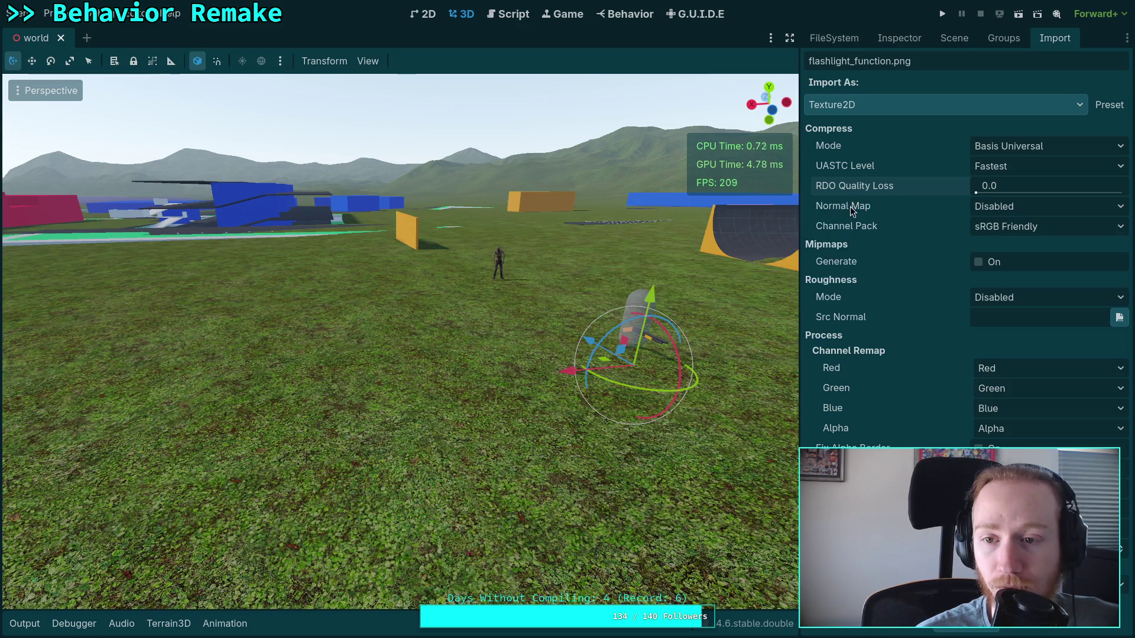
Switch the mode back to VRAM Compressed and reimport flashlight_function.png.
{"action": "left_click", "coordinate": [980, 152]}
{"action": "left_click", "coordinate": [1049, 201]}
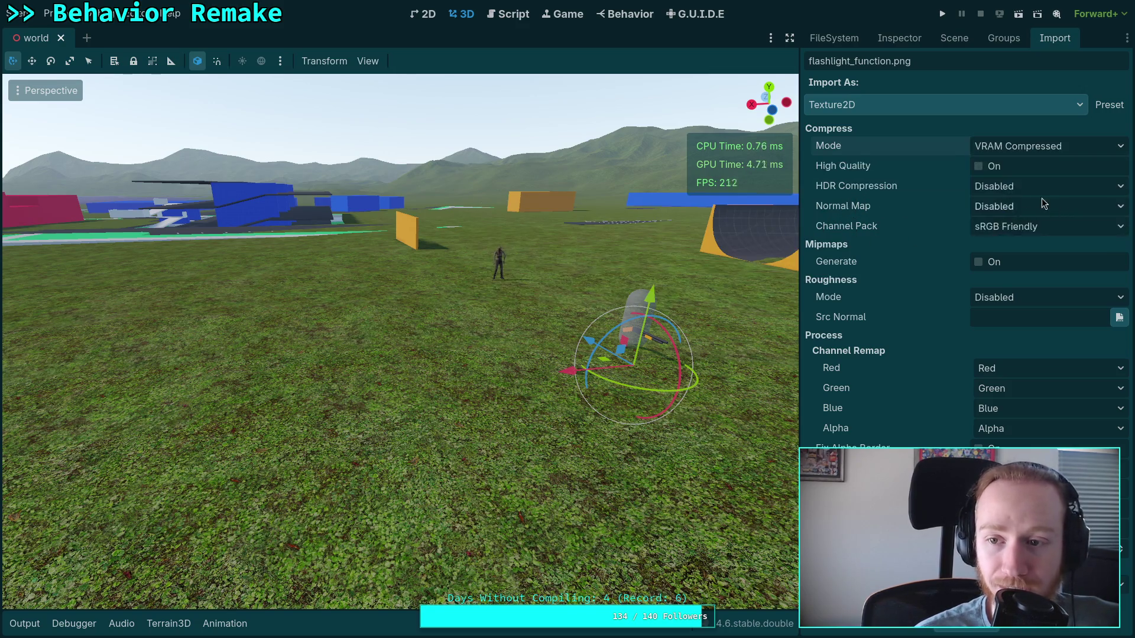
{"action": "mouse_move", "coordinate": [923, 181]}
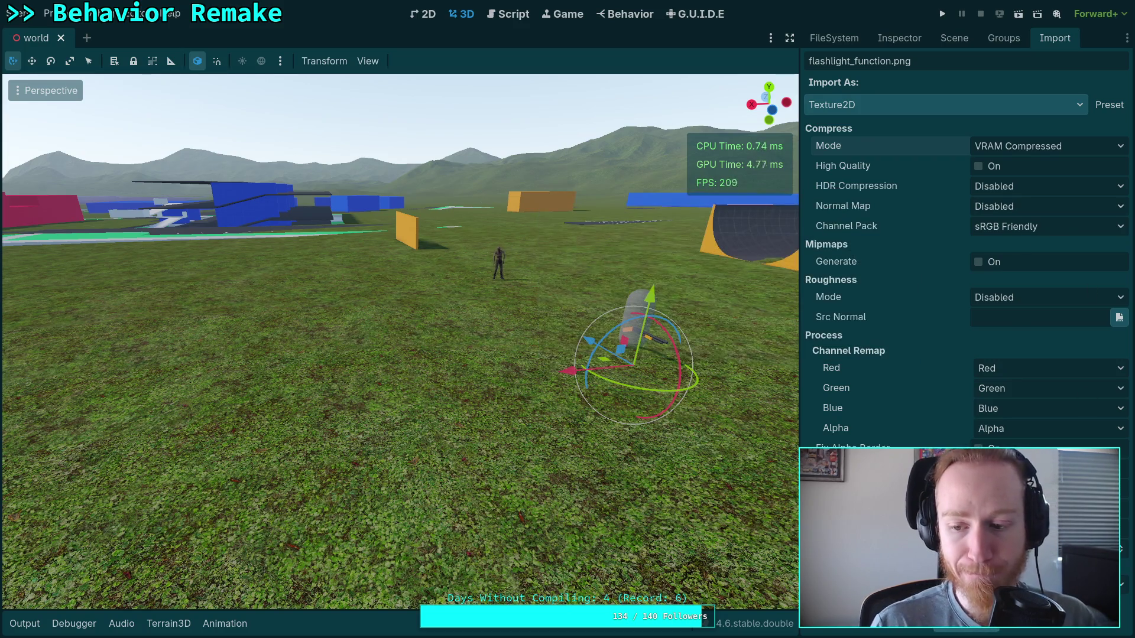
{"action": "left_click", "coordinate": [967, 630]}
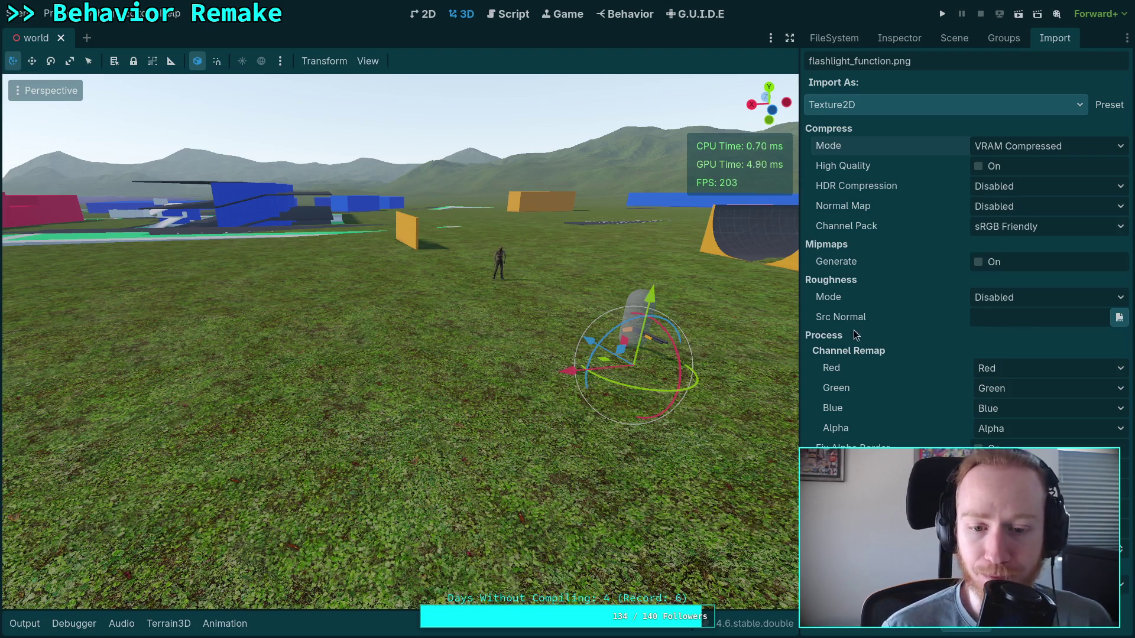
Fly the viewport camera down toward the ground to inspect its texture.
{"action": "key", "text": "w"}
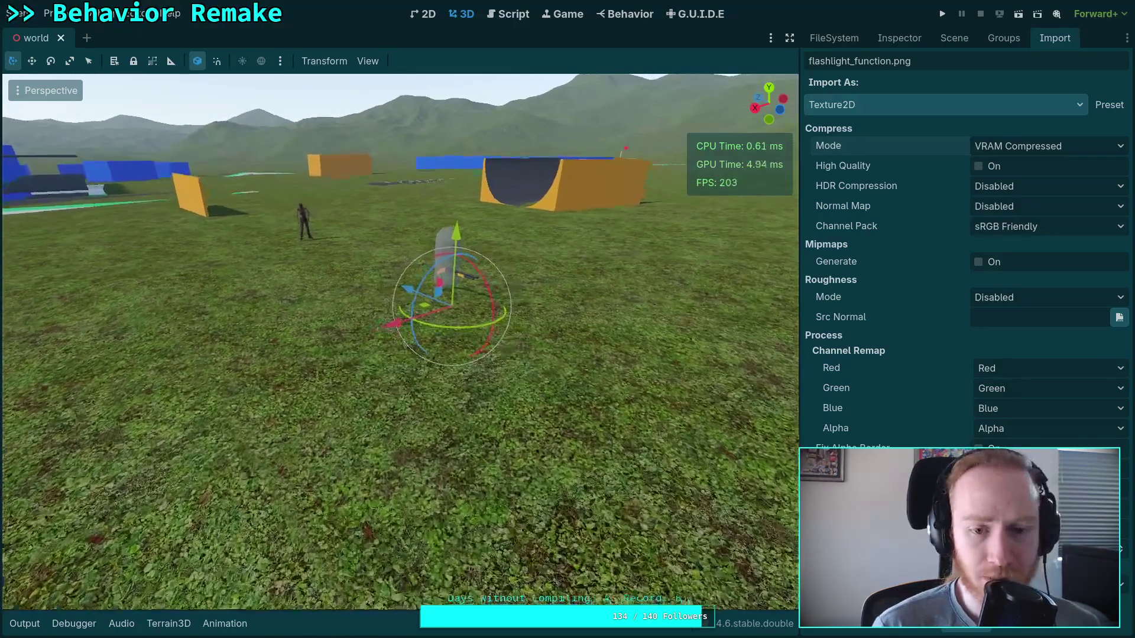
{"action": "key", "text": "w"}
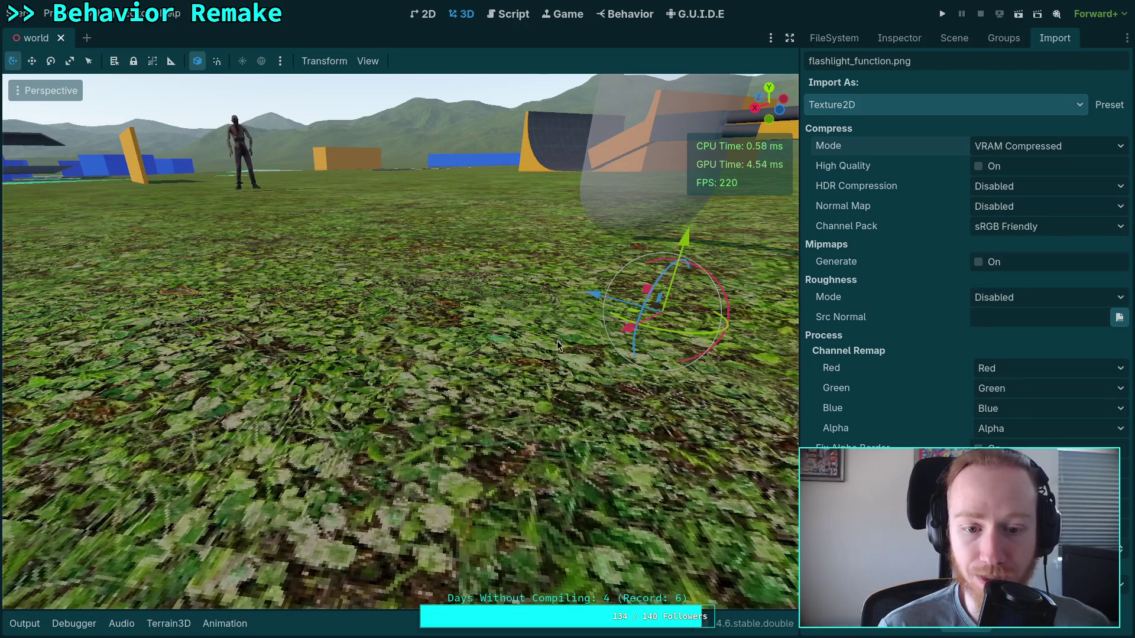
{"action": "key", "text": "a"}
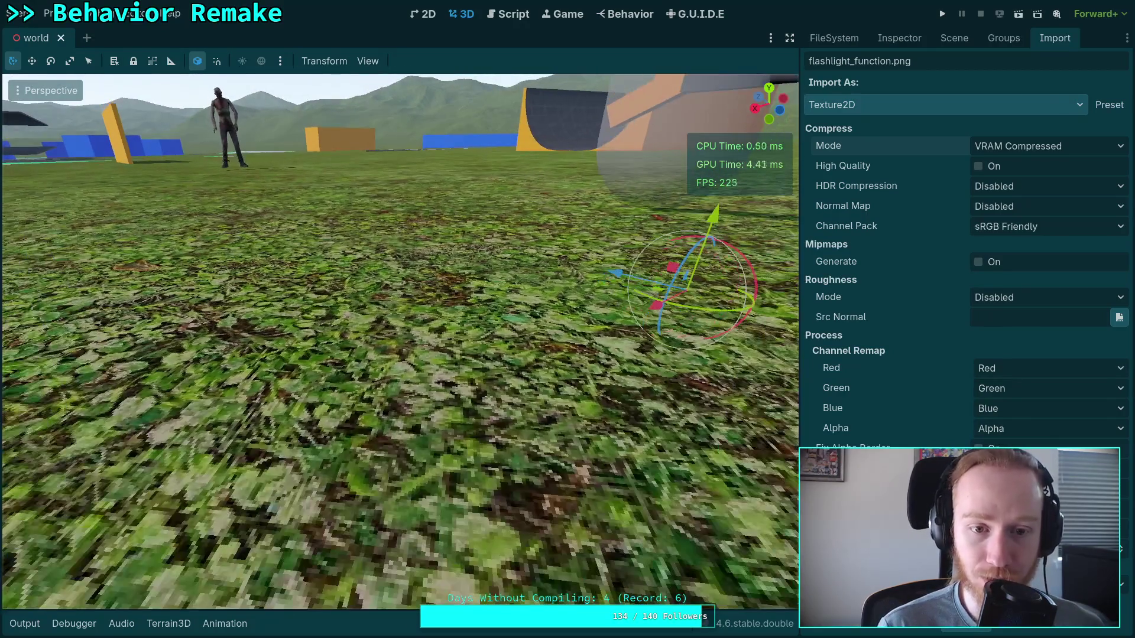
Select textures/terrain/grass_ground_d.jpg in FileSystem and show its import settings.
{"action": "left_click", "coordinate": [834, 37]}
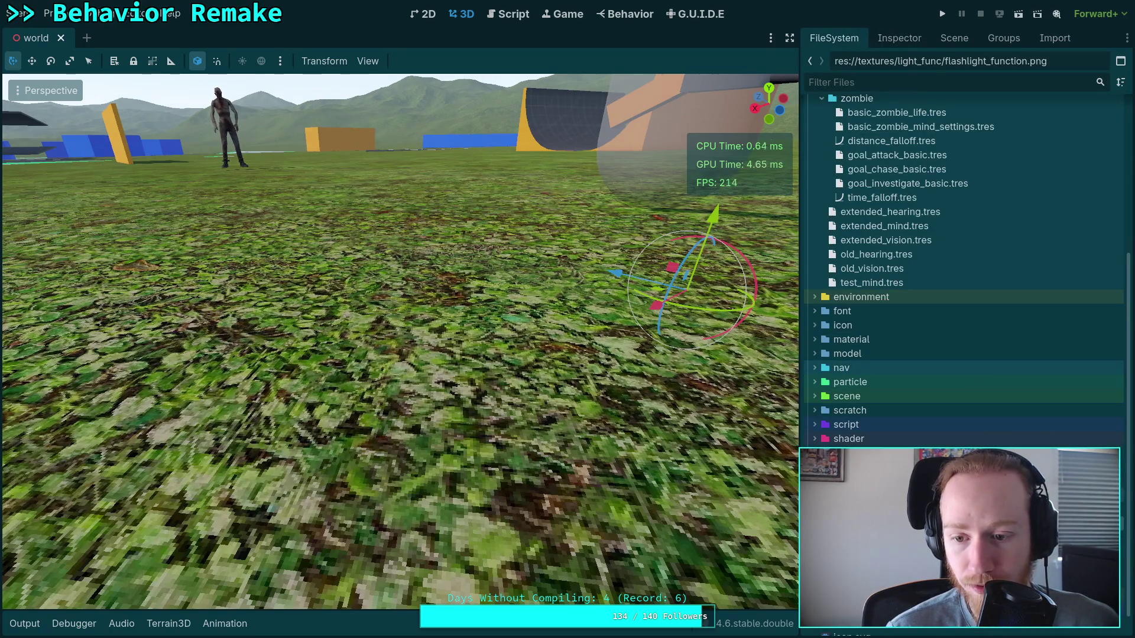
{"action": "scroll", "coordinate": [925, 409], "scroll_direction": "down", "scroll_amount": 5}
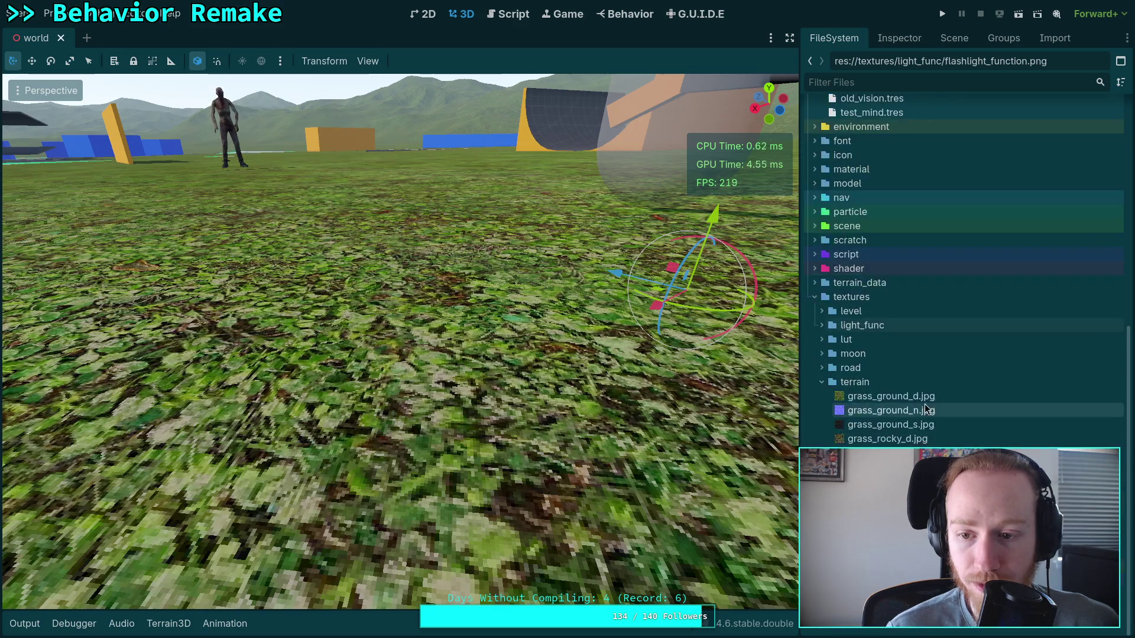
{"action": "left_click", "coordinate": [910, 396]}
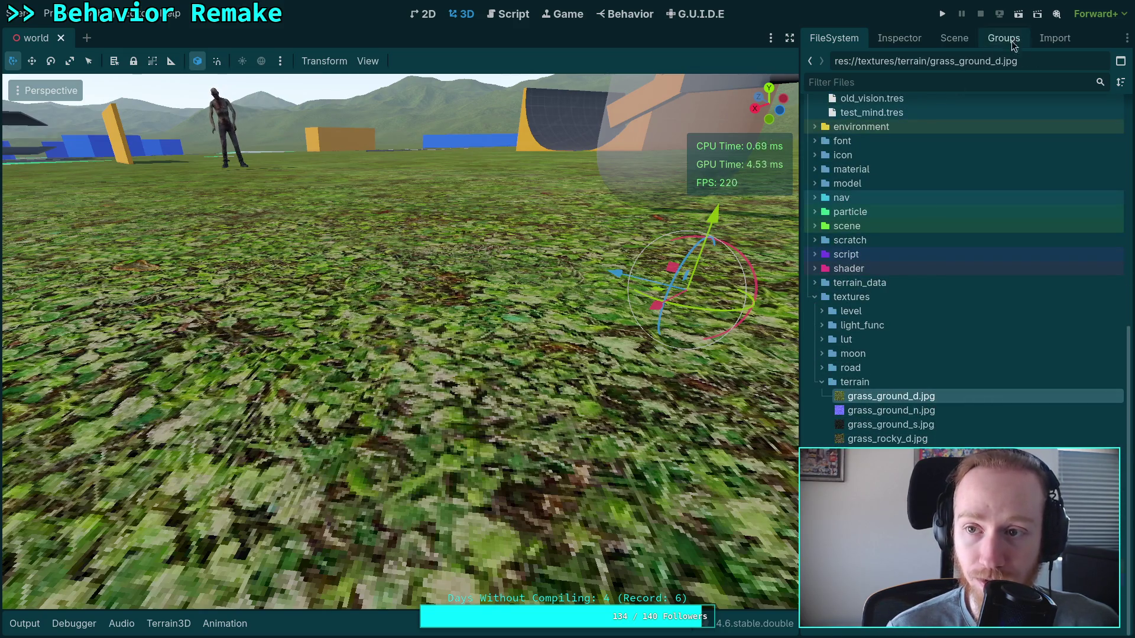
{"action": "left_click", "coordinate": [1054, 38]}
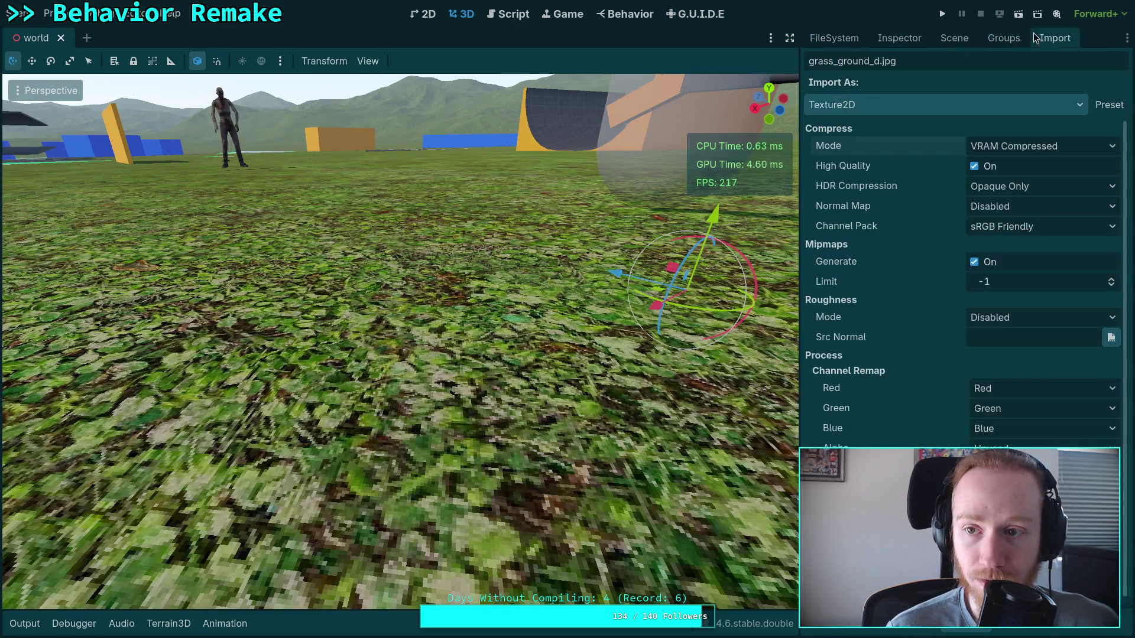
Toggle High Quality and set HDR Compression to Disabled, reimporting grass_ground_d.jpg each time.
{"action": "left_click", "coordinate": [975, 167]}
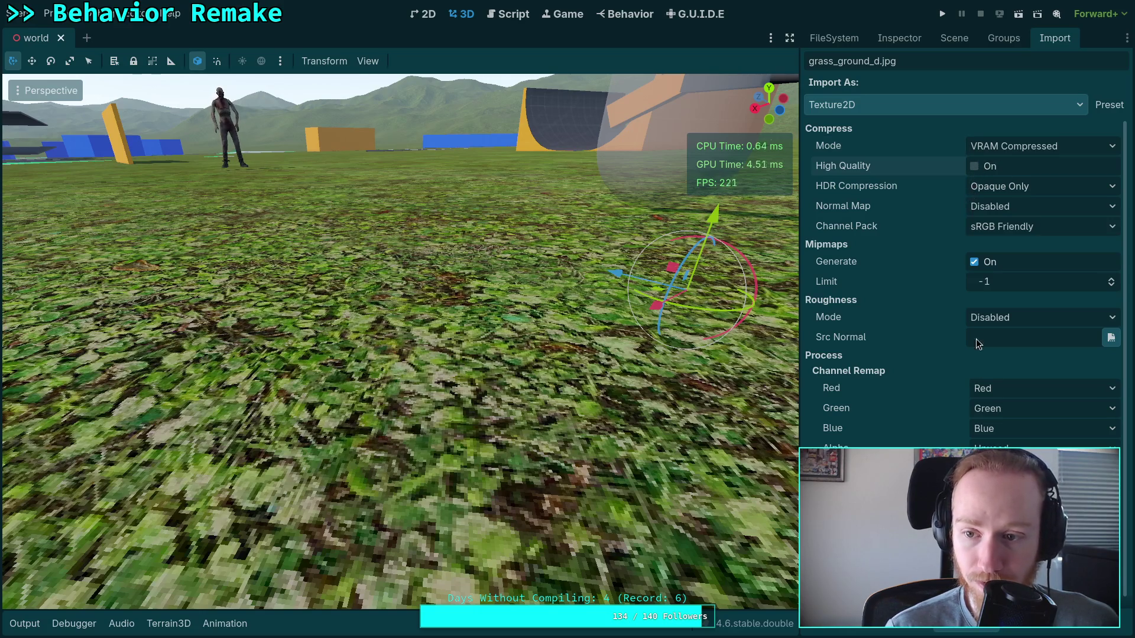
{"action": "left_click", "coordinate": [966, 628]}
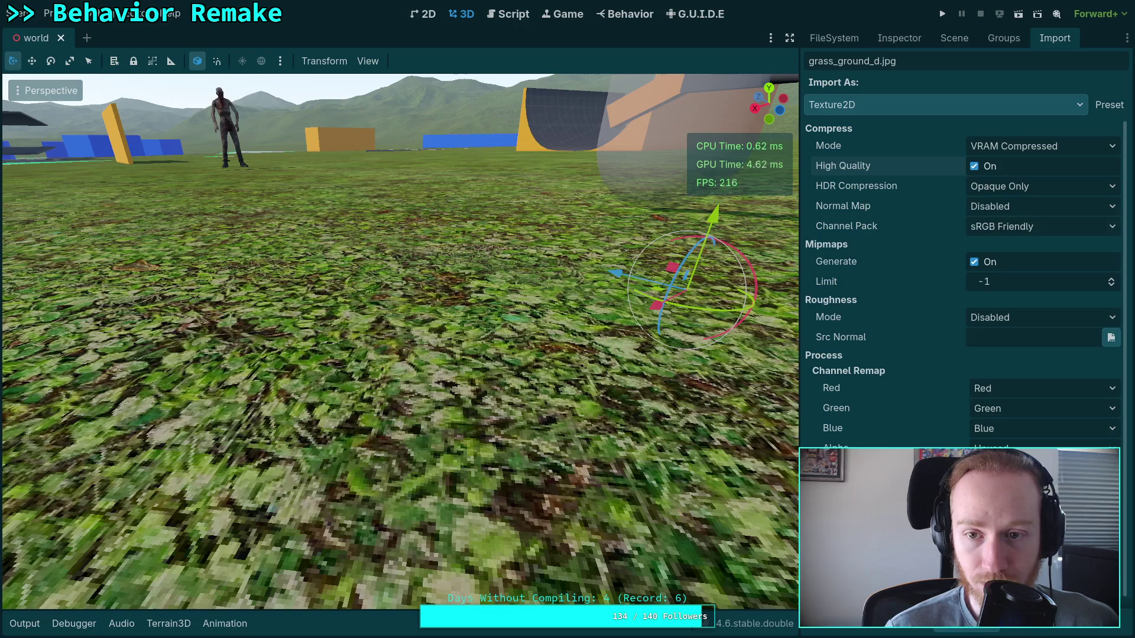
{"action": "left_click", "coordinate": [981, 630]}
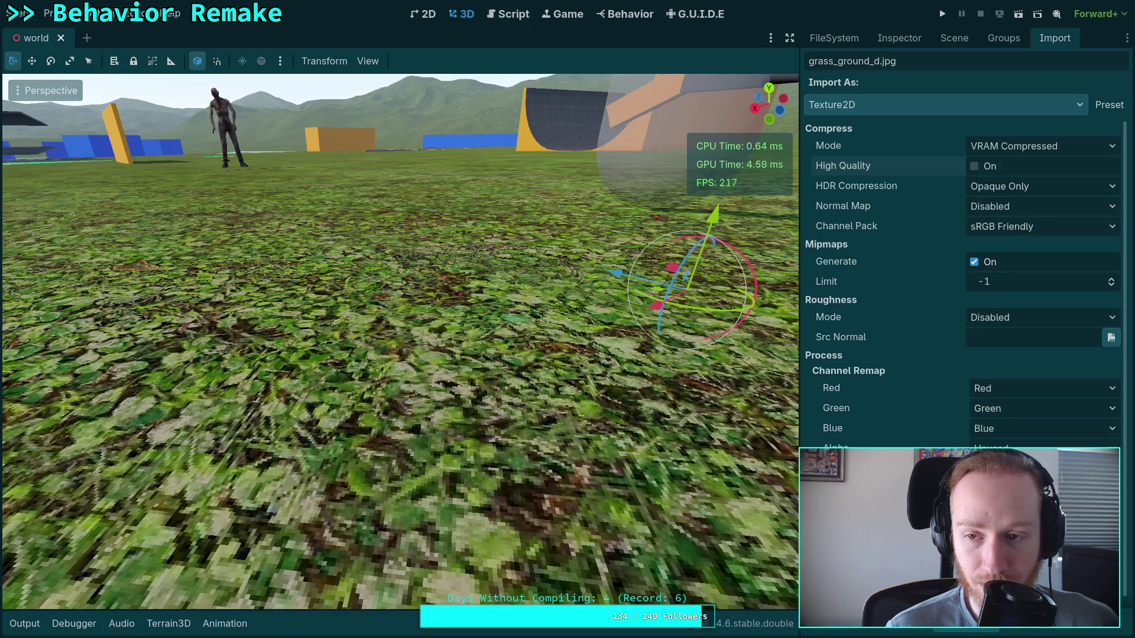
{"action": "left_click", "coordinate": [1032, 188]}
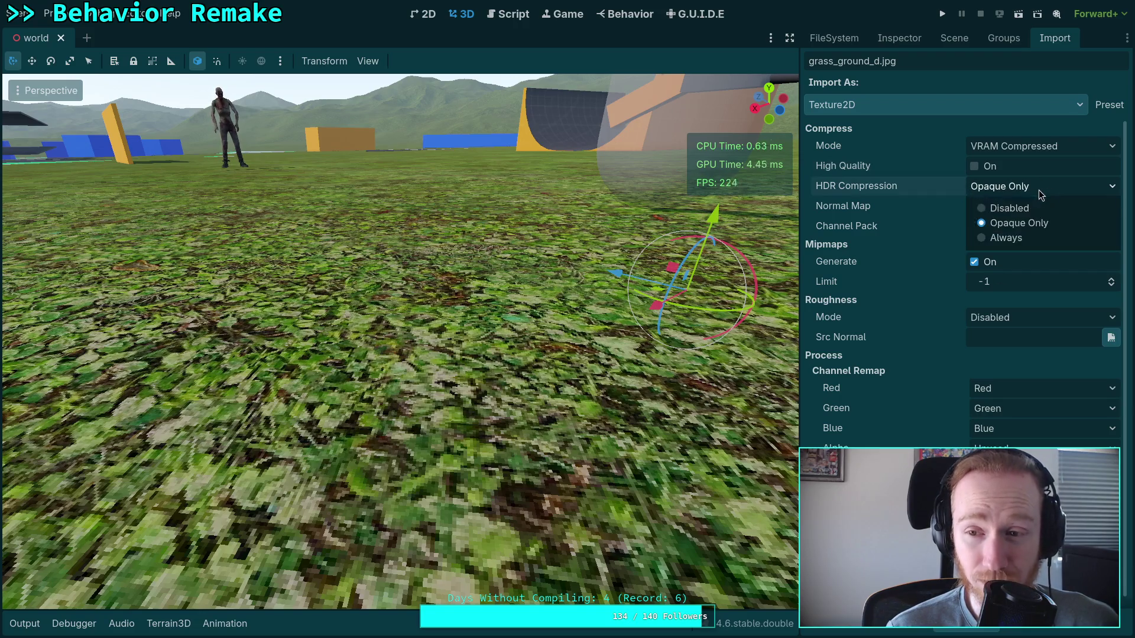
{"action": "left_click", "coordinate": [1014, 208]}
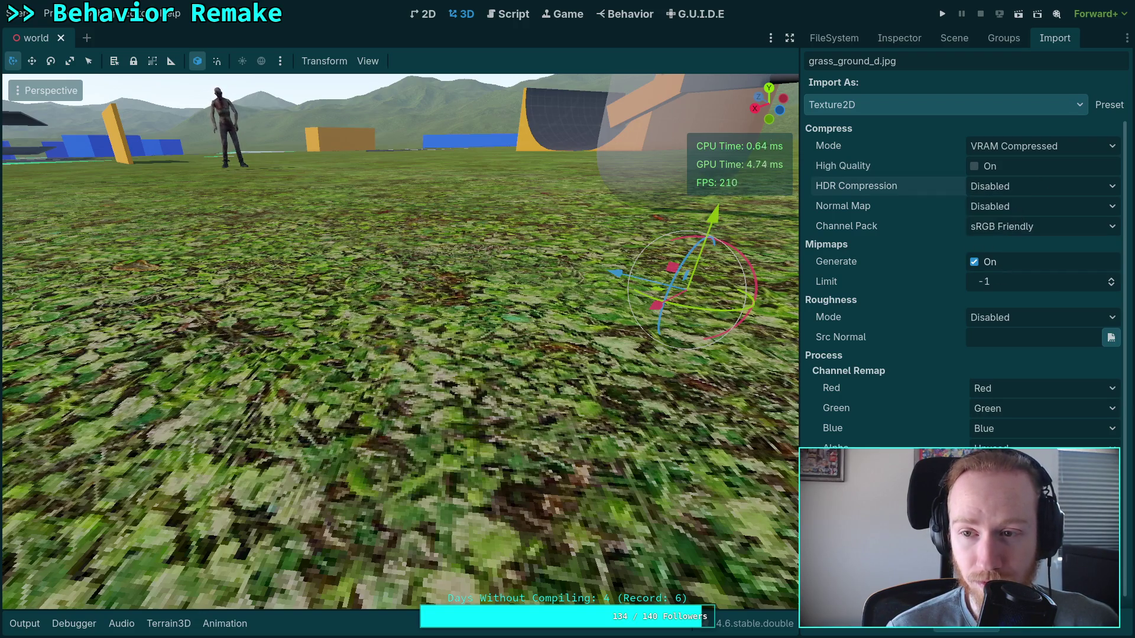
{"action": "left_click", "coordinate": [970, 631]}
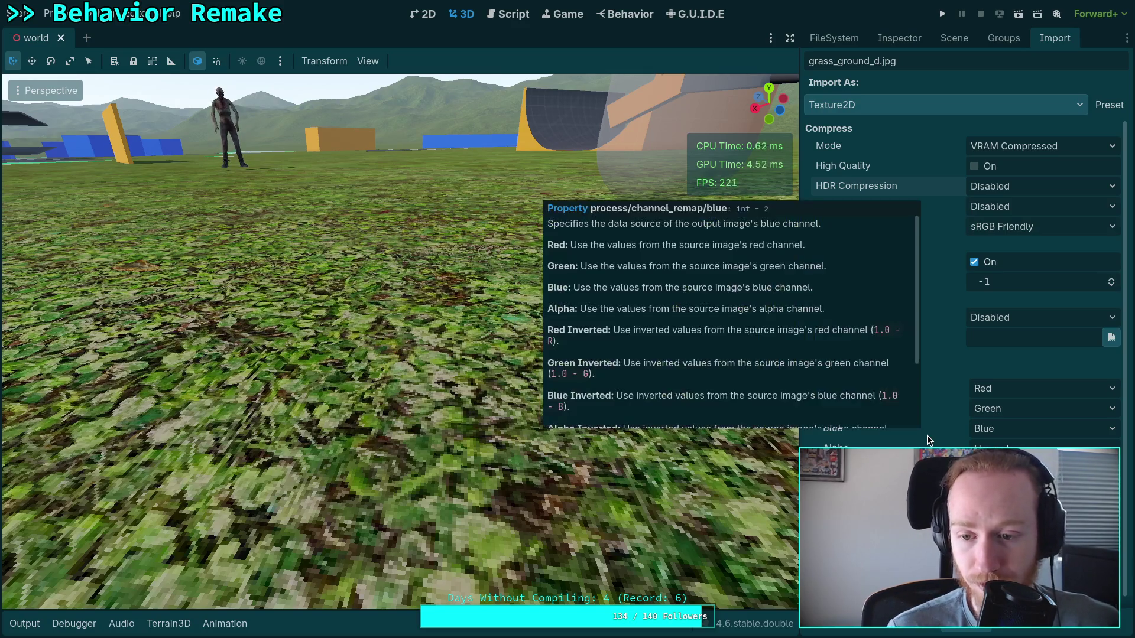
{"action": "scroll", "coordinate": [967, 362], "scroll_direction": "down", "scroll_amount": 1}
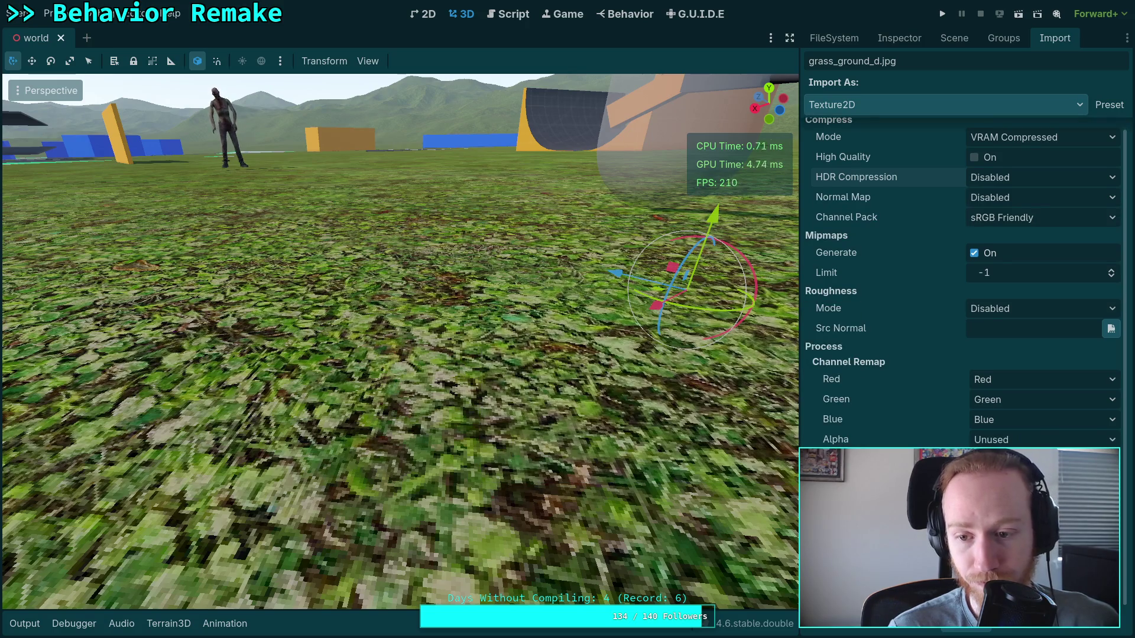
{"action": "left_click", "coordinate": [967, 631]}
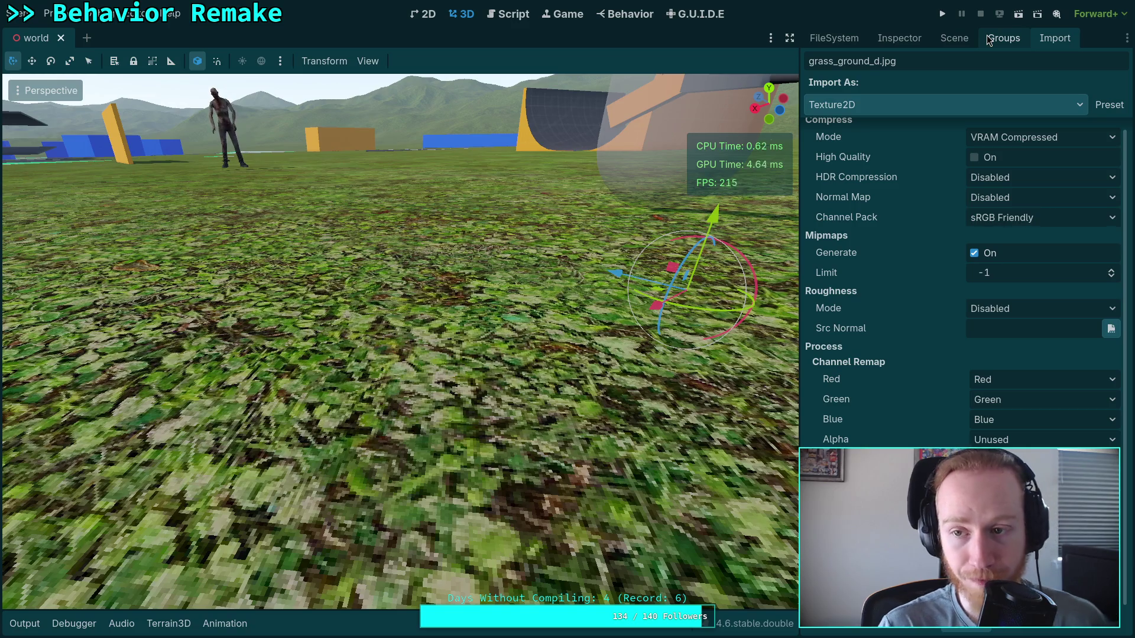
Switch grass_ground_d.jpg to Basis Universal compression and reimport it.
{"action": "left_click", "coordinate": [1031, 139]}
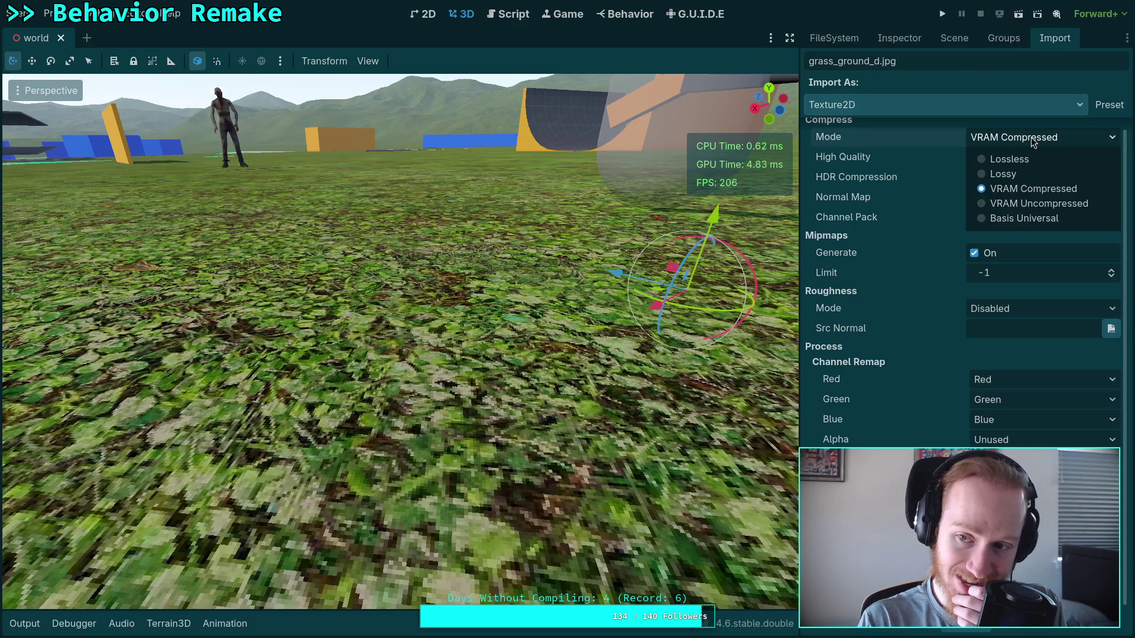
{"action": "left_click", "coordinate": [1032, 141]}
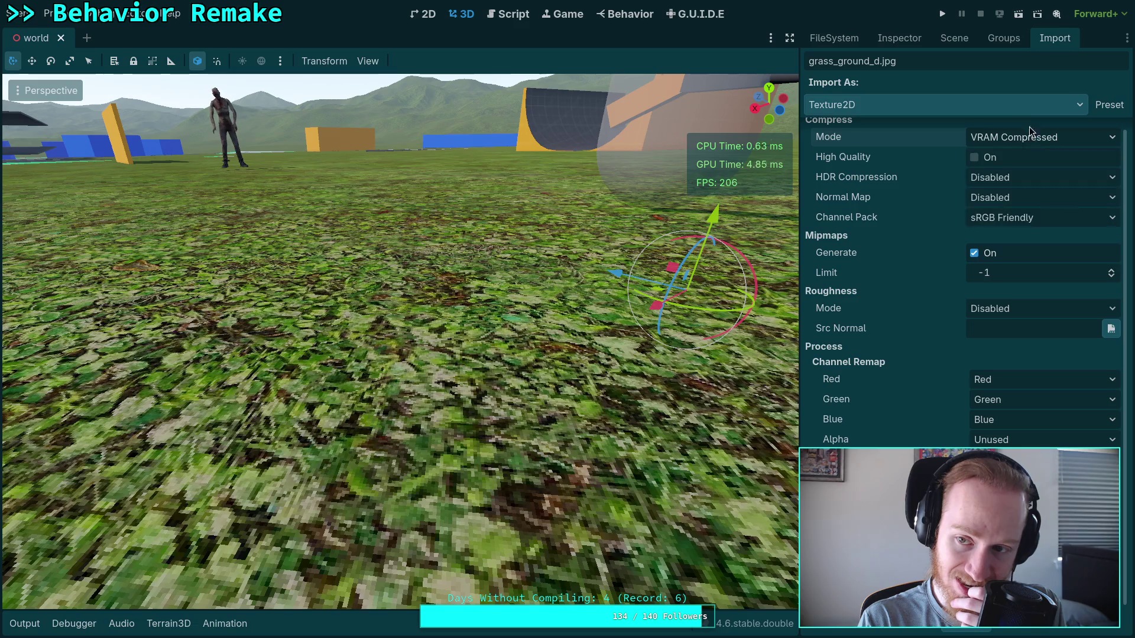
{"action": "left_click", "coordinate": [992, 43]}
{"action": "left_click", "coordinate": [1034, 37]}
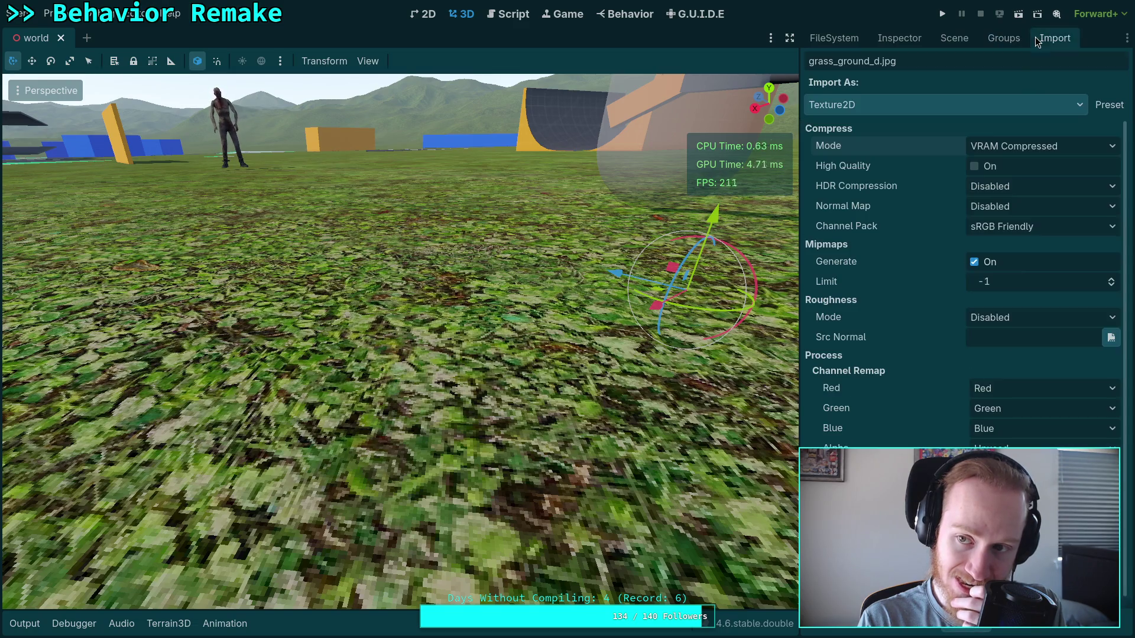
{"action": "left_click", "coordinate": [1024, 148]}
{"action": "left_click", "coordinate": [1014, 227]}
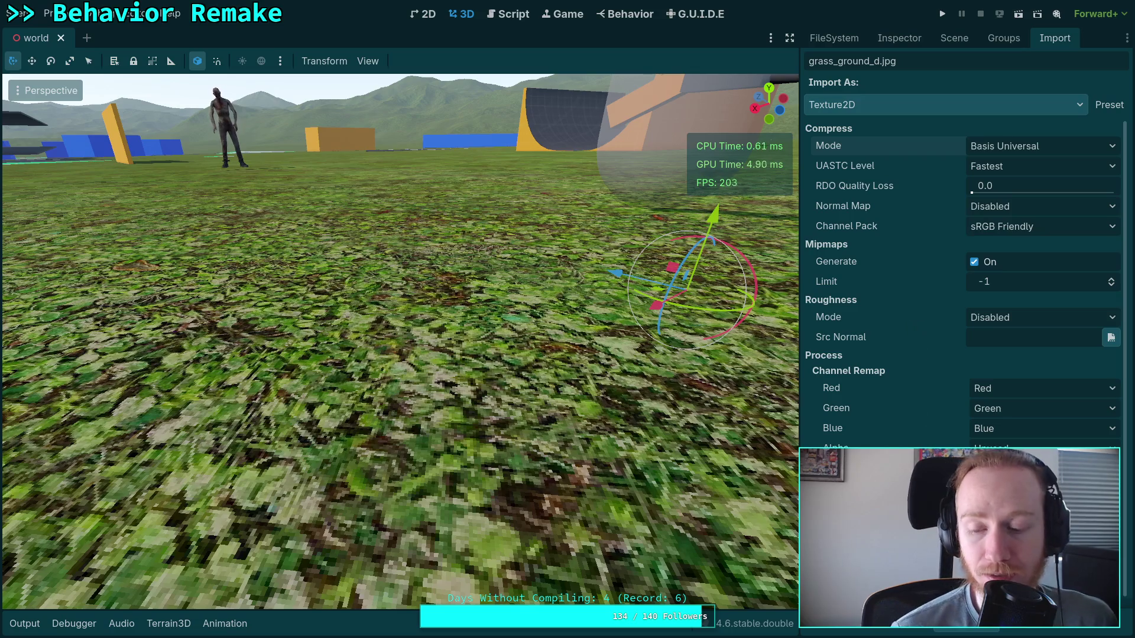
{"action": "left_click", "coordinate": [959, 631]}
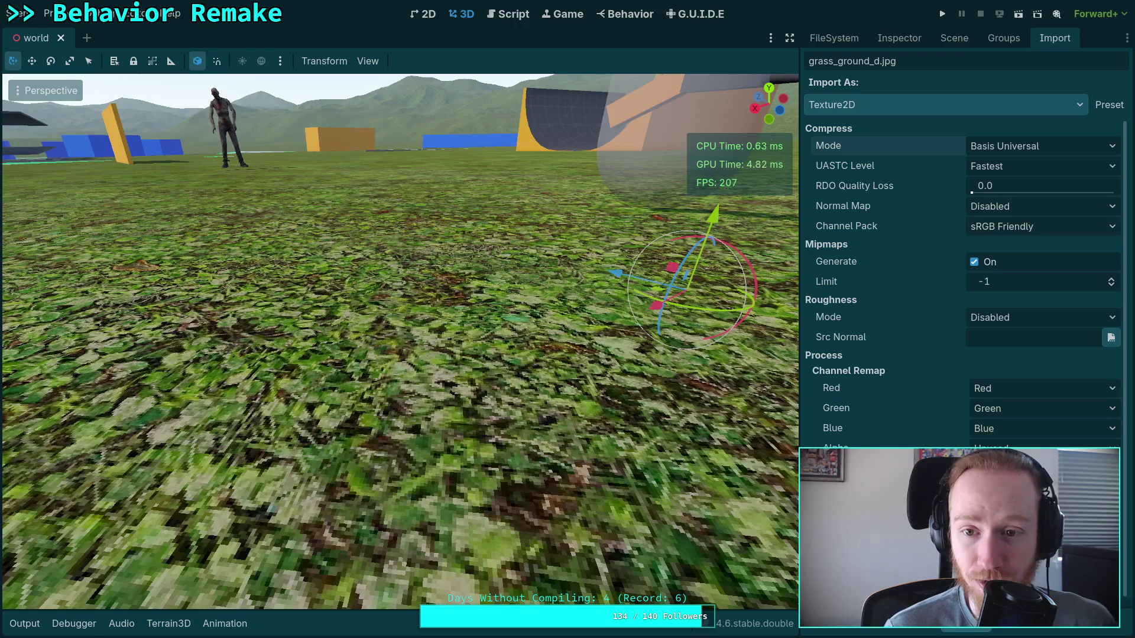
Return to VRAM Compressed and check the 1024×1024 DXT1 texture's 682.6 KiB memory use.
{"action": "left_click", "coordinate": [1023, 147]}
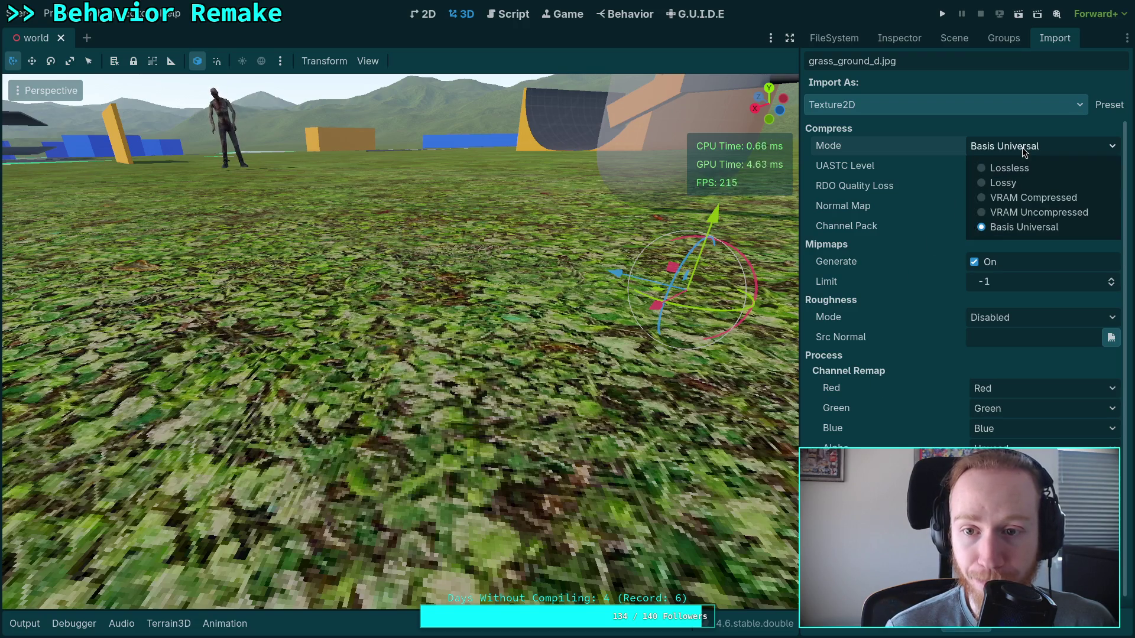
{"action": "left_click", "coordinate": [1029, 199]}
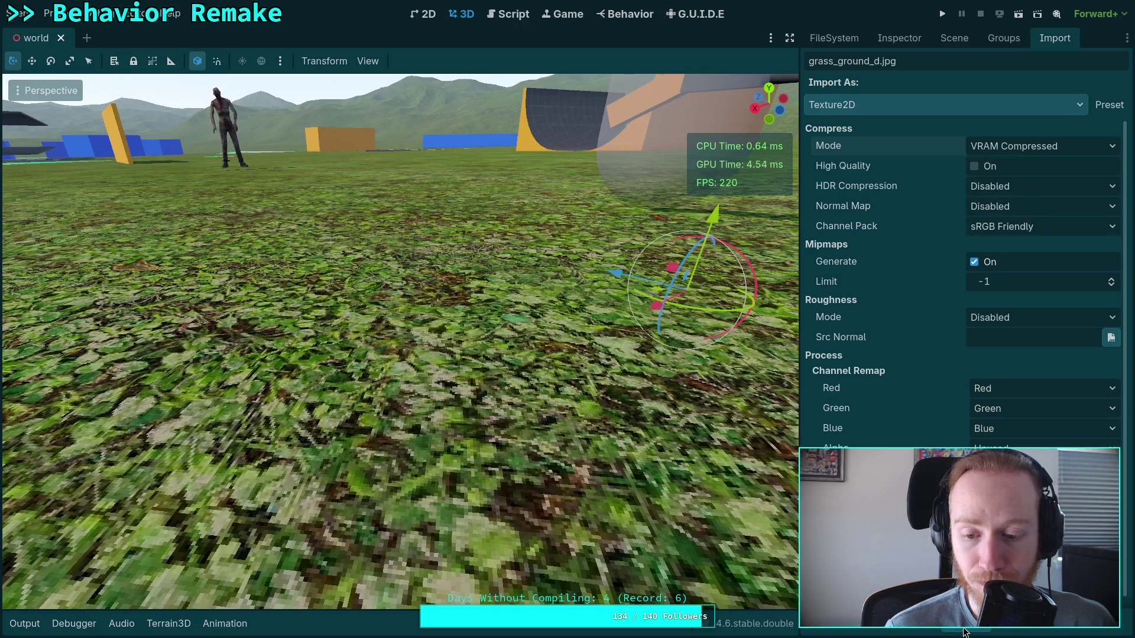
{"action": "left_click", "coordinate": [910, 38]}
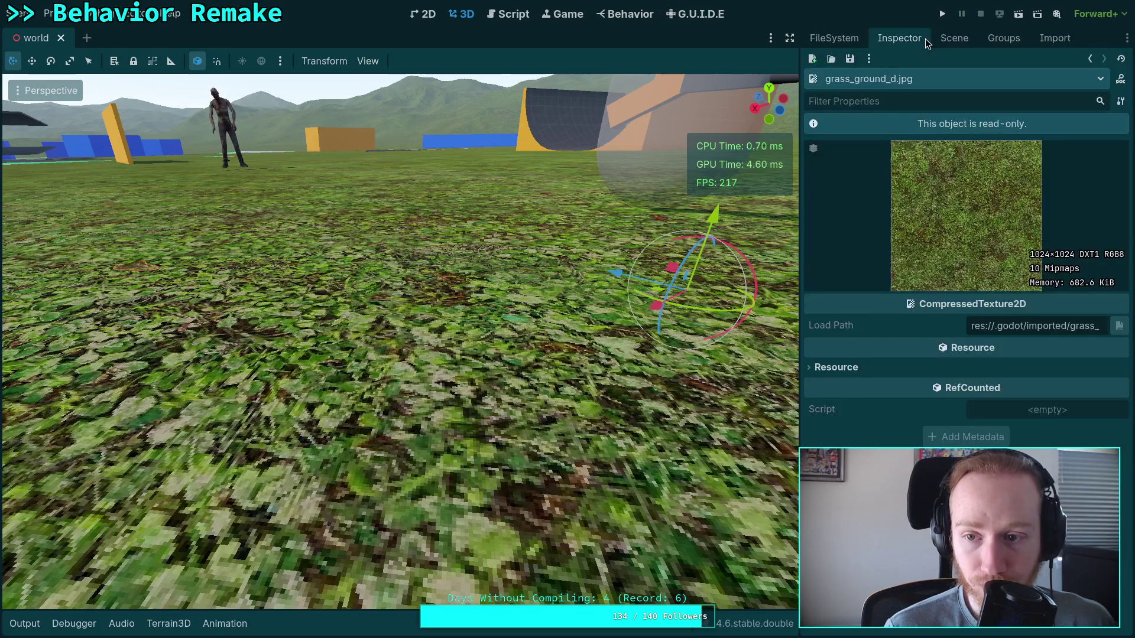
Select the grass_ground_n.jpg normal map in textures/terrain and show its import settings.
{"action": "left_click", "coordinate": [958, 38]}
{"action": "left_click", "coordinate": [898, 39]}
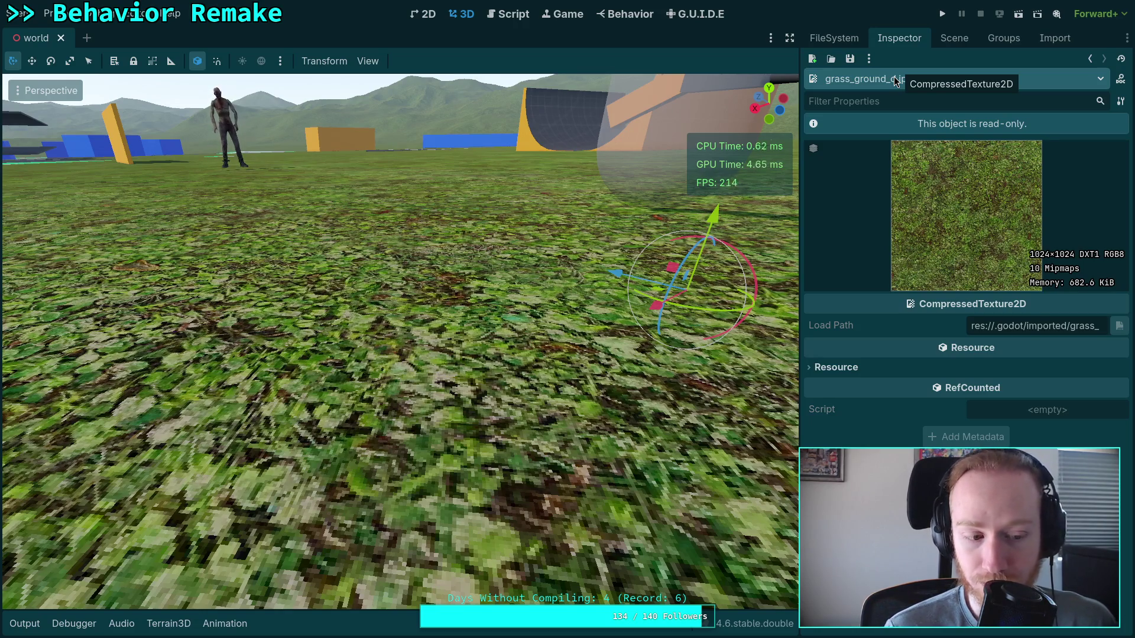
{"action": "left_click", "coordinate": [957, 43]}
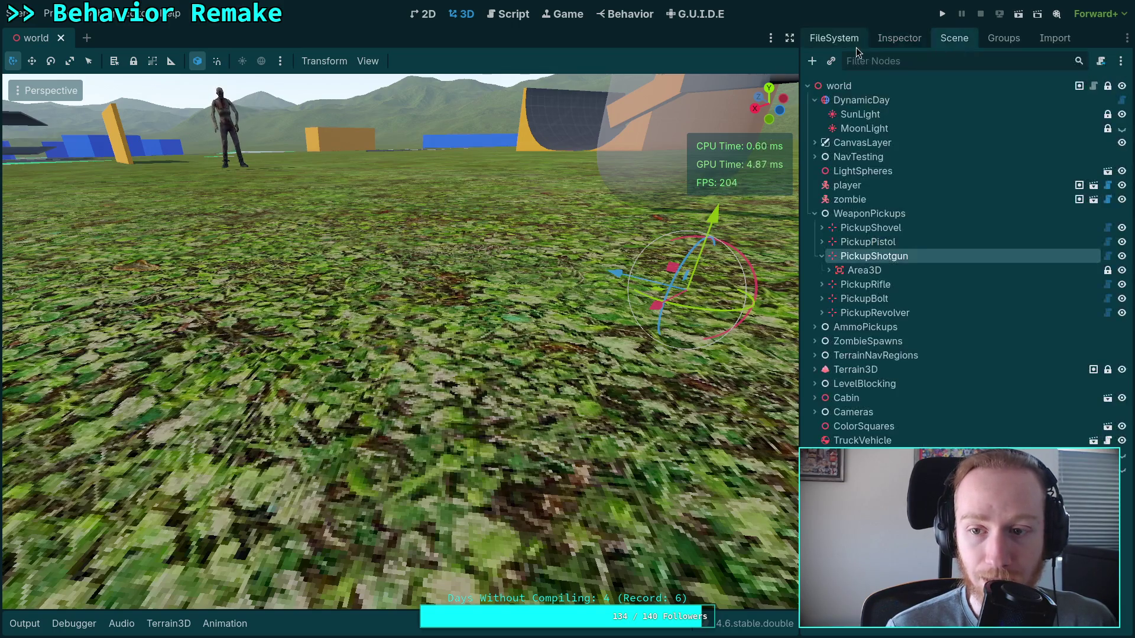
{"action": "left_click", "coordinate": [849, 41]}
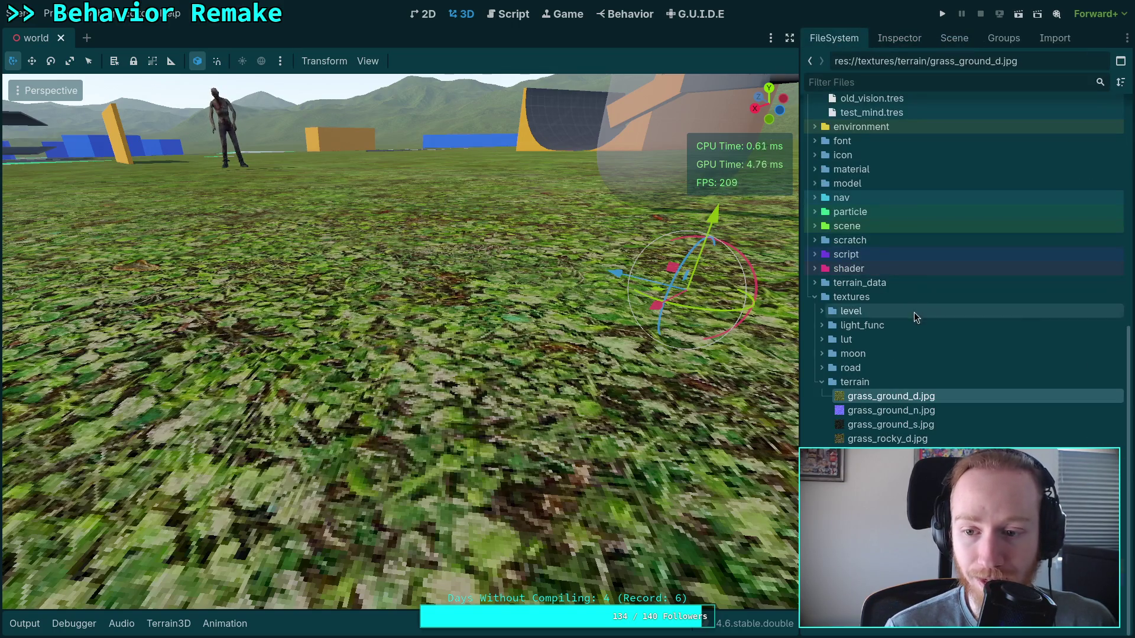
{"action": "left_click", "coordinate": [932, 413]}
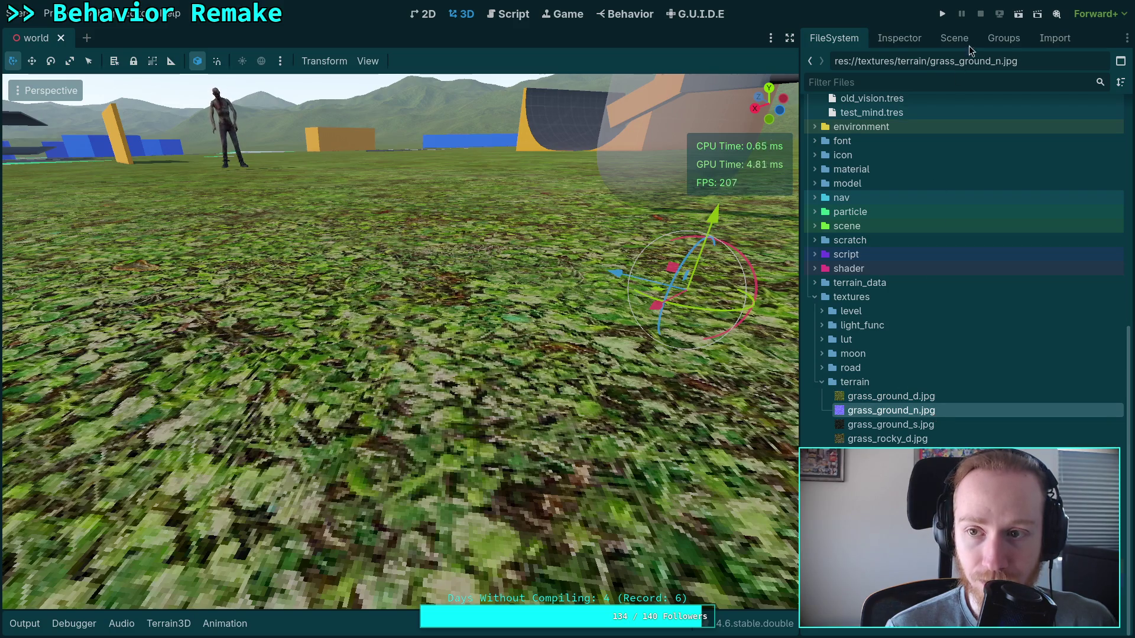
{"action": "left_click", "coordinate": [1008, 40]}
{"action": "left_click", "coordinate": [1048, 45]}
Reimport grass_ground_n.jpg with High Quality off, then return to the file tree.
{"action": "left_click", "coordinate": [985, 168]}
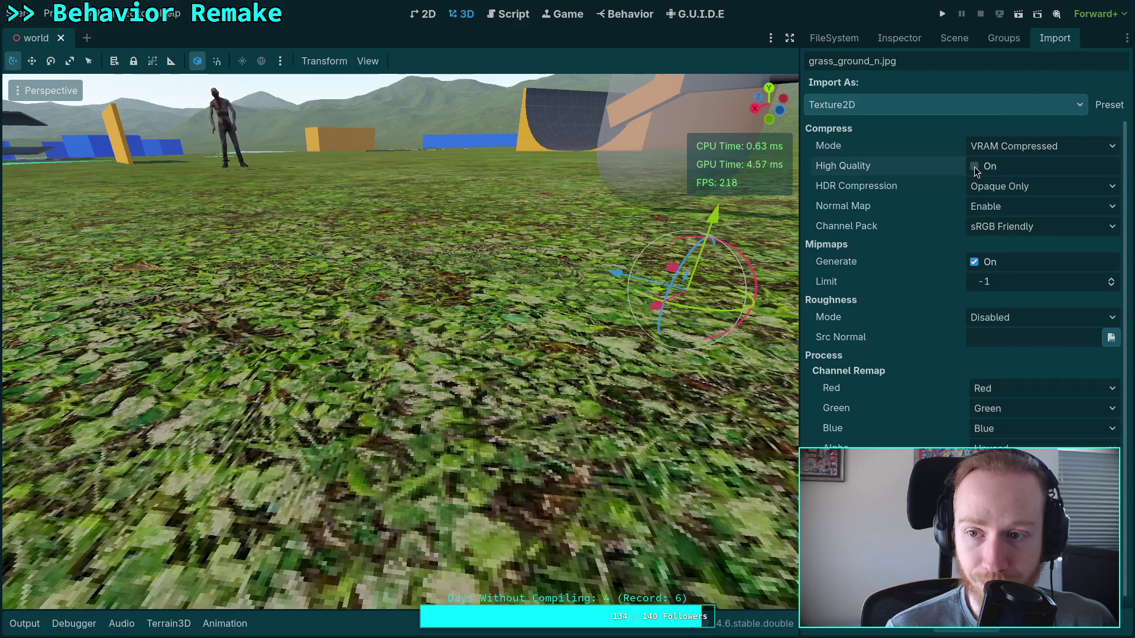
{"action": "left_click", "coordinate": [987, 631]}
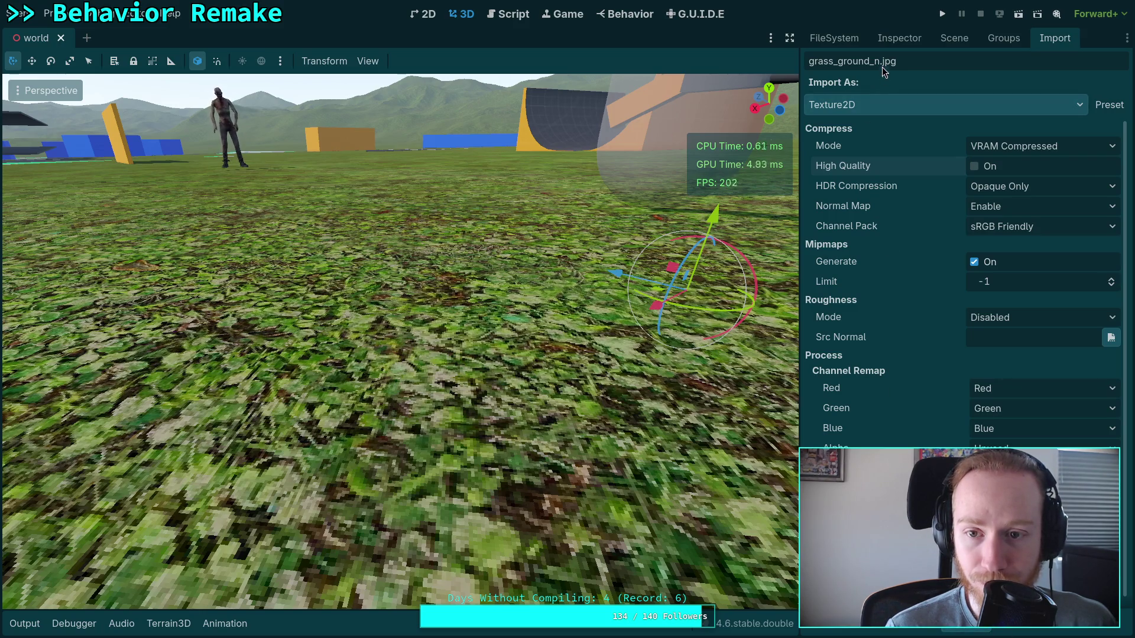
{"action": "left_click", "coordinate": [899, 39]}
{"action": "left_click", "coordinate": [867, 41]}
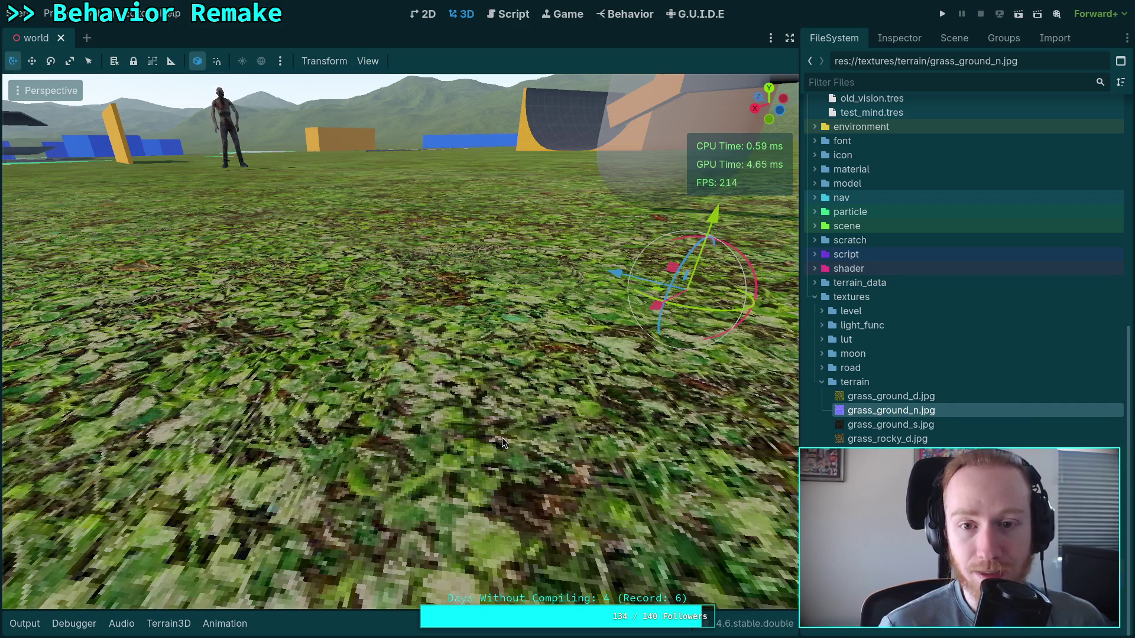
Fly the viewport camera up to the zombie until its torso fills the view.
{"action": "left_click_drag", "start_coordinate": [502, 420], "coordinate": [502, 408]}
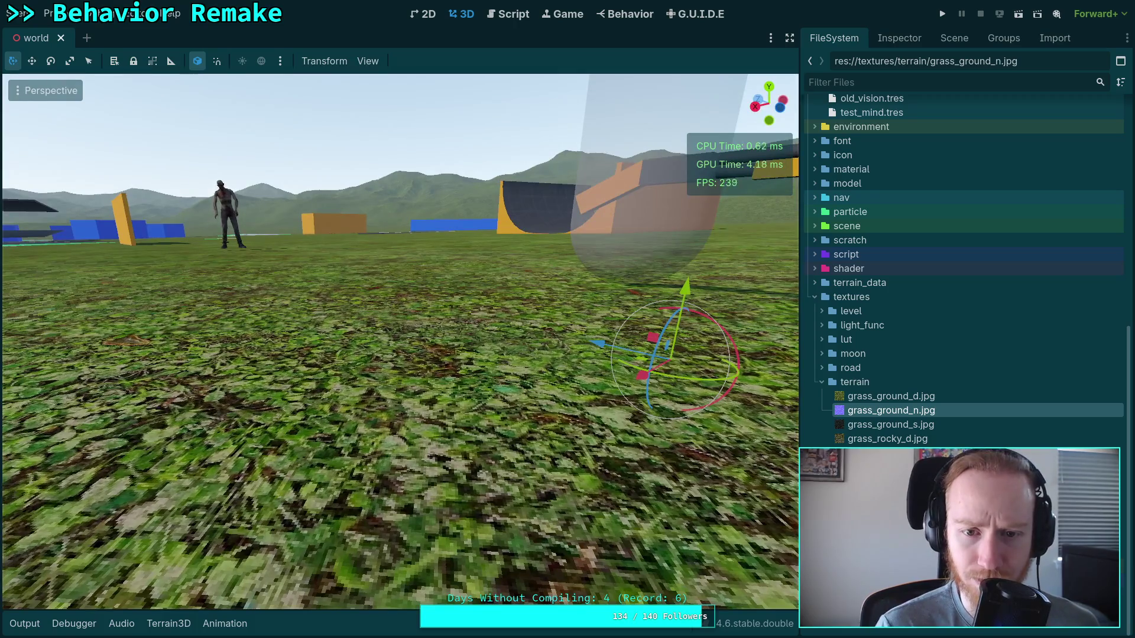
{"action": "key", "text": "s"}
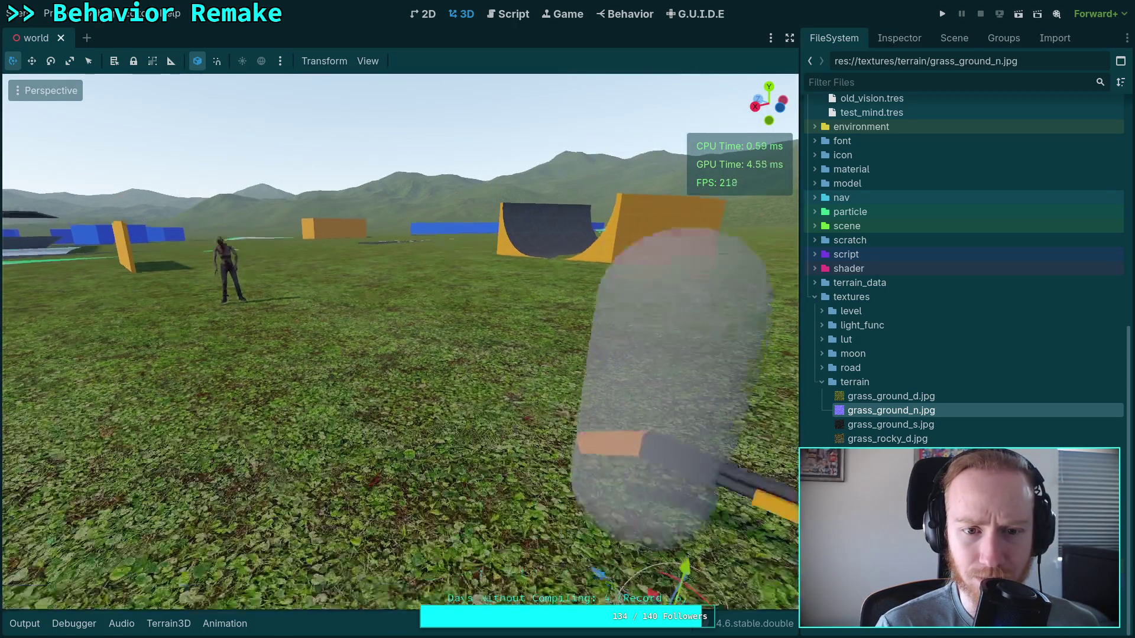
{"action": "left_click_drag", "start_coordinate": [503, 409], "coordinate": [484, 401]}
{"action": "key", "text": "w"}
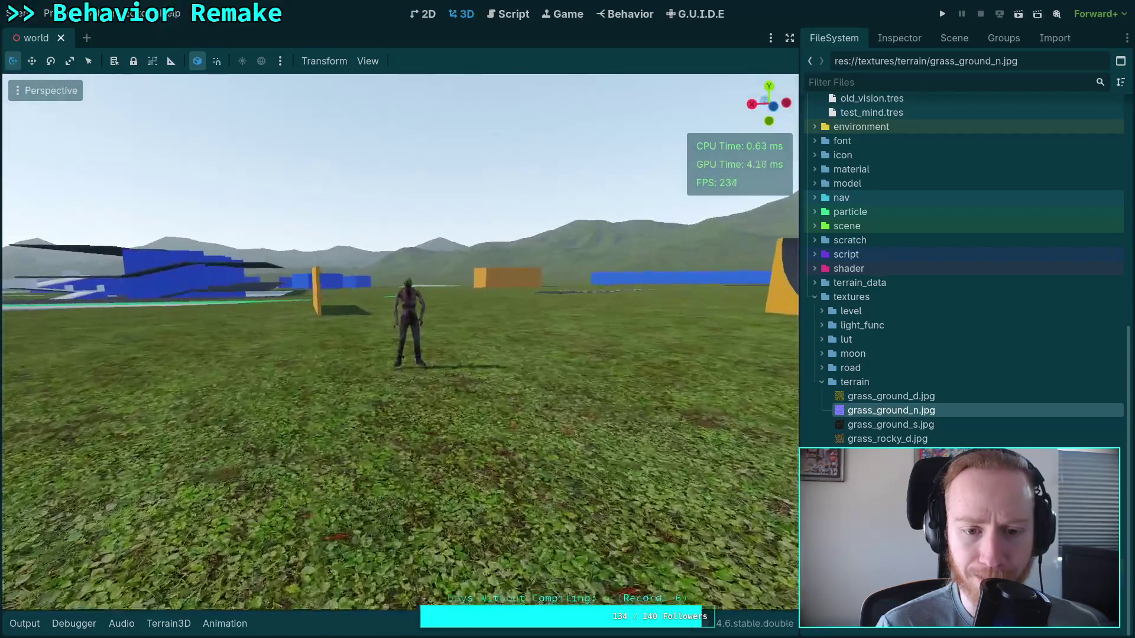
{"action": "key", "text": "w"}
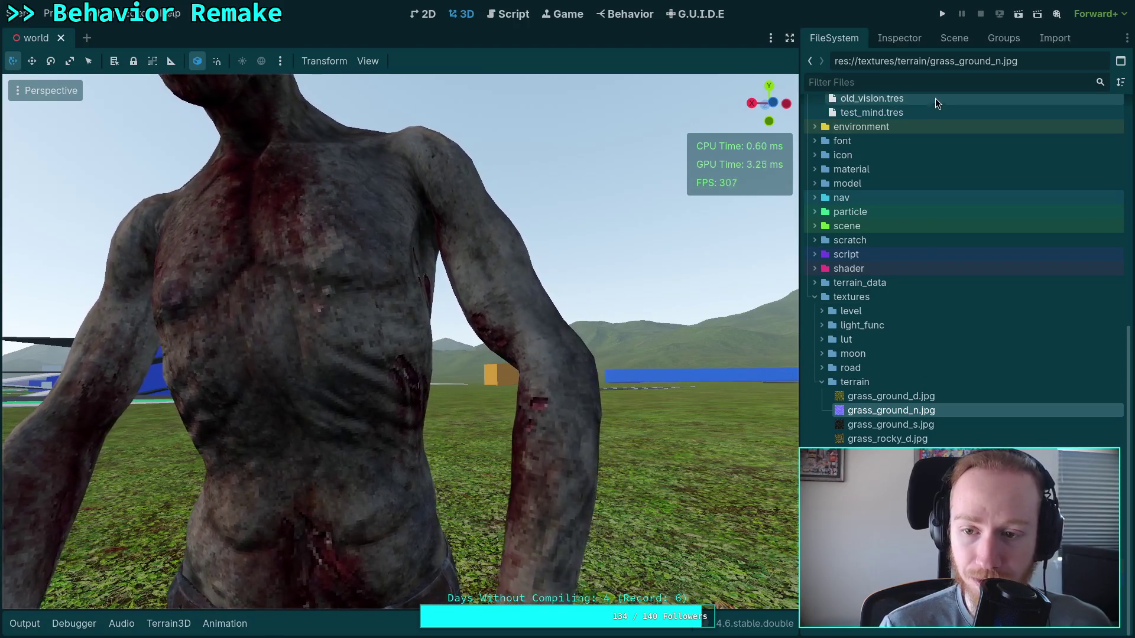
Collapse the data folder, expand model > zombie, and select skin.png.
{"action": "scroll", "coordinate": [816, 381], "scroll_direction": "up", "scroll_amount": 4}
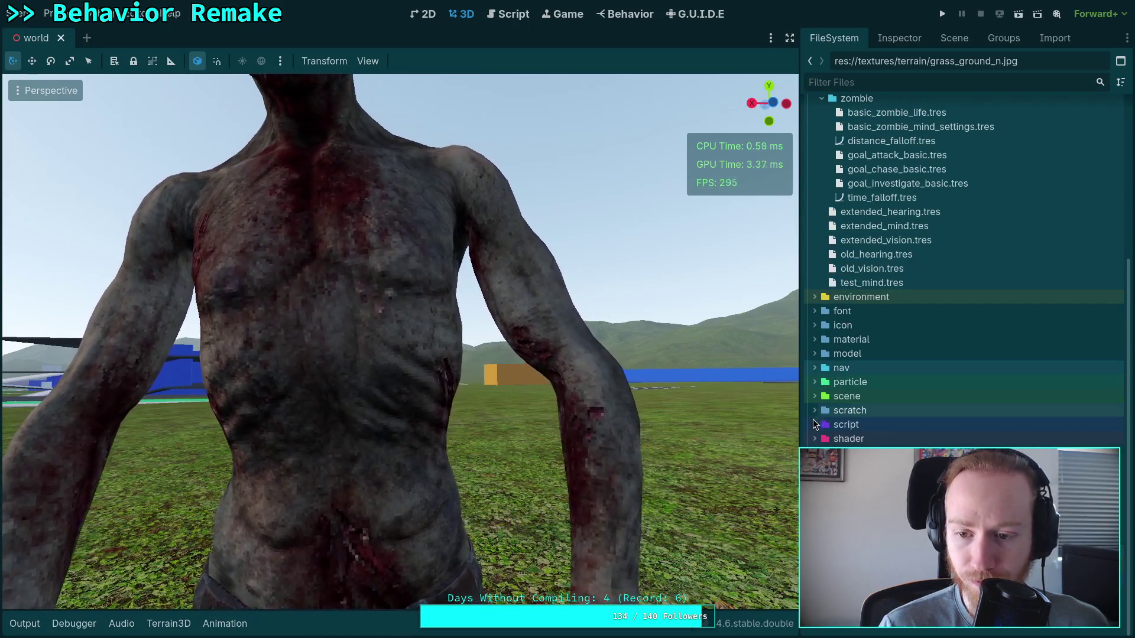
{"action": "scroll", "coordinate": [824, 383], "scroll_direction": "up", "scroll_amount": 2}
{"action": "scroll", "coordinate": [839, 282], "scroll_direction": "up", "scroll_amount": 3}
{"action": "left_click", "coordinate": [814, 263]}
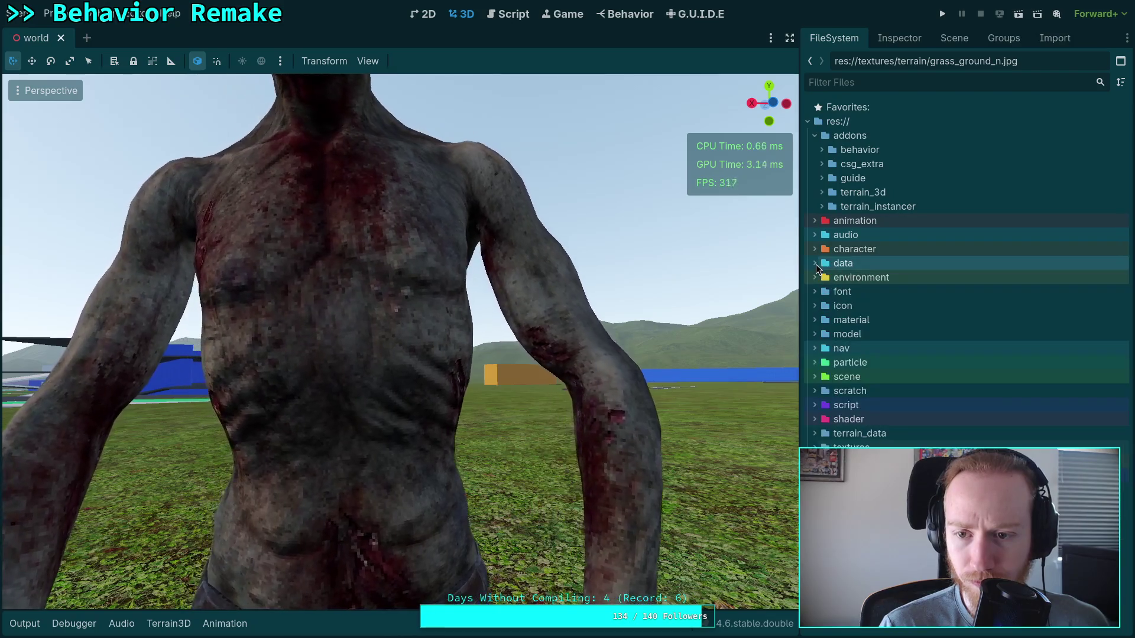
{"action": "left_click", "coordinate": [815, 249]}
{"action": "left_click", "coordinate": [815, 249]}
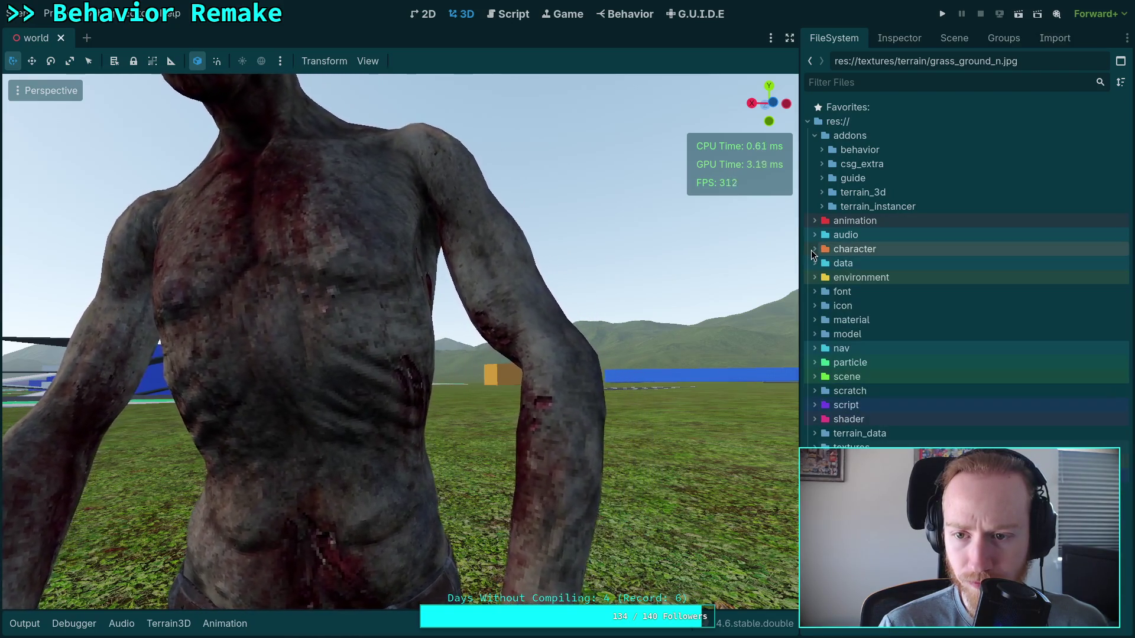
{"action": "left_click", "coordinate": [813, 335]}
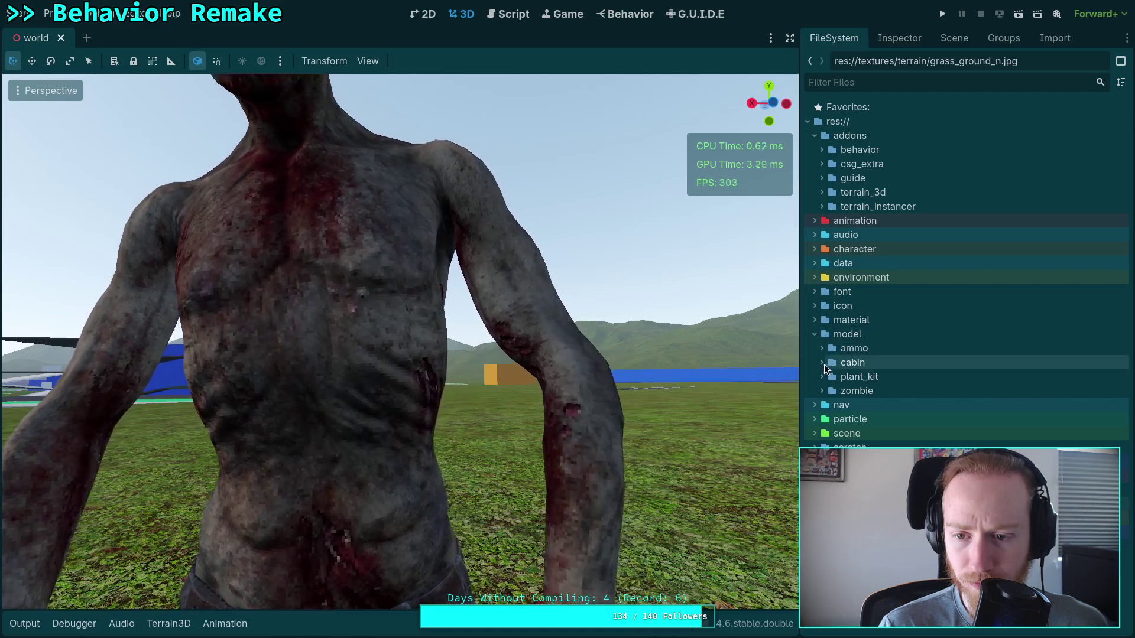
{"action": "left_click", "coordinate": [822, 391]}
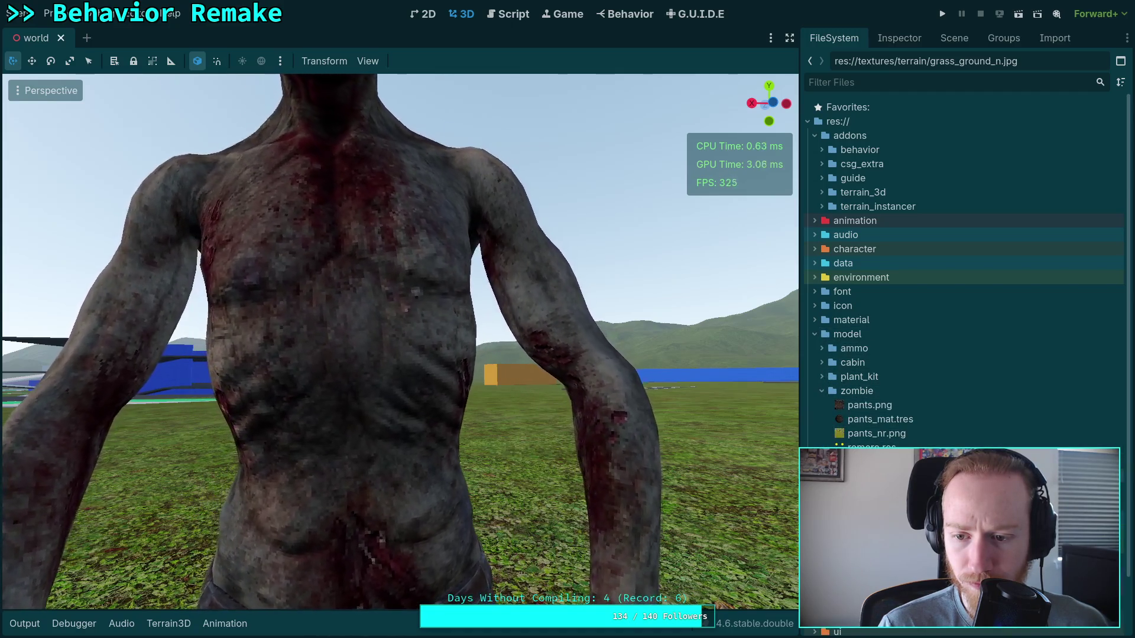
{"action": "left_click", "coordinate": [872, 461]}
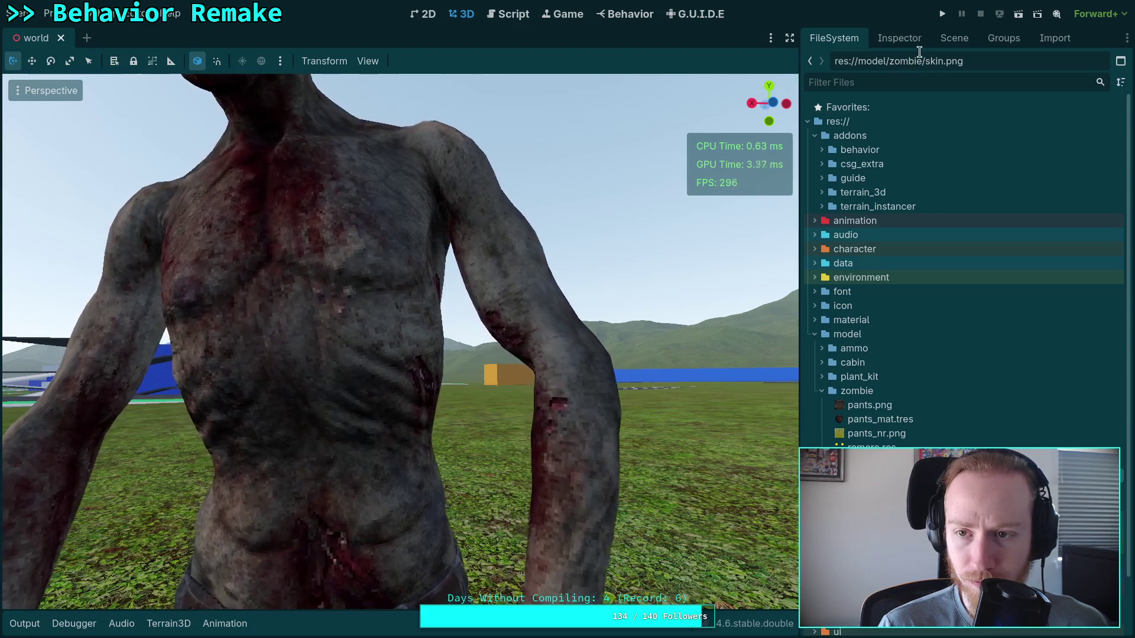
Set skin.png's HDR Compression to Disabled and reimport it.
{"action": "left_click", "coordinate": [1059, 41]}
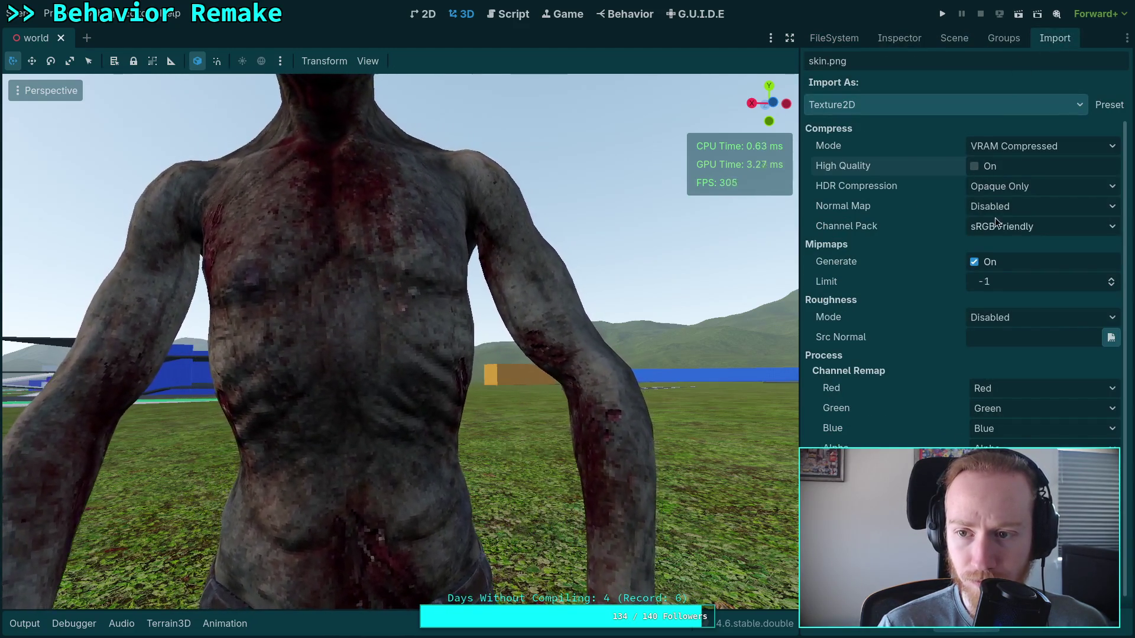
{"action": "left_click", "coordinate": [1029, 185]}
{"action": "left_click", "coordinate": [1017, 208]}
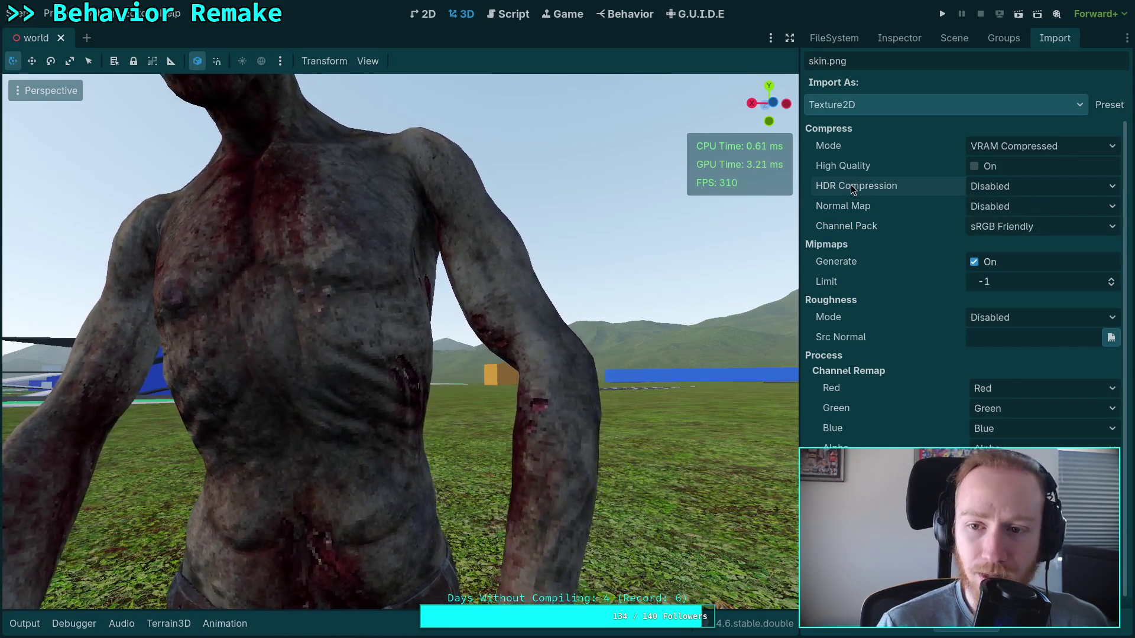
{"action": "mouse_move", "coordinate": [851, 189]}
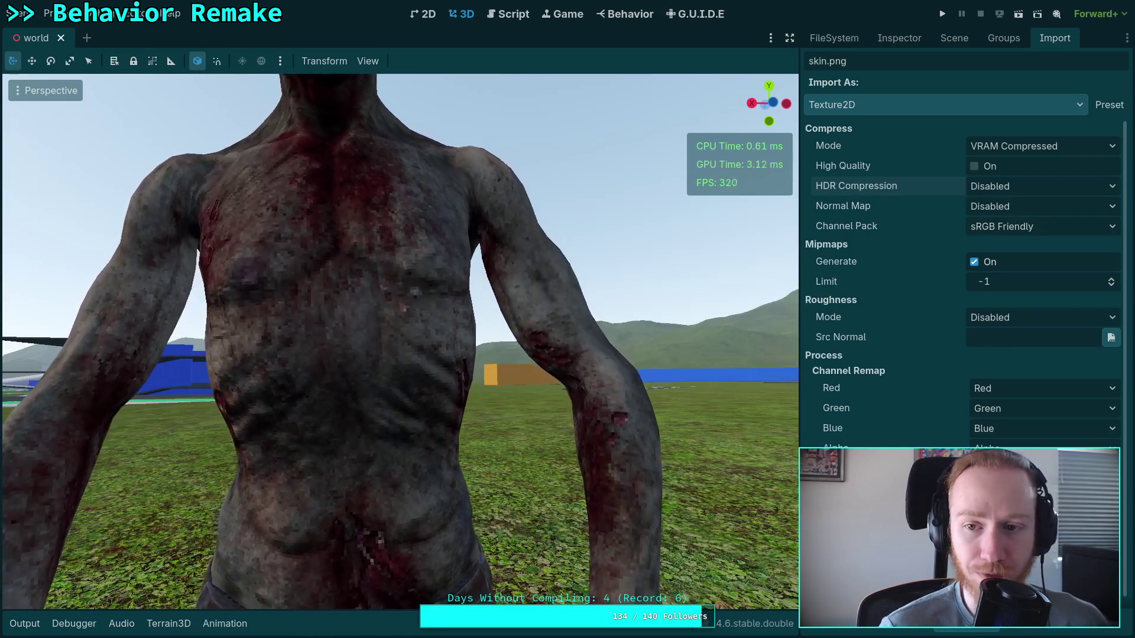
{"action": "mouse_move", "coordinate": [839, 567]}
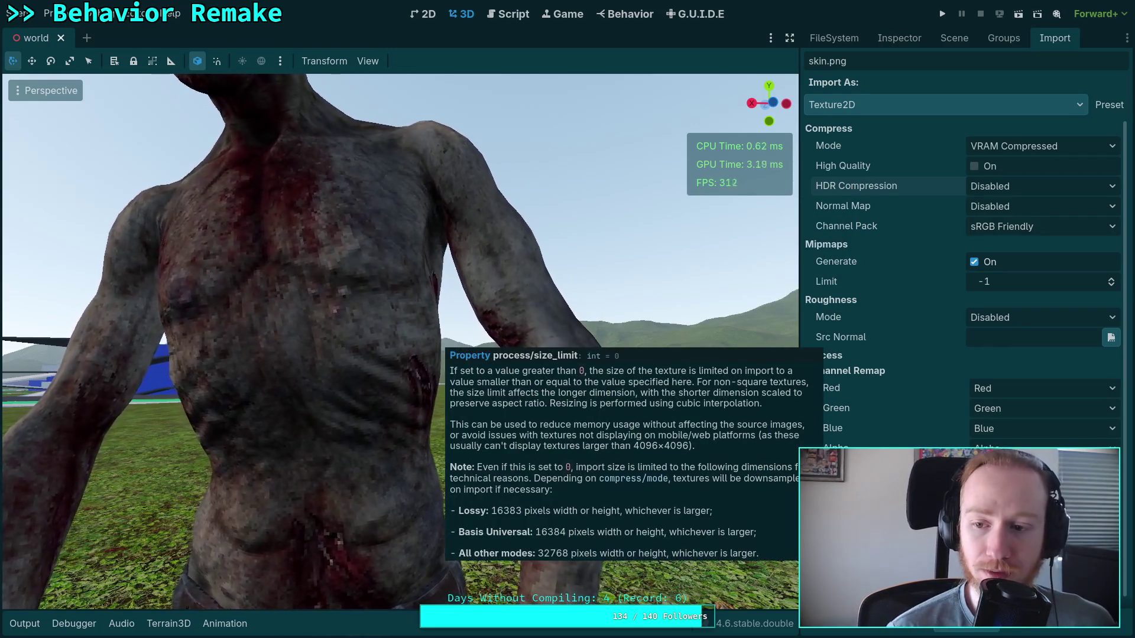
{"action": "left_click", "coordinate": [984, 631]}
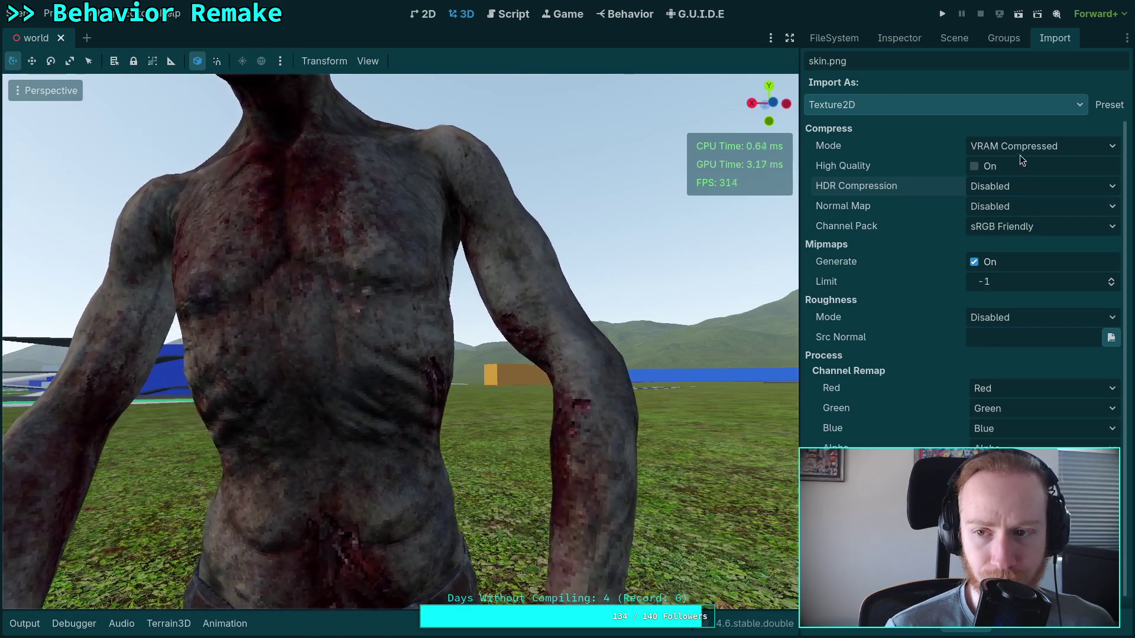
Keep skin.png on VRAM Compressed, toggle High Quality, and reimport twice to compare.
{"action": "left_click", "coordinate": [1020, 147]}
{"action": "left_click", "coordinate": [972, 168]}
{"action": "left_click", "coordinate": [974, 167]}
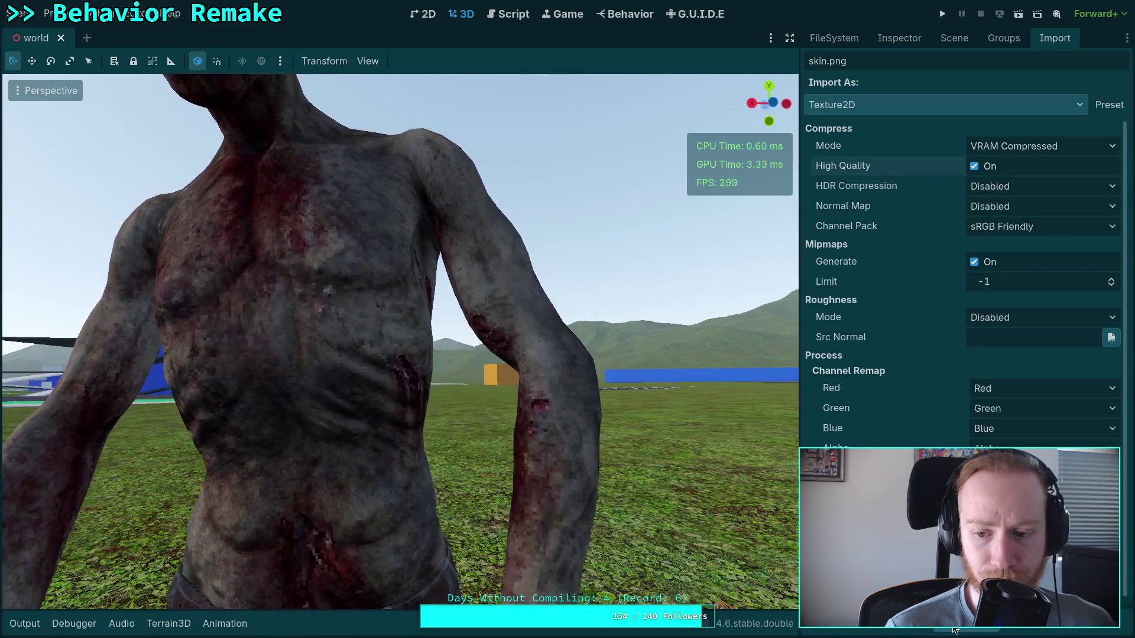
{"action": "left_click", "coordinate": [955, 630]}
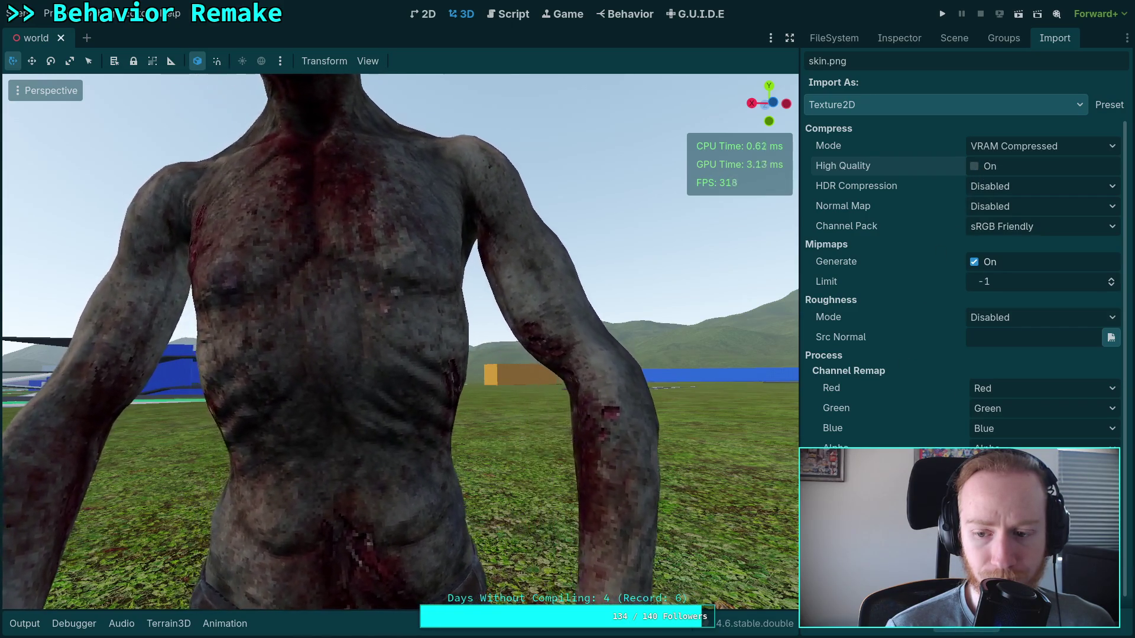
{"action": "left_click", "coordinate": [965, 631]}
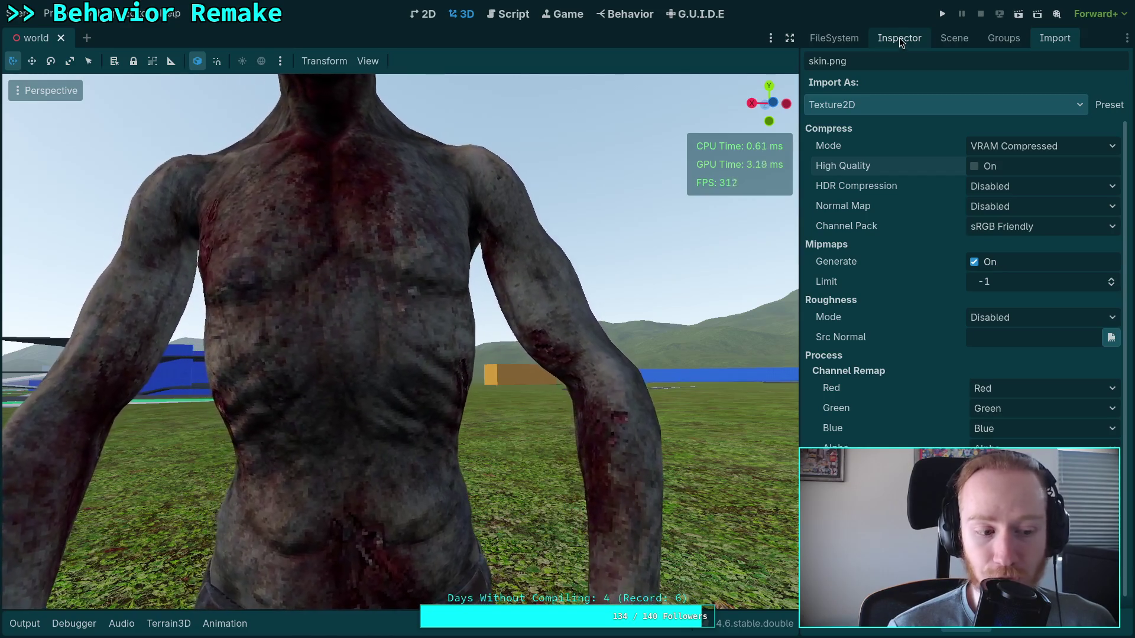
Compare skin.png's imported format and memory with its import settings, then return to FileSystem.
{"action": "left_click", "coordinate": [899, 31]}
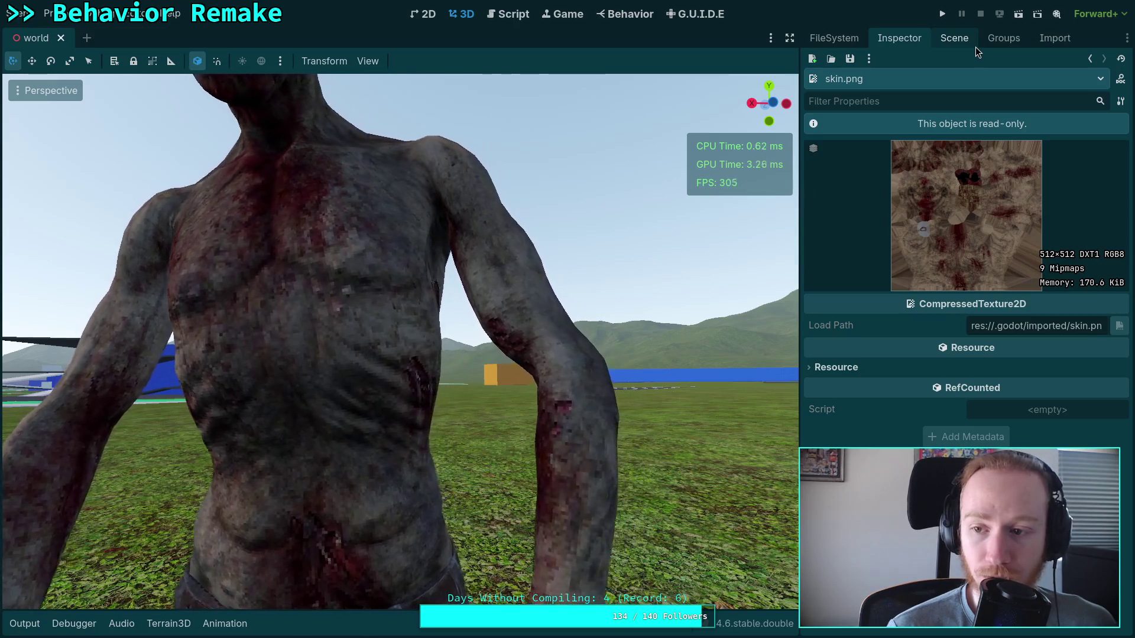
{"action": "left_click", "coordinate": [1041, 39]}
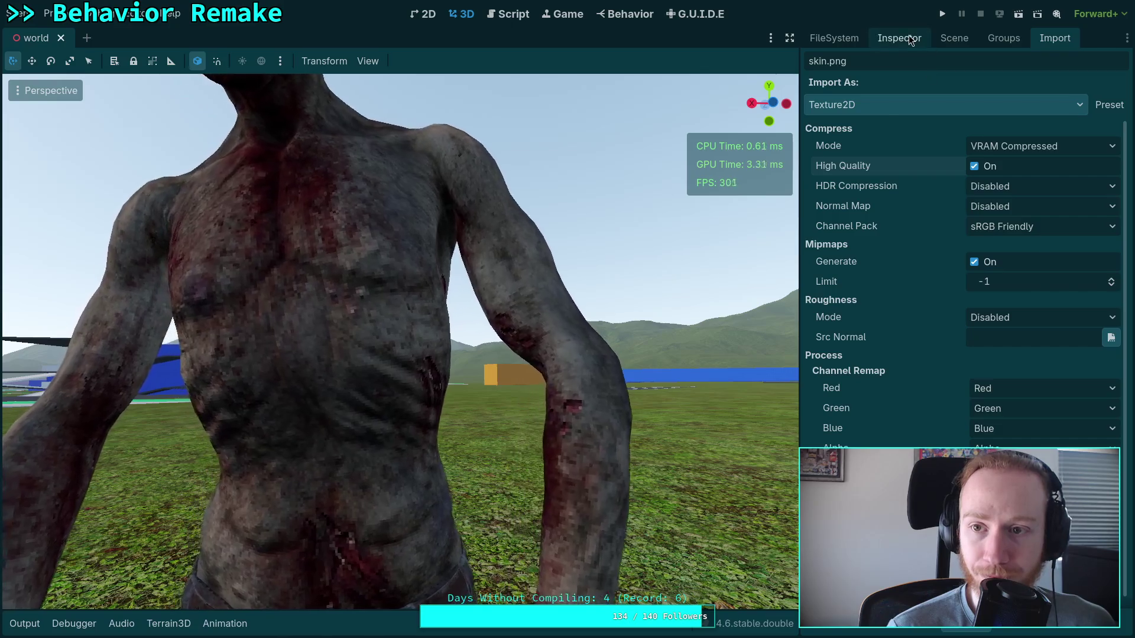
{"action": "left_click", "coordinate": [909, 36]}
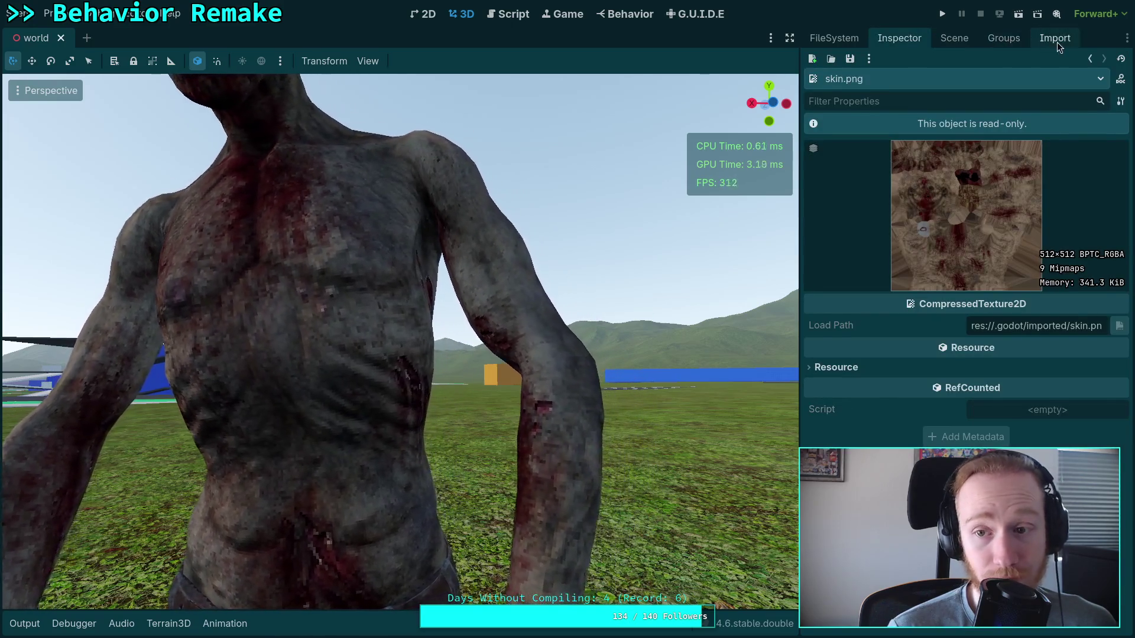
{"action": "left_click", "coordinate": [1056, 39]}
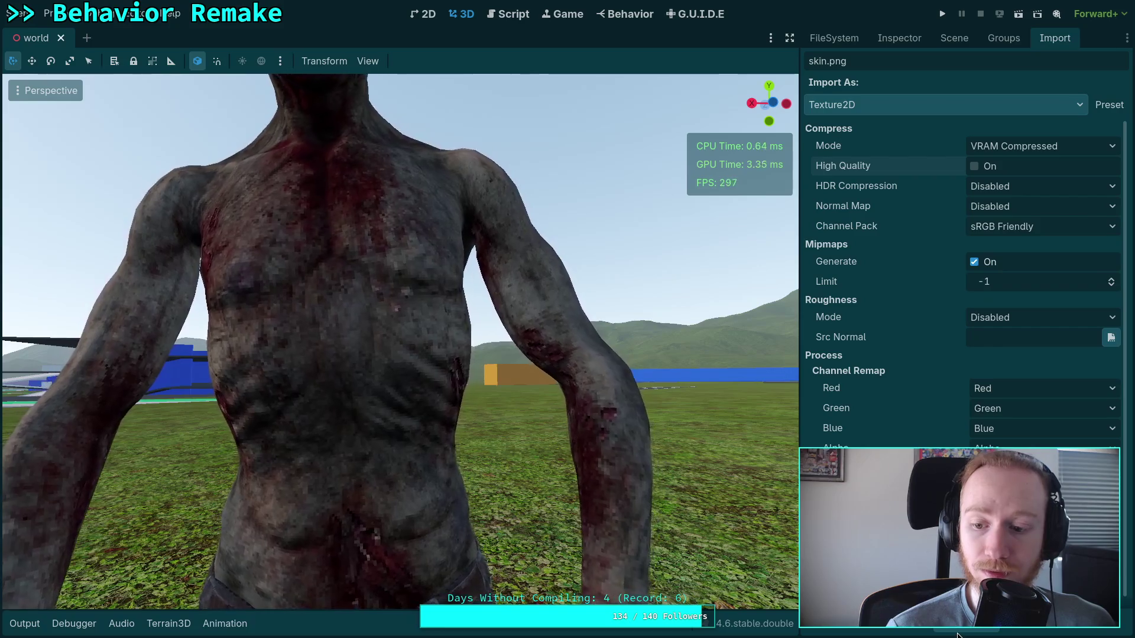
{"action": "left_click", "coordinate": [860, 41]}
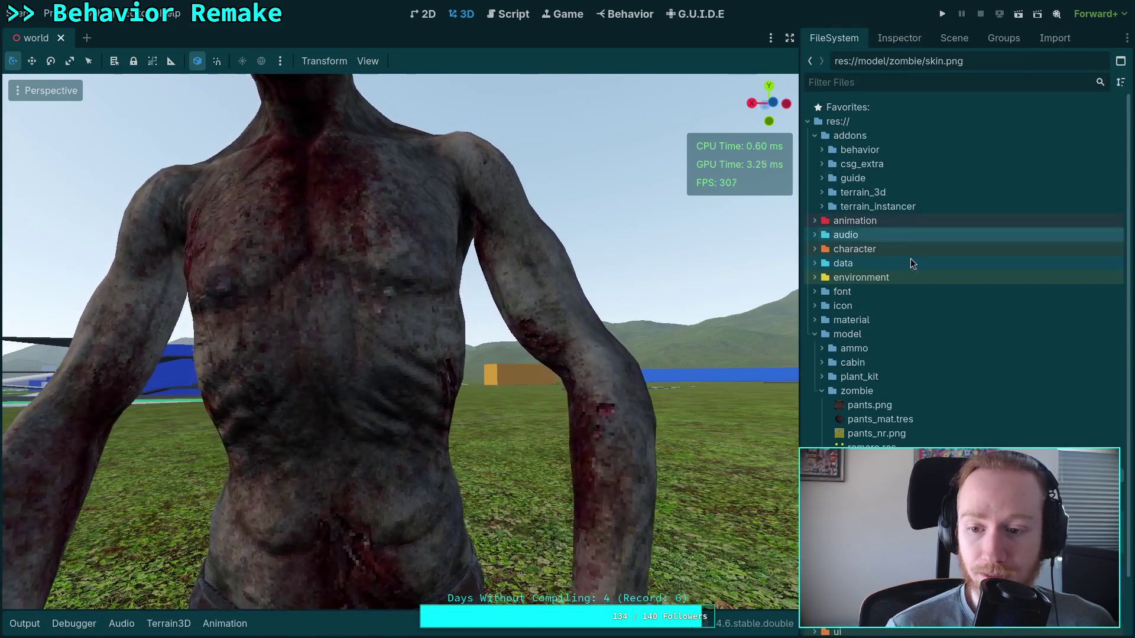
Select and preview skin_nr.png, then review its import settings including roughness mode Blue.
{"action": "left_click", "coordinate": [875, 490]}
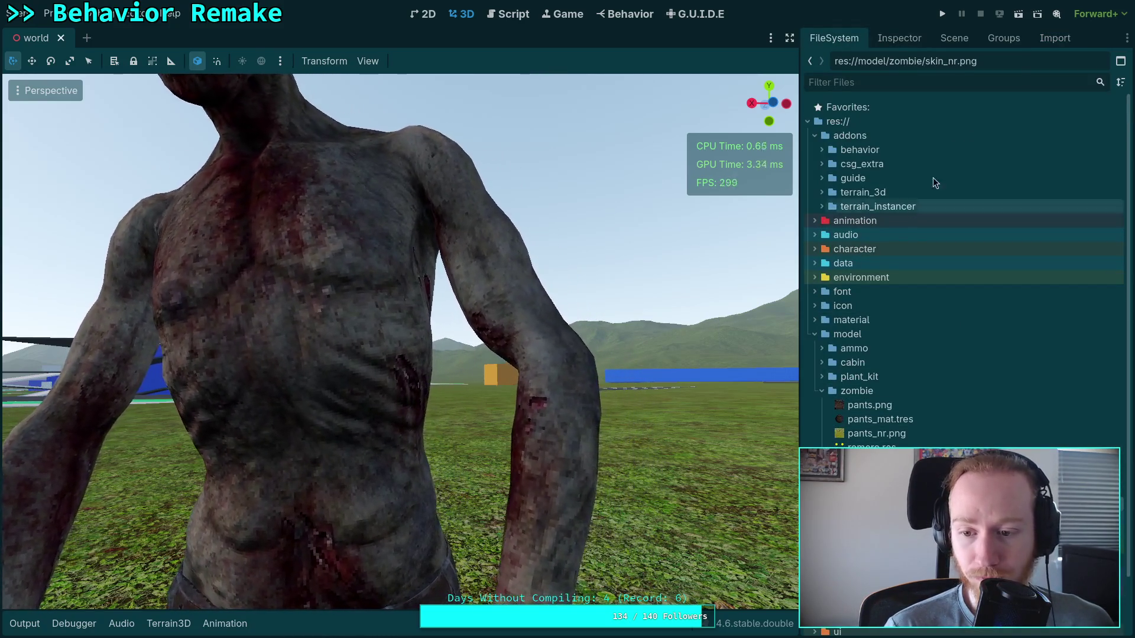
{"action": "left_click", "coordinate": [1054, 39]}
{"action": "left_click", "coordinate": [903, 39]}
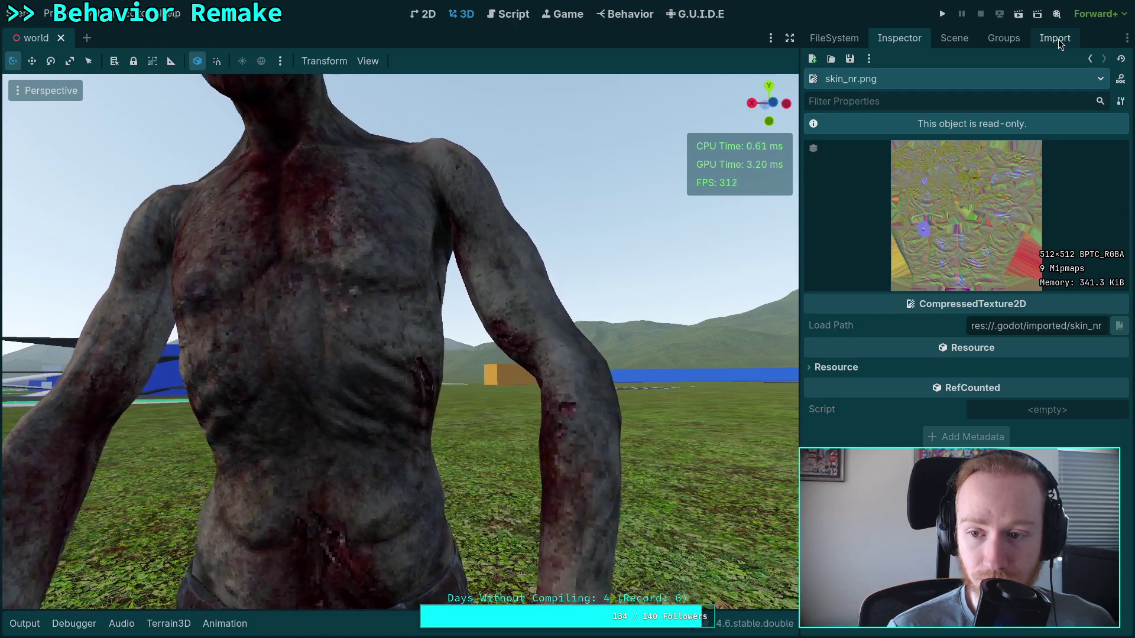
{"action": "left_click", "coordinate": [1058, 39]}
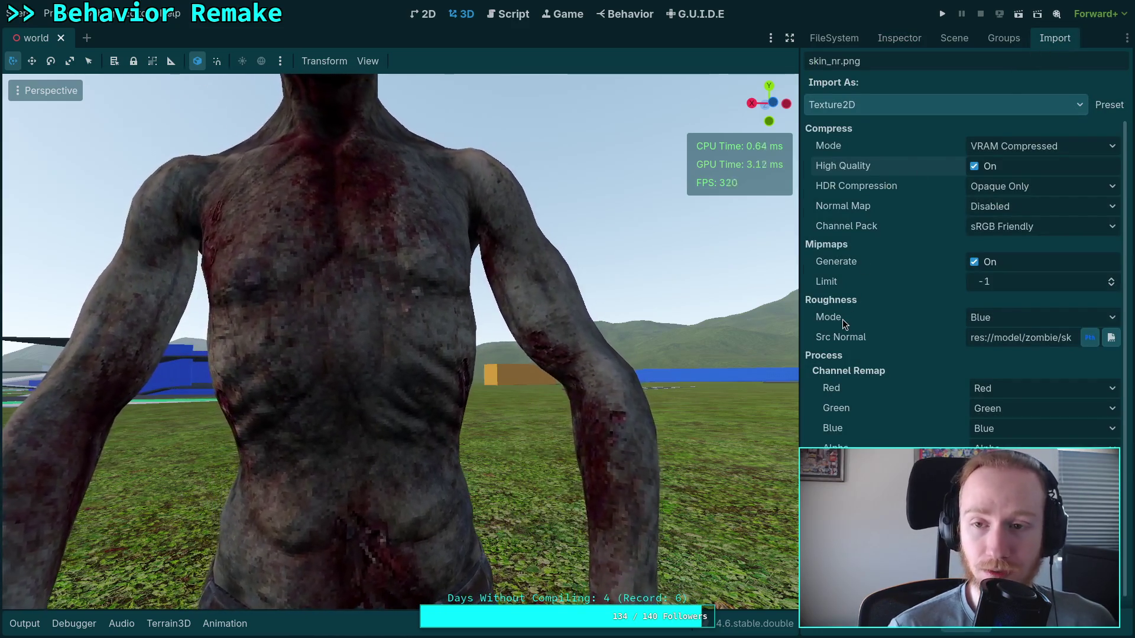
{"action": "mouse_move", "coordinate": [843, 319]}
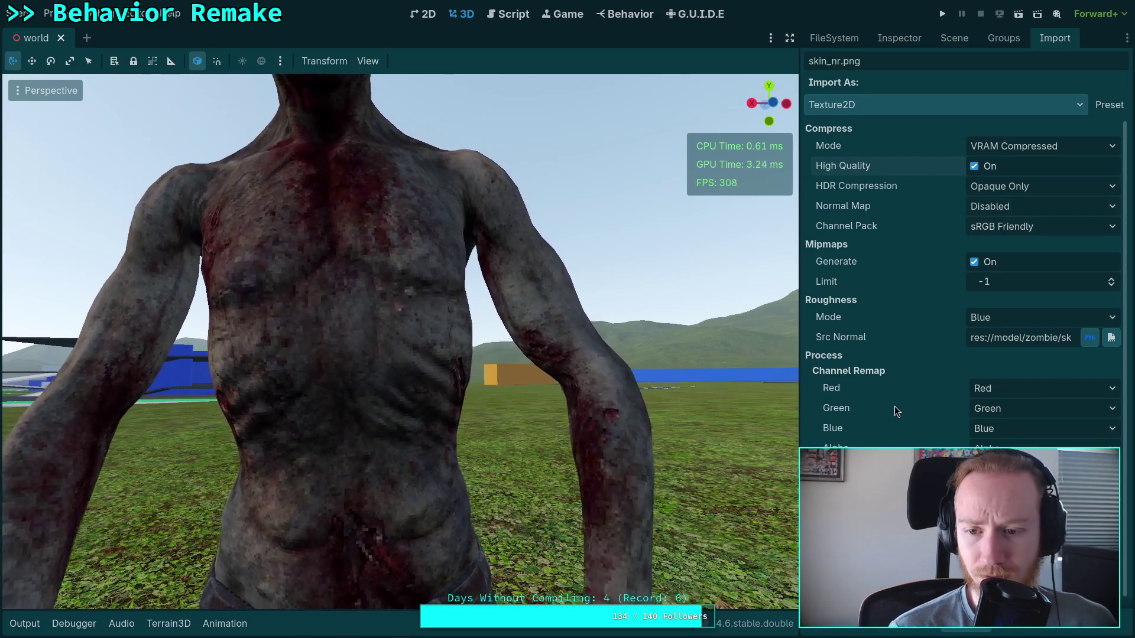
{"action": "left_click", "coordinate": [998, 318]}
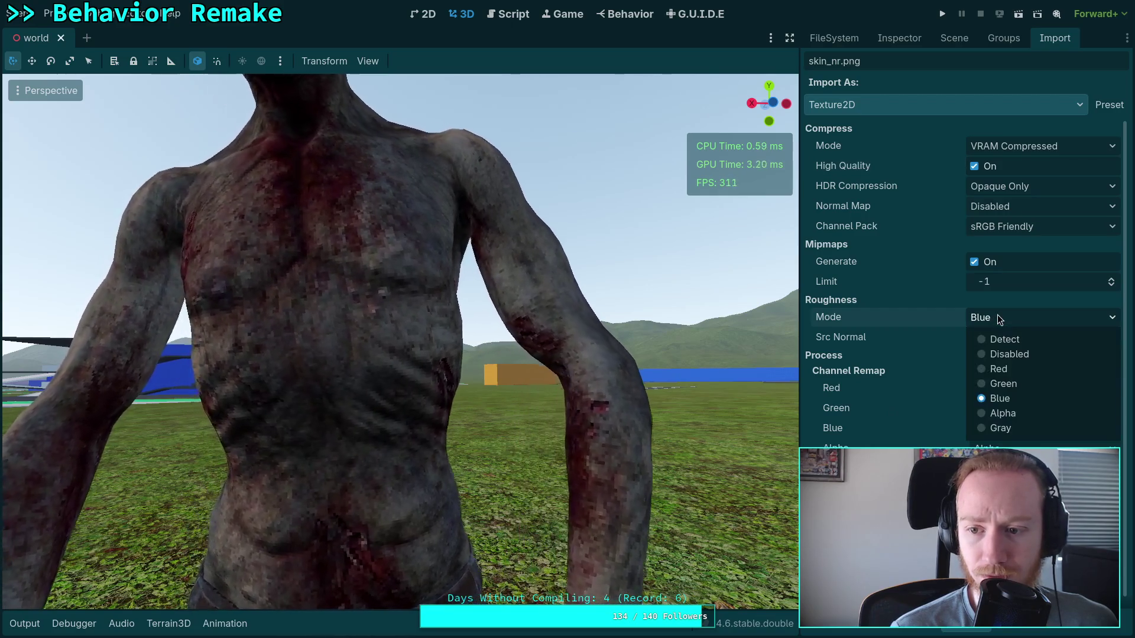
Reimport skin_nr.png with High Quality off and HDR Compression set to Disabled.
{"action": "left_click", "coordinate": [998, 318]}
{"action": "left_click", "coordinate": [974, 167]}
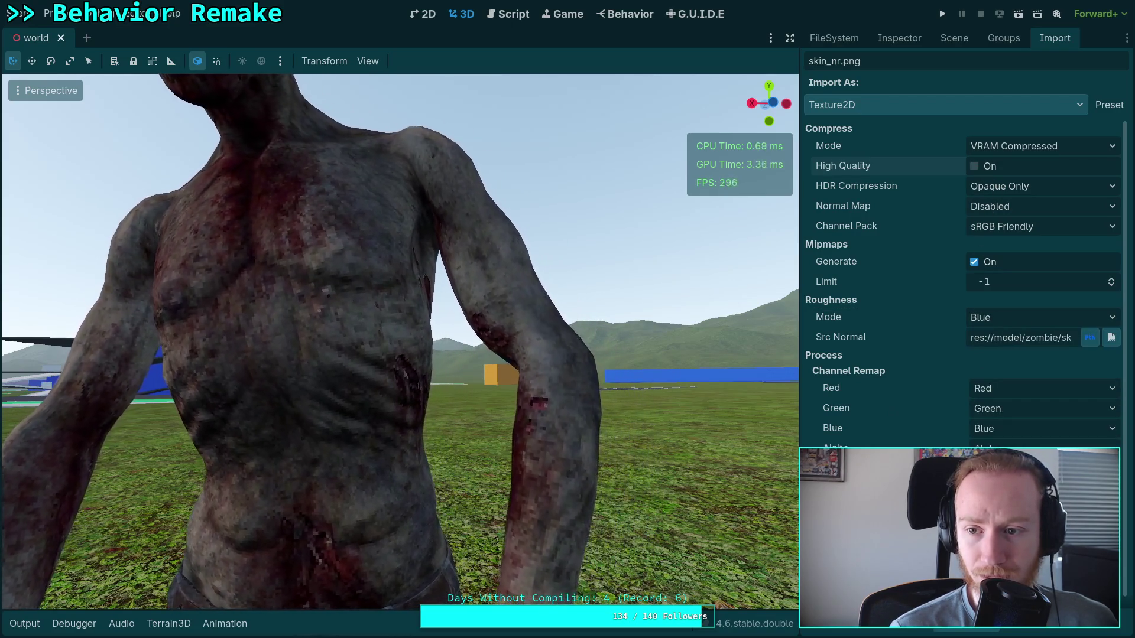
{"action": "left_click", "coordinate": [979, 187]}
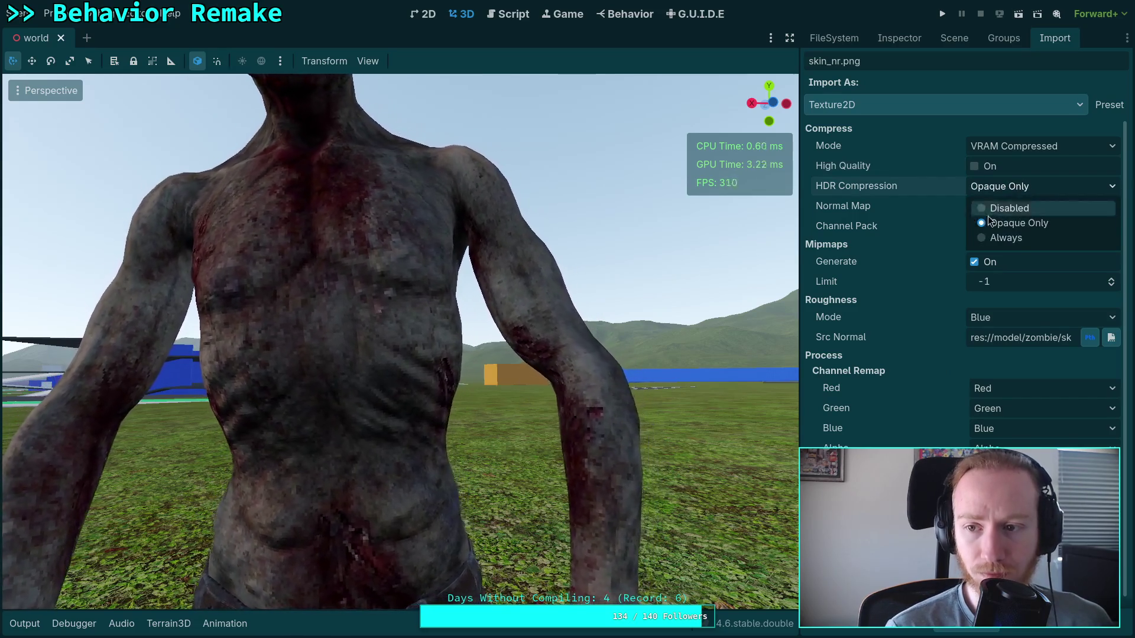
{"action": "left_click", "coordinate": [987, 210]}
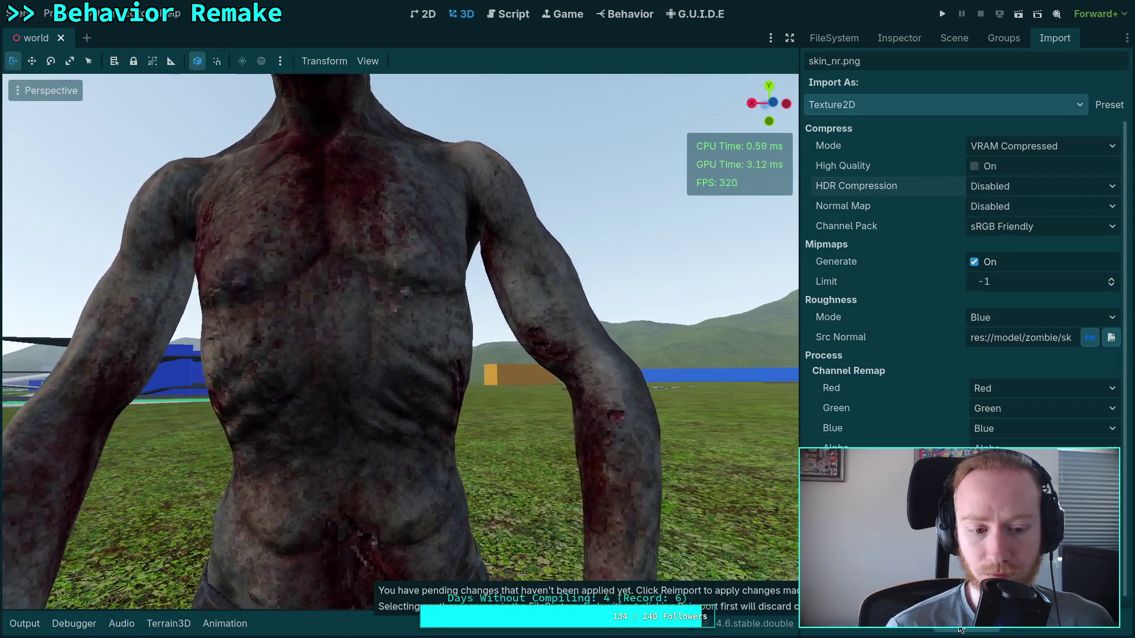
{"action": "left_click", "coordinate": [960, 630]}
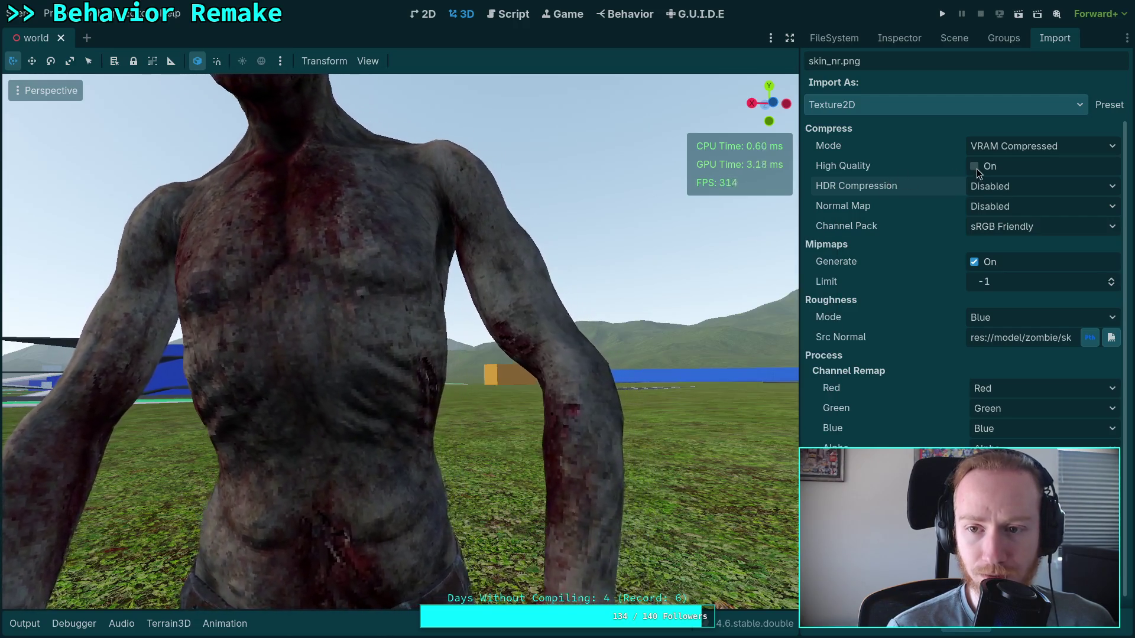
Reimport skin_nr.png once with High Quality back on, then uncheck High Quality again.
{"action": "left_click", "coordinate": [974, 166]}
{"action": "left_click", "coordinate": [956, 628]}
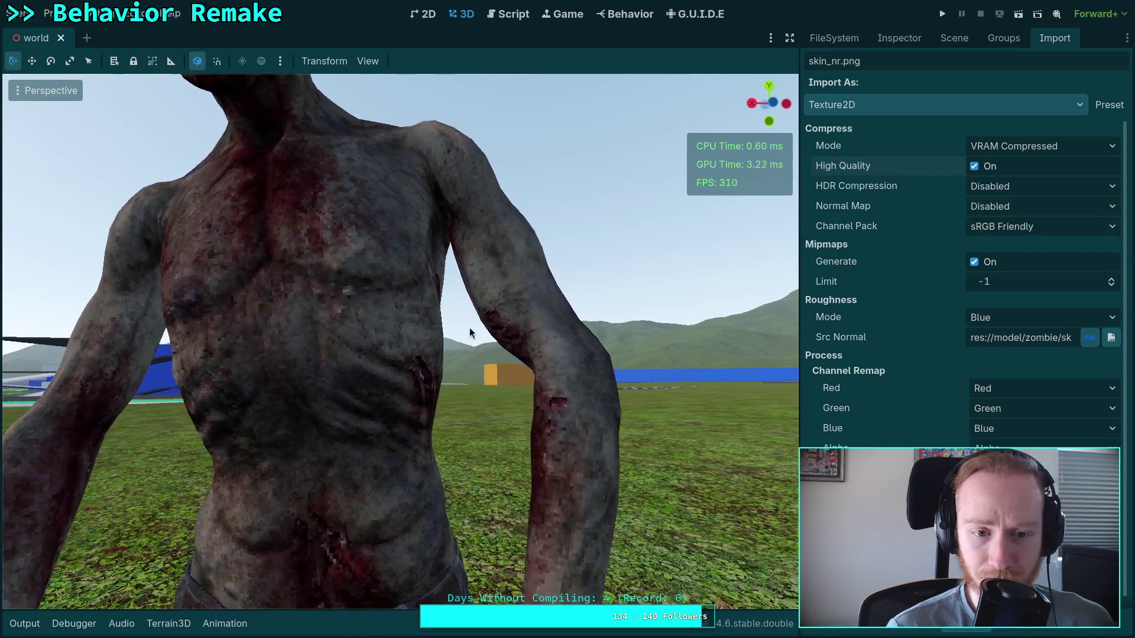
{"action": "left_click", "coordinate": [975, 166]}
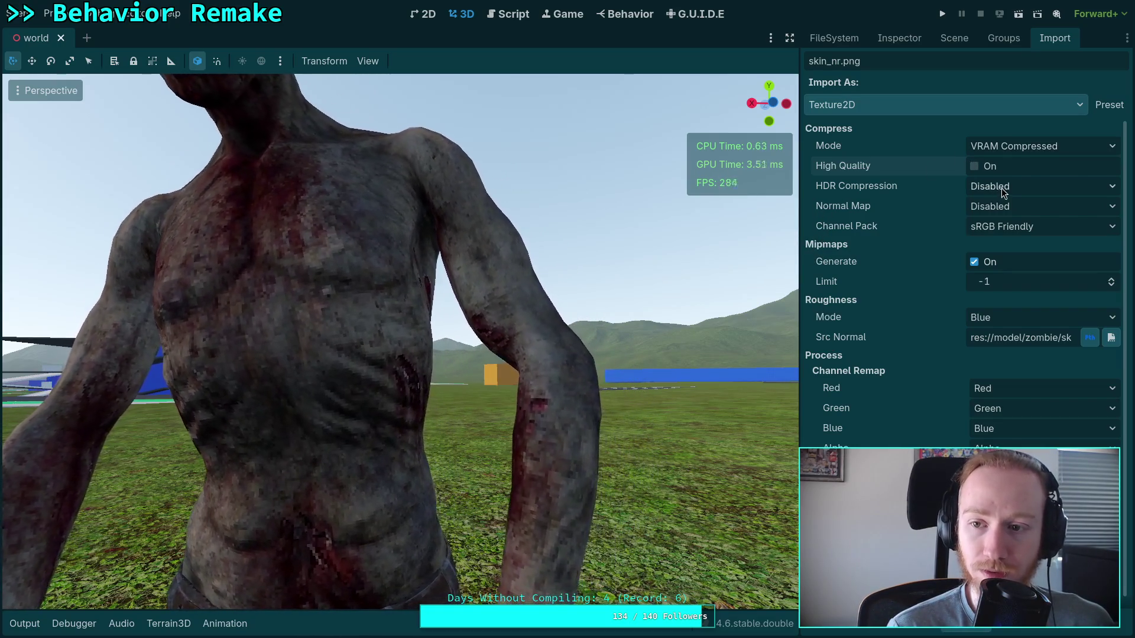
Look through the Scene and Inspector docks, ending back on the project file tree.
{"action": "left_click", "coordinate": [998, 39]}
{"action": "left_click", "coordinate": [953, 38]}
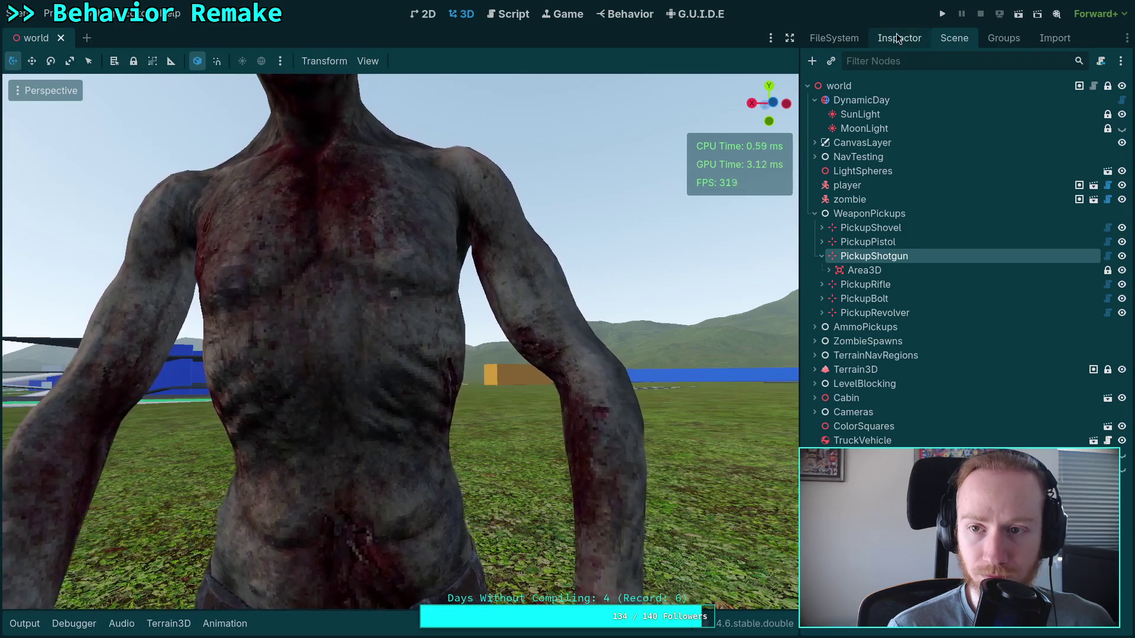
{"action": "left_click", "coordinate": [899, 38]}
{"action": "left_click", "coordinate": [820, 39]}
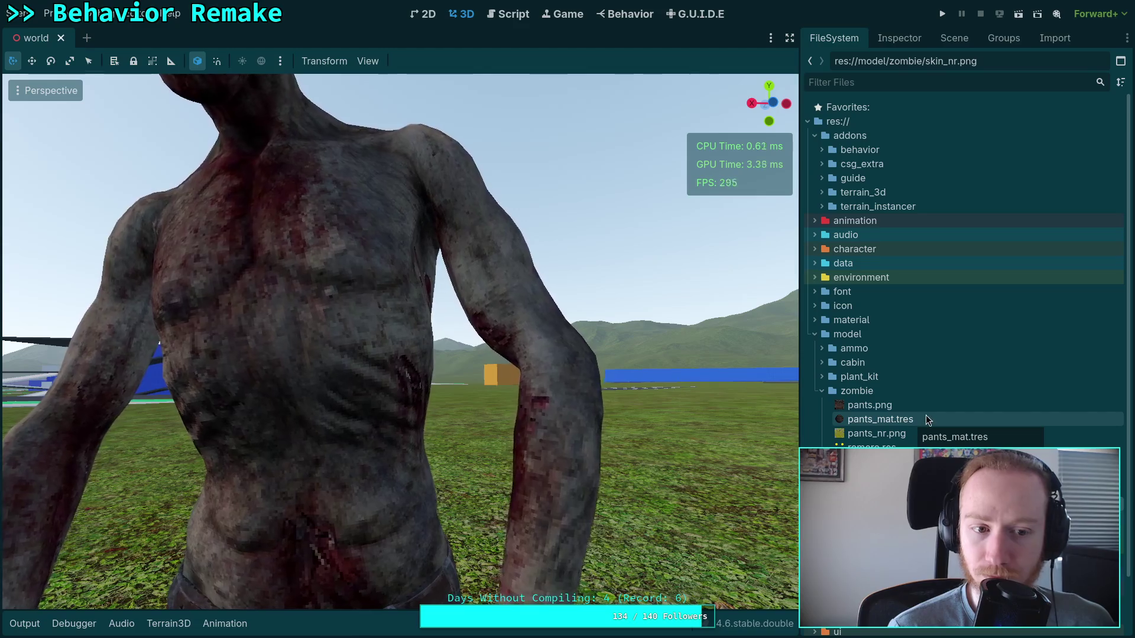
Give pants.png High Quality off and HDR Compression Disabled, then check its imported texture details.
{"action": "left_click", "coordinate": [936, 406]}
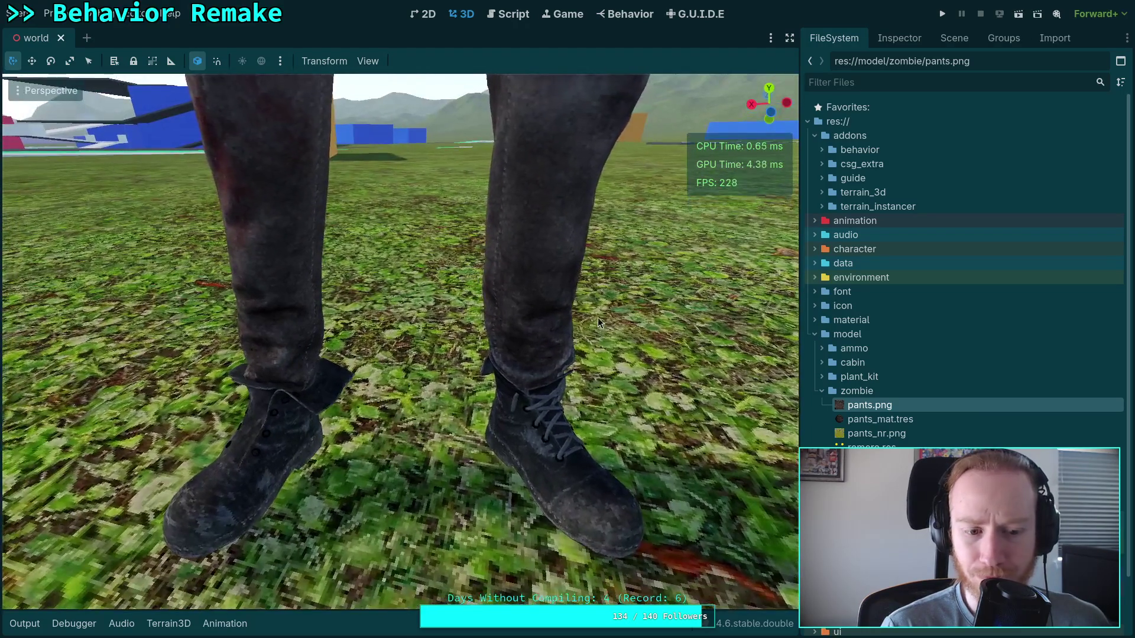
{"action": "left_click", "coordinate": [1029, 41]}
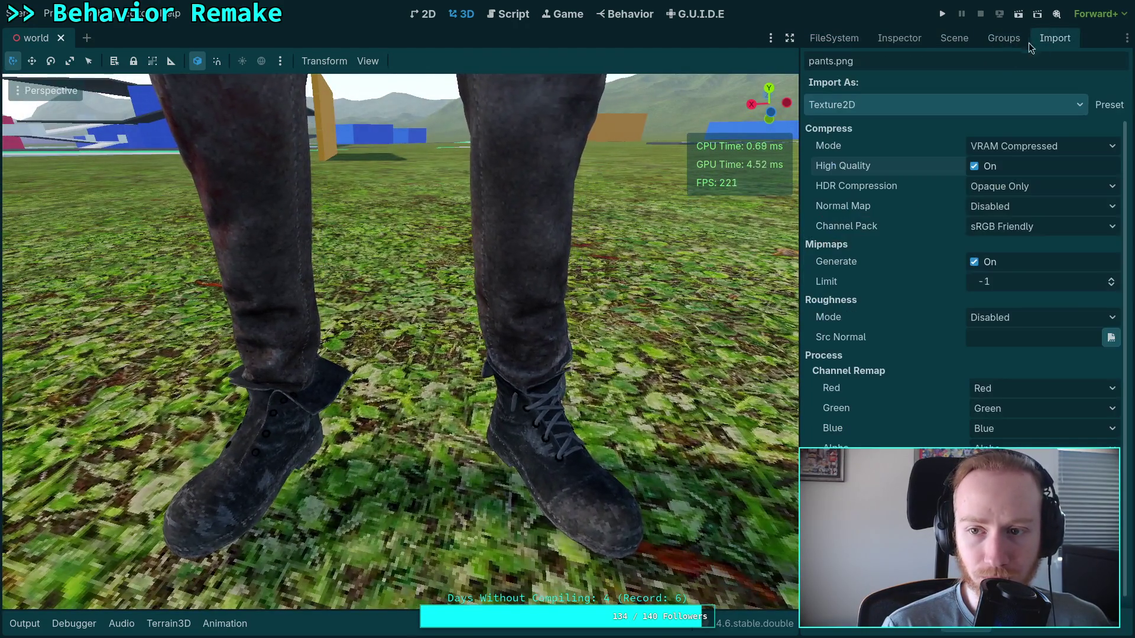
{"action": "left_click", "coordinate": [973, 166]}
{"action": "left_click", "coordinate": [1027, 186]}
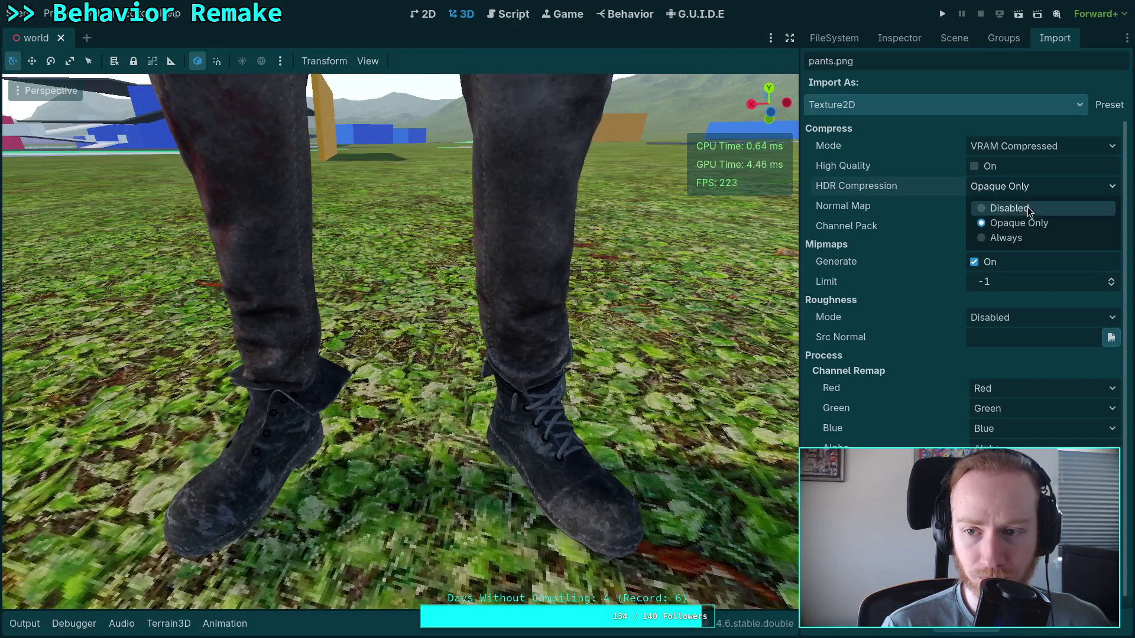
{"action": "left_click", "coordinate": [1027, 207]}
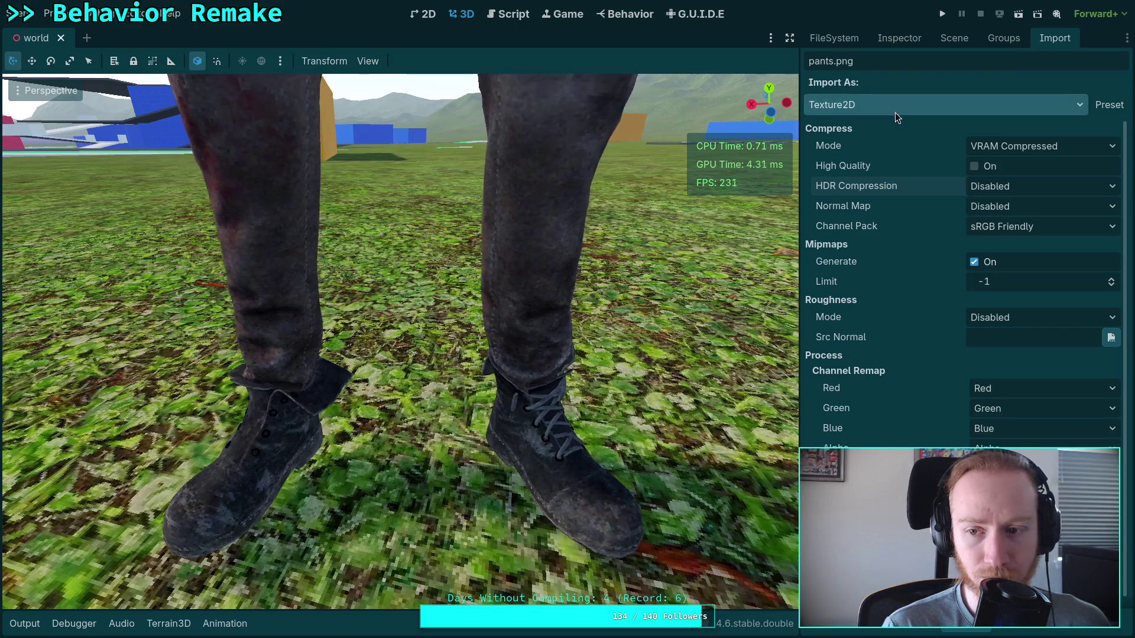
{"action": "left_click", "coordinate": [888, 37]}
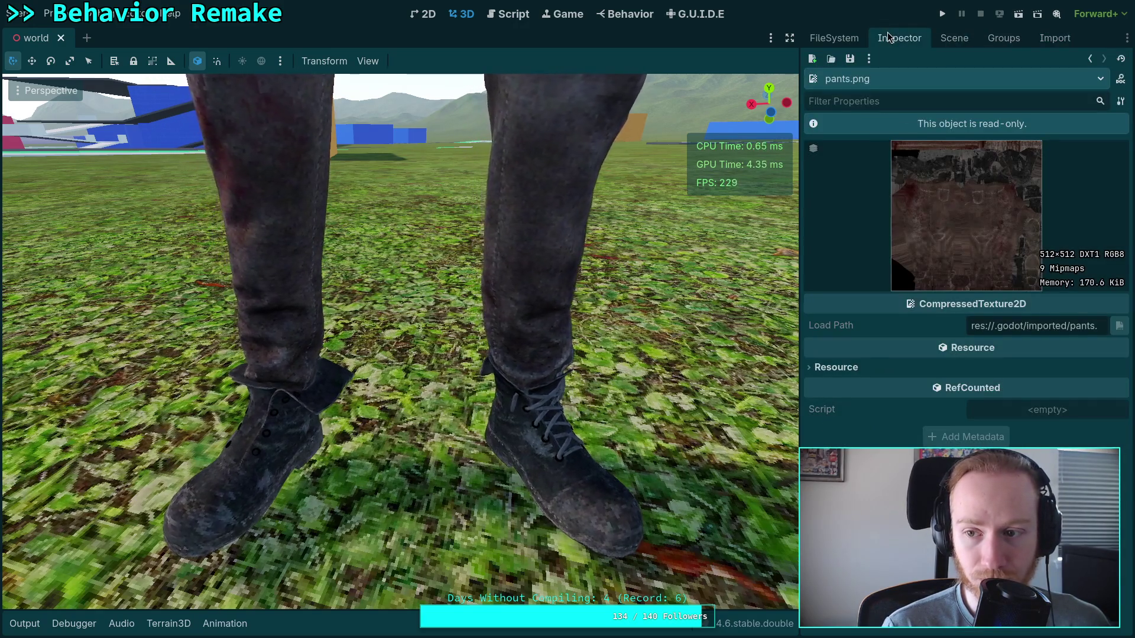
{"action": "left_click", "coordinate": [834, 37]}
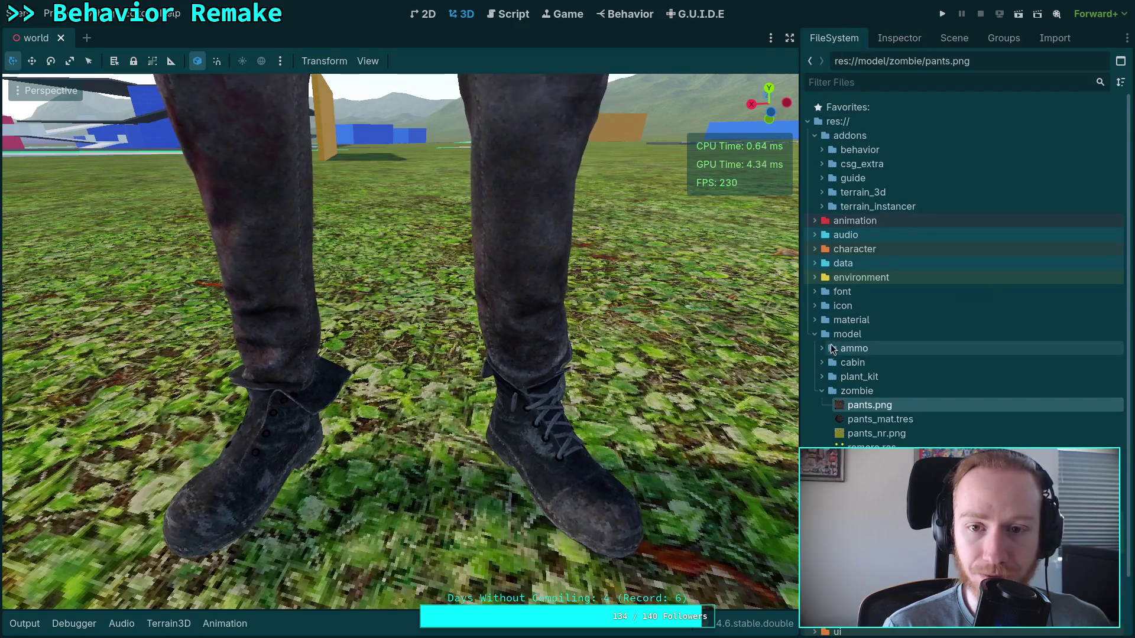
Reimport pants_nr.png with the new compression settings.
{"action": "left_click", "coordinate": [910, 434]}
{"action": "left_click", "coordinate": [1055, 38]}
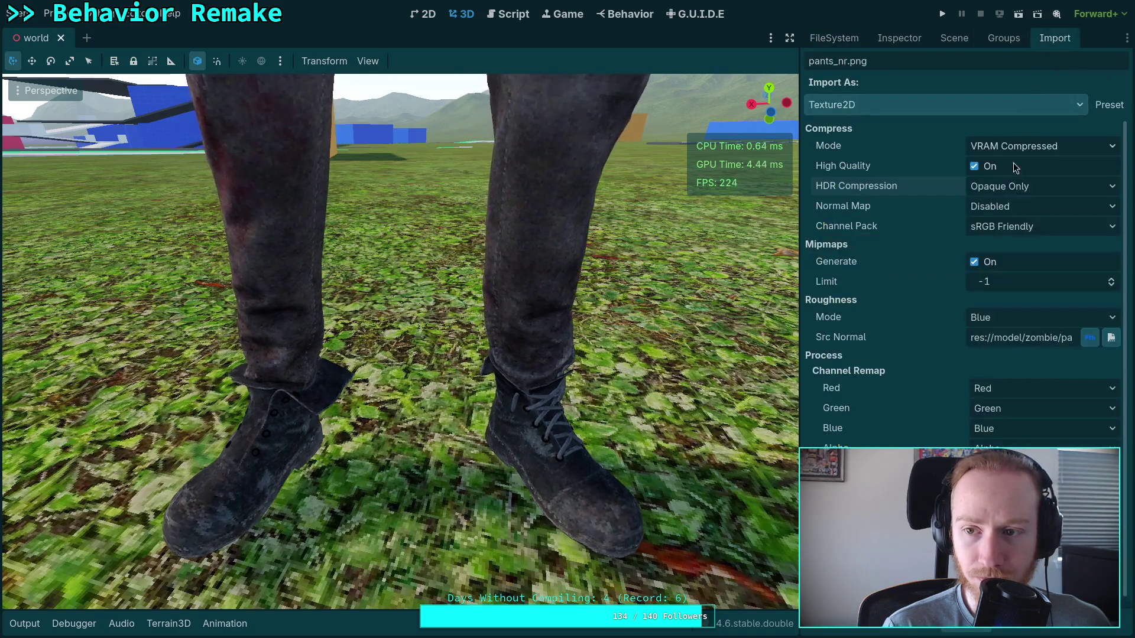
{"action": "left_click", "coordinate": [899, 42]}
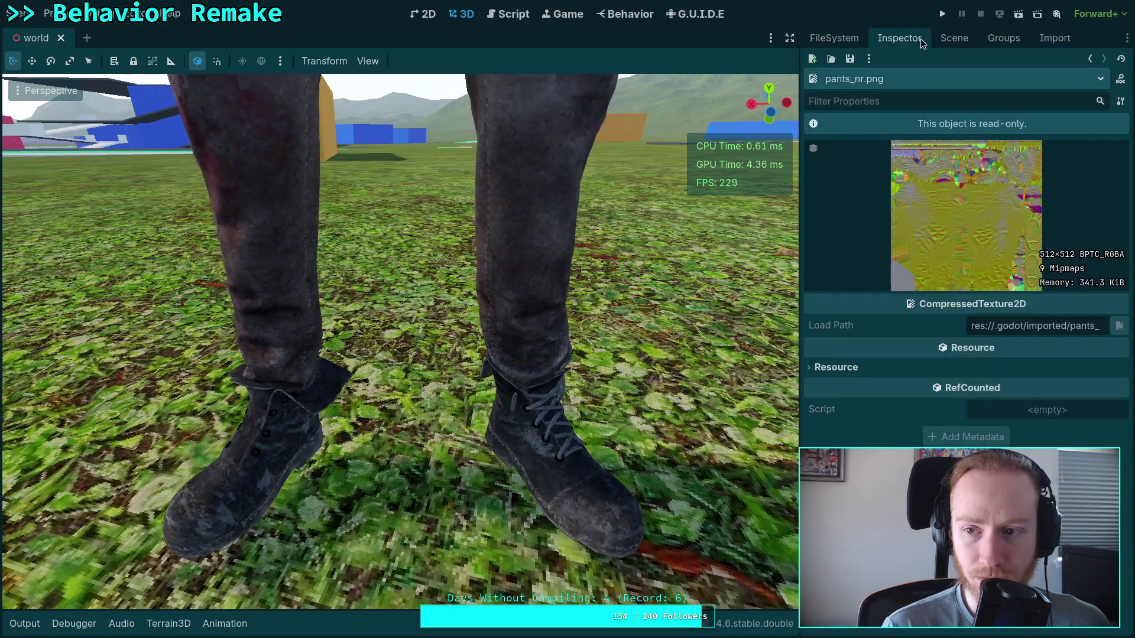
{"action": "left_click", "coordinate": [1045, 39]}
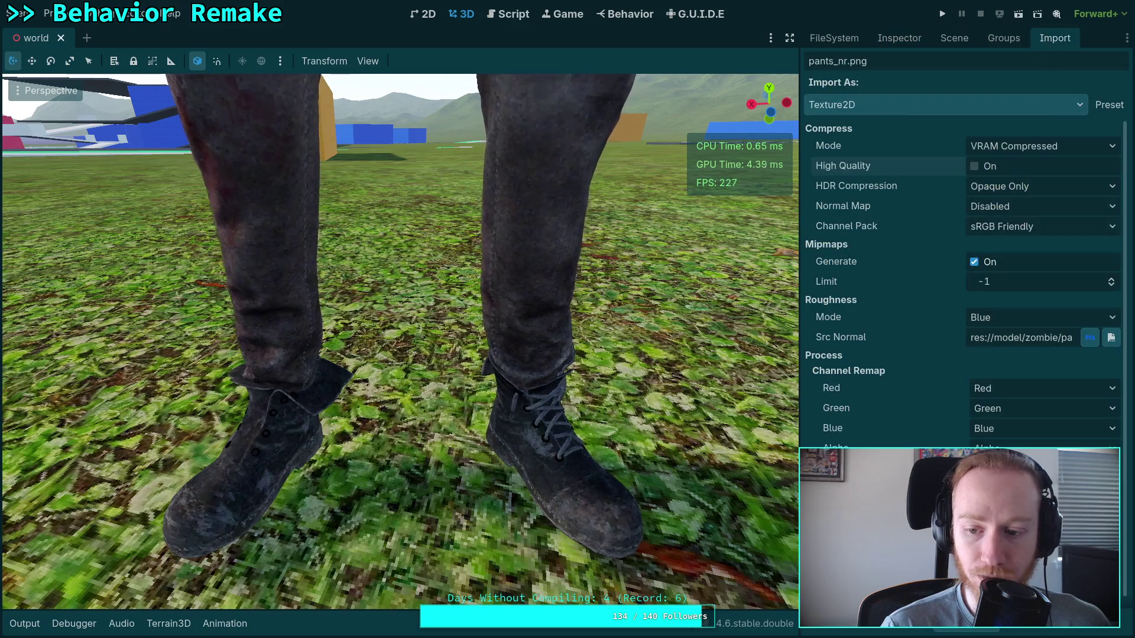
{"action": "left_click", "coordinate": [962, 628]}
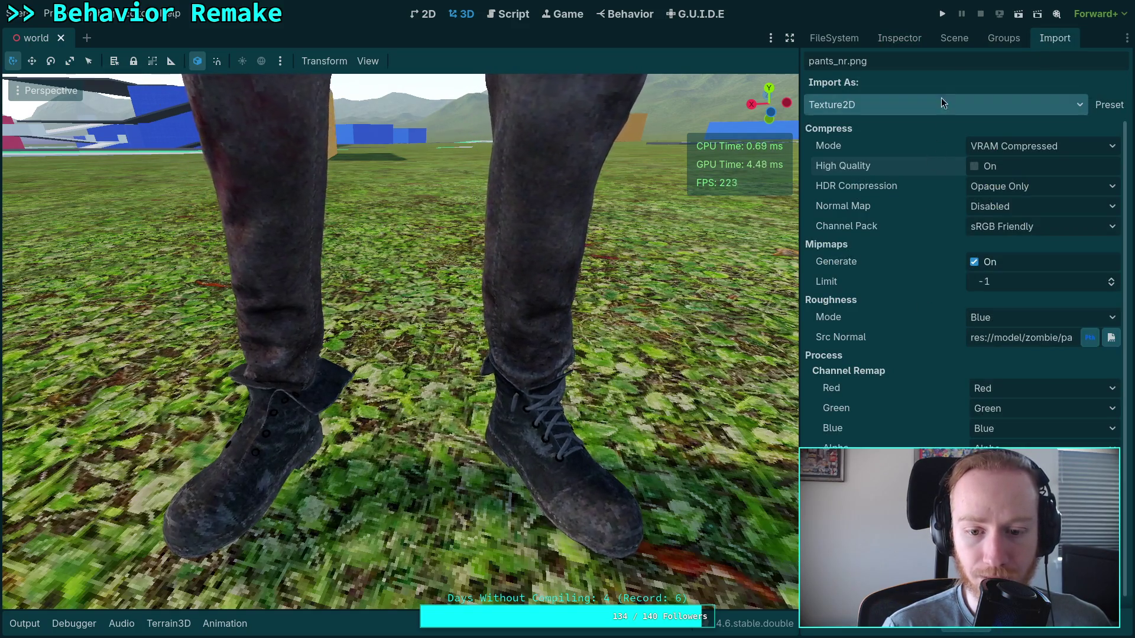
Confirm pants_nr.png is now DXT1 at 170.6 KiB, then collapse the zombie folder.
{"action": "left_click", "coordinate": [983, 43]}
{"action": "left_click", "coordinate": [952, 42]}
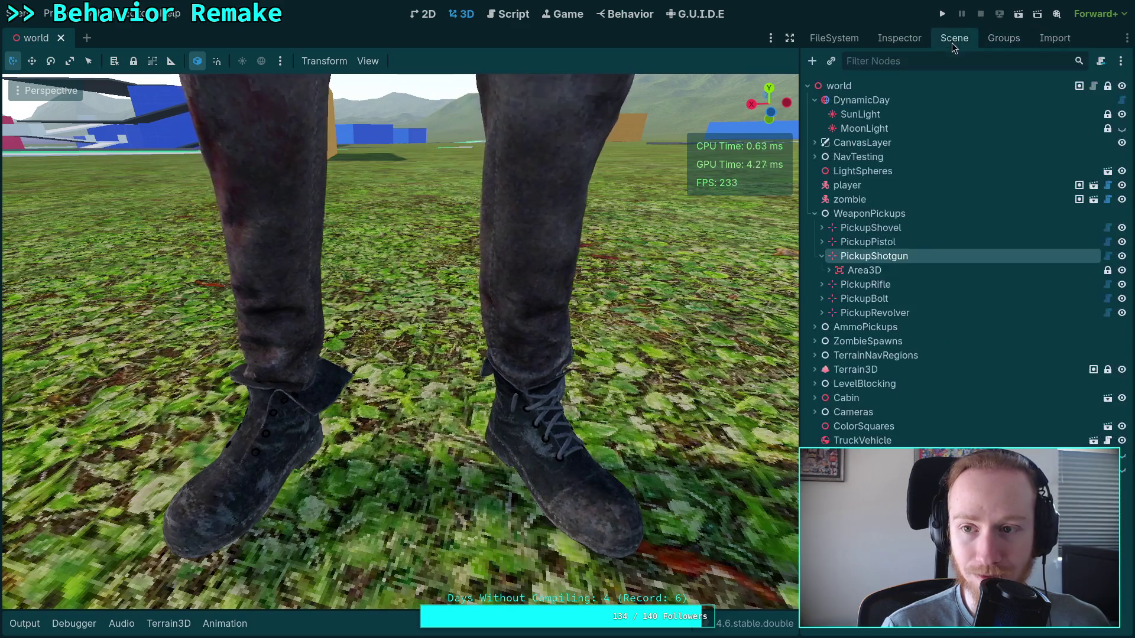
{"action": "left_click", "coordinate": [904, 41]}
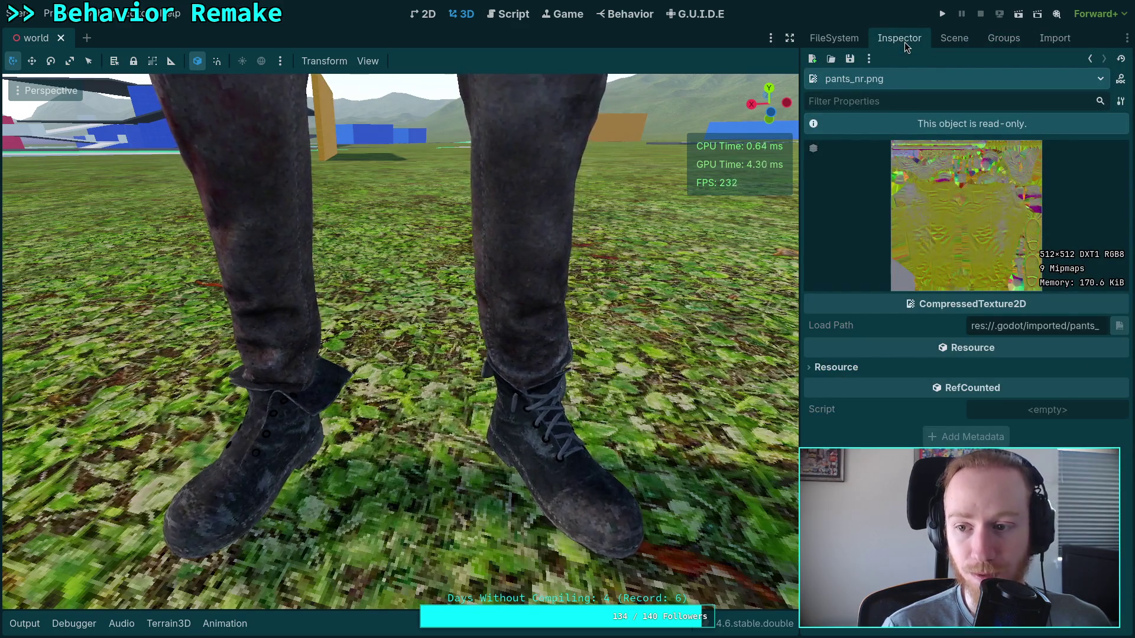
{"action": "left_click", "coordinate": [843, 42]}
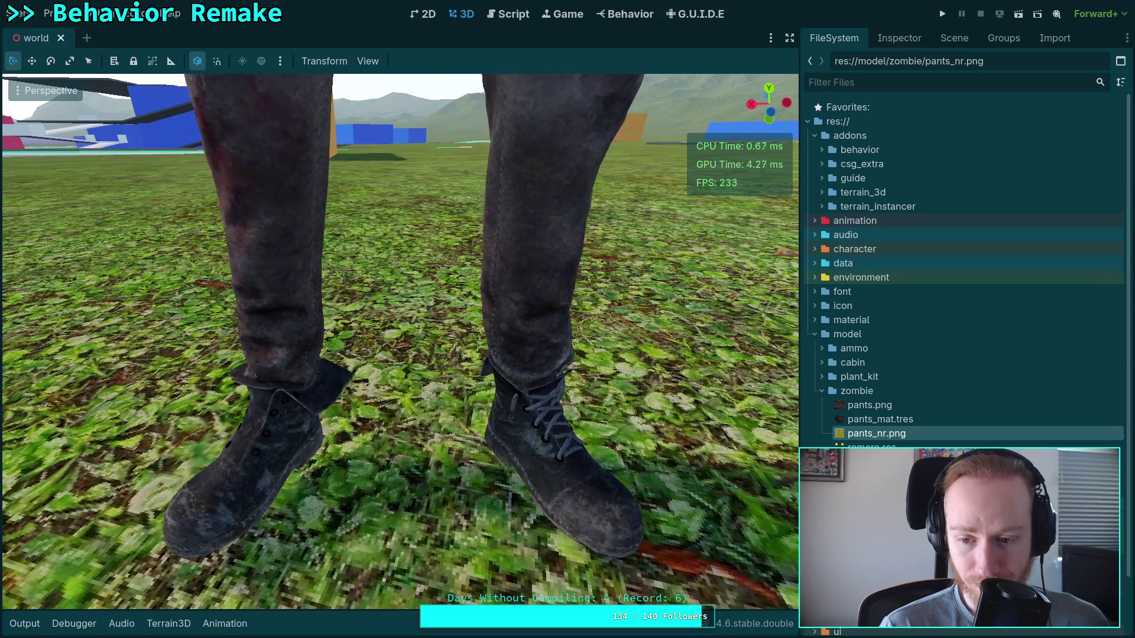
{"action": "left_click", "coordinate": [826, 389]}
{"action": "left_click", "coordinate": [821, 390]}
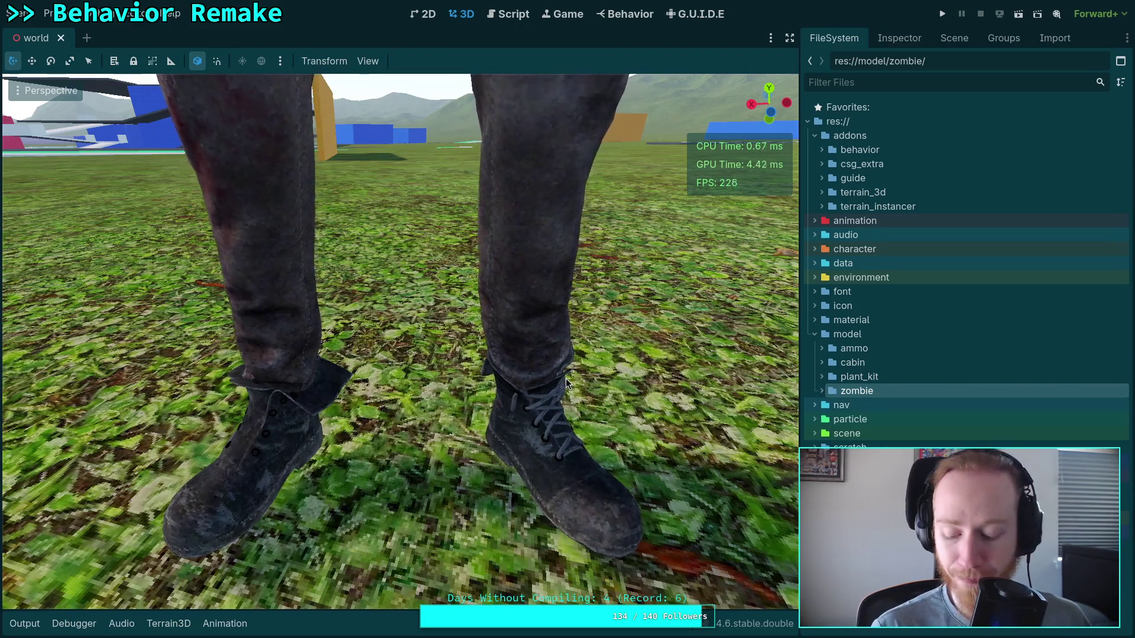
Fly the camera around the zombie, viewing it up close and across the capsule and ramps.
{"action": "key", "text": "s"}
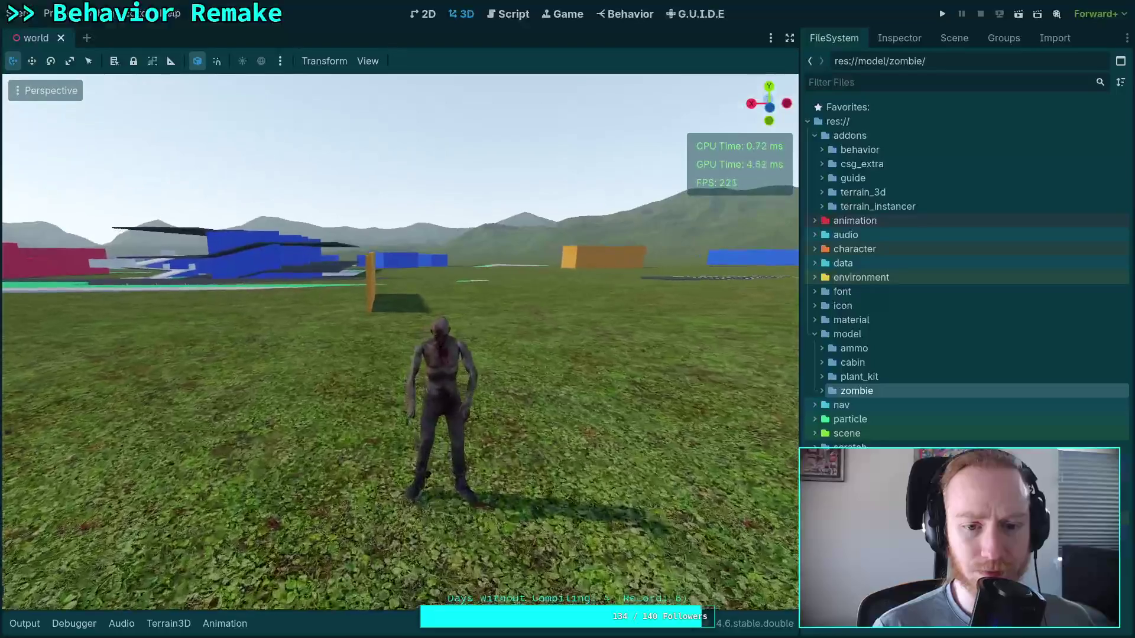
{"action": "key", "text": "w"}
{"action": "key", "text": "s"}
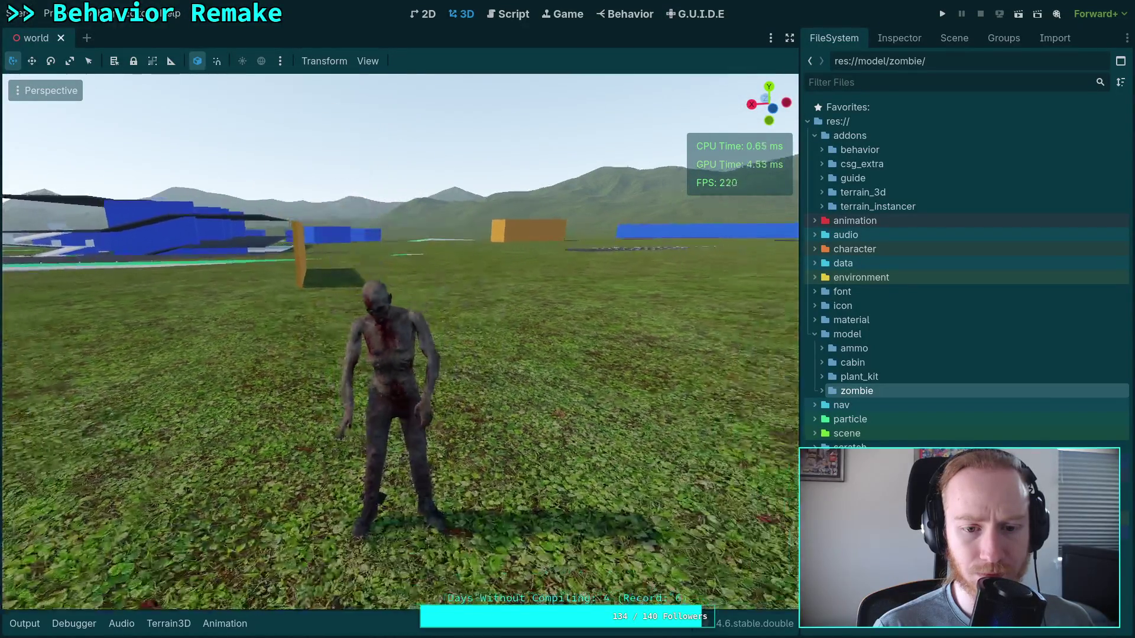
{"action": "key", "text": "w"}
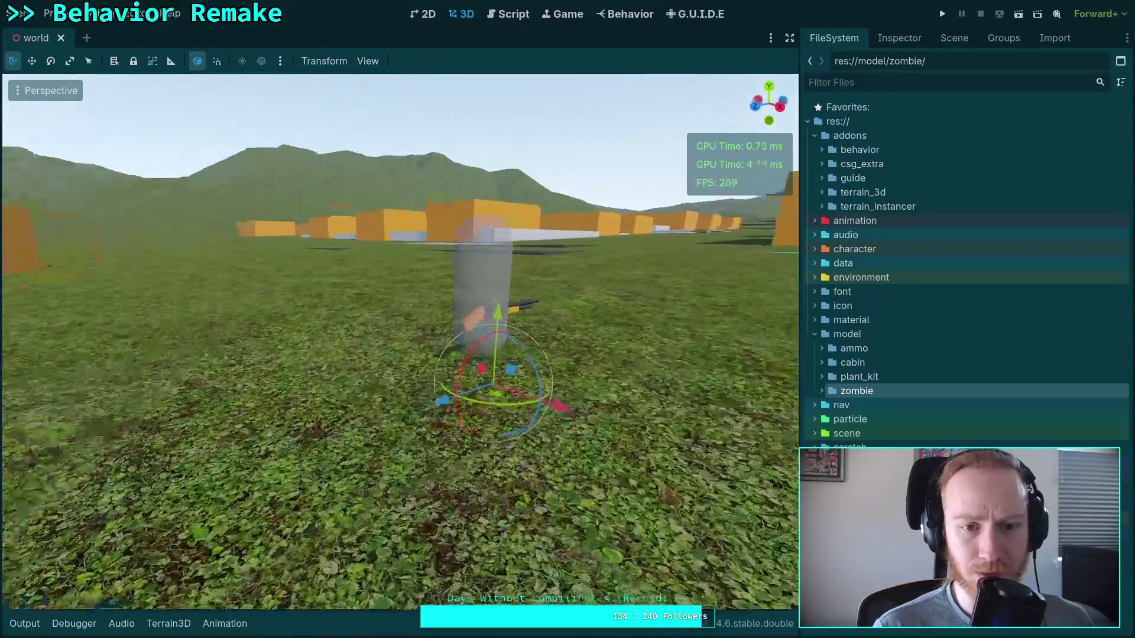
{"action": "key", "text": "w"}
{"action": "key", "text": "a"}
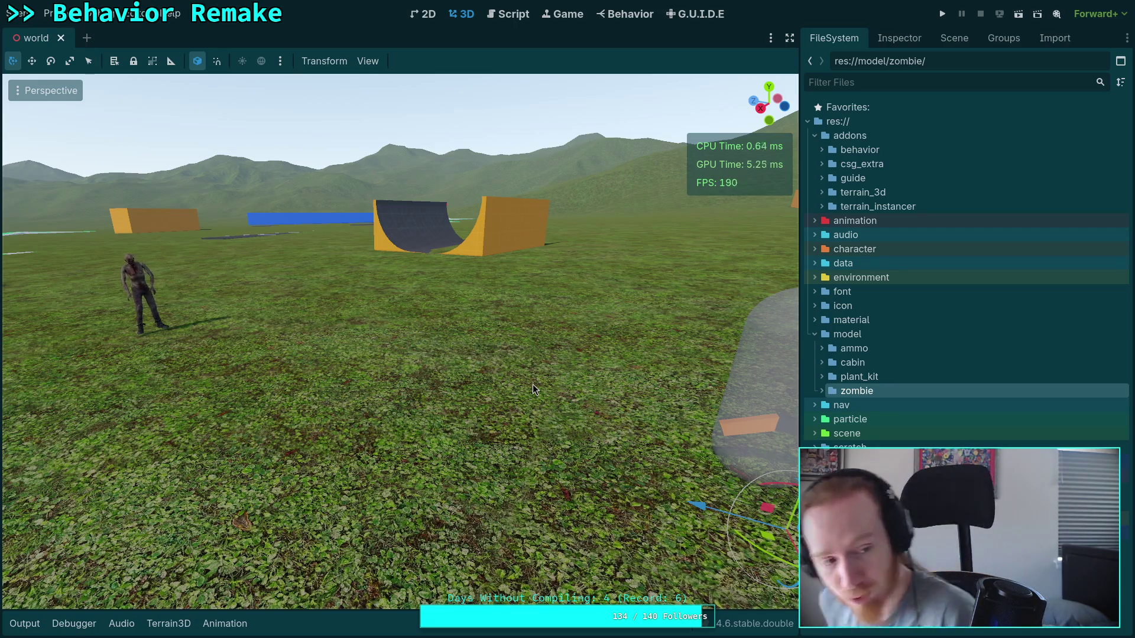
{"action": "key", "text": "s"}
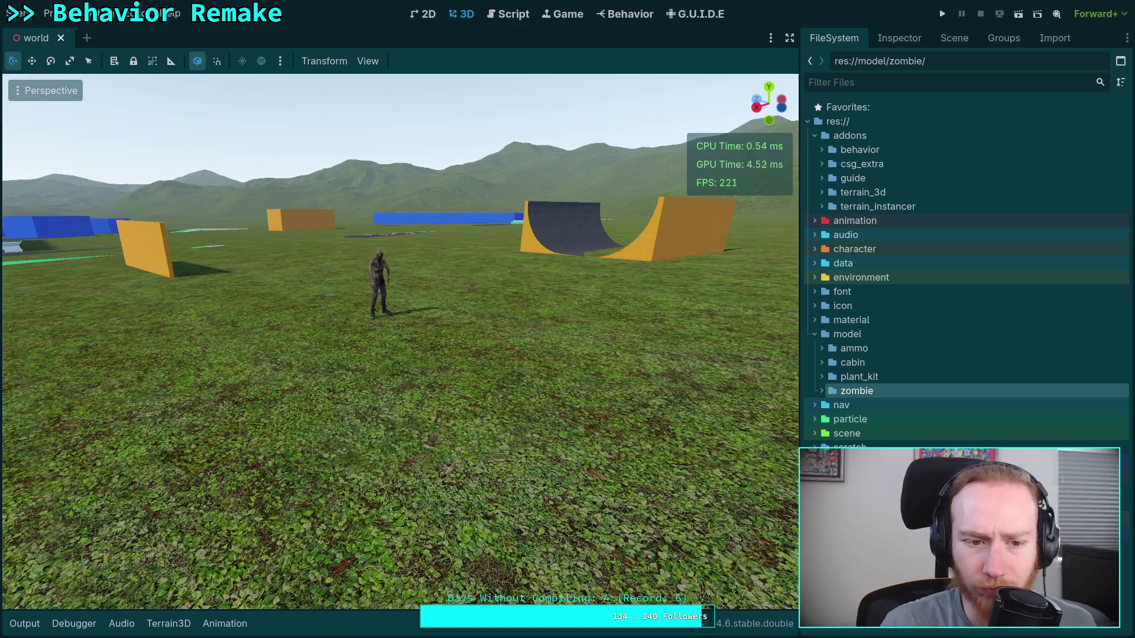
{"action": "key", "text": "w"}
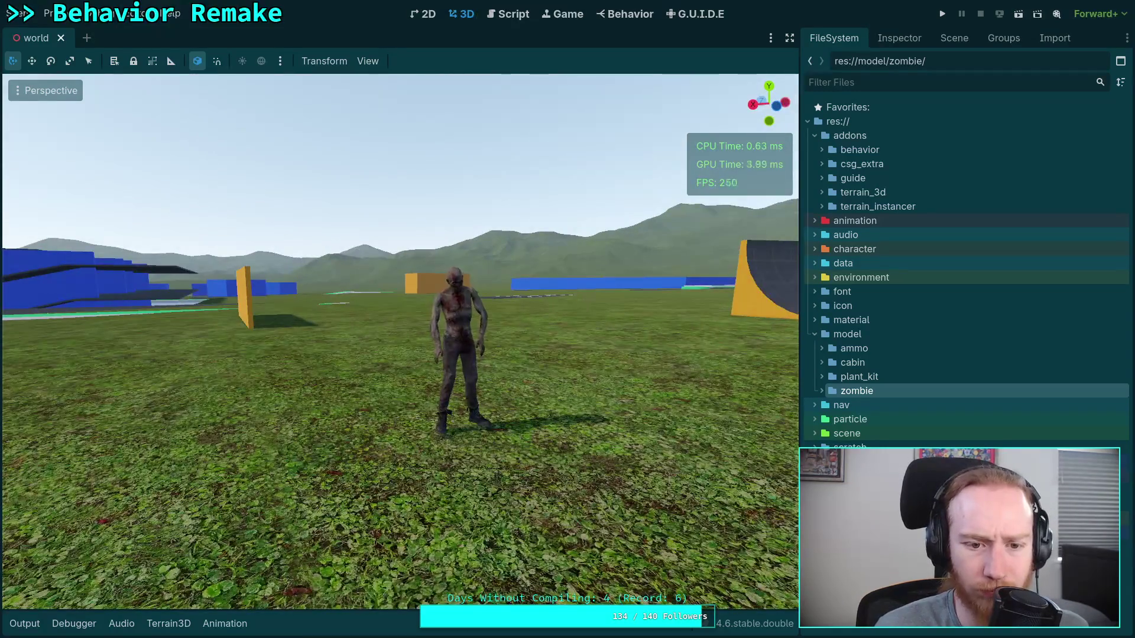
{"action": "key", "text": "a"}
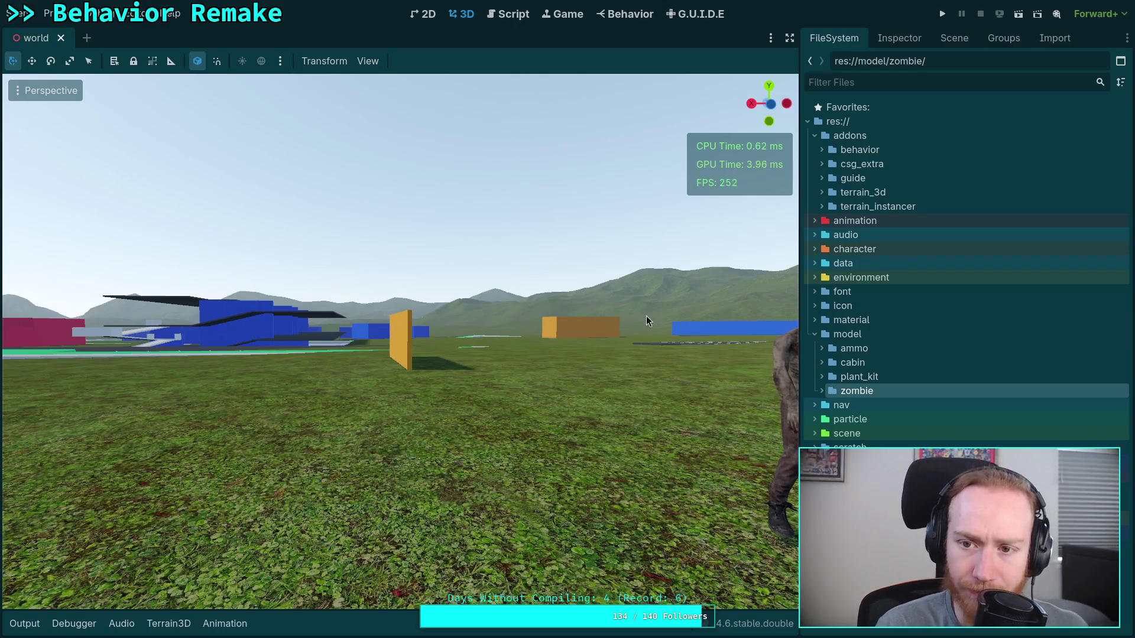
Hide the side docks for a full-width viewport, then recentre the zombie and lower toward the grass.
{"action": "left_click", "coordinate": [789, 37]}
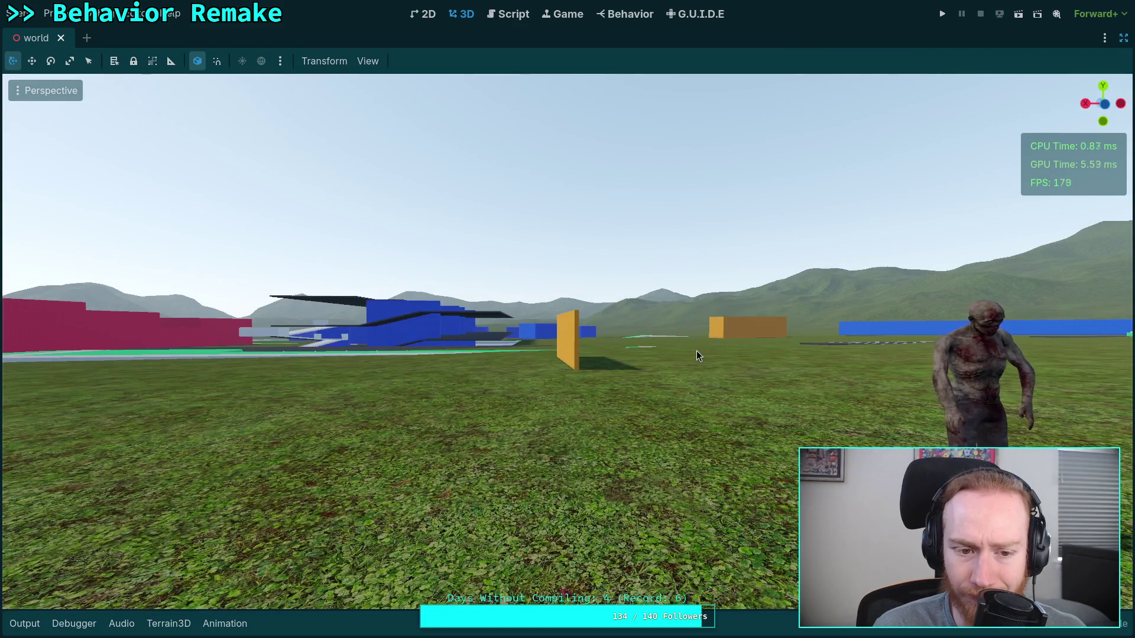
{"action": "key", "text": "d"}
{"action": "key", "text": "a"}
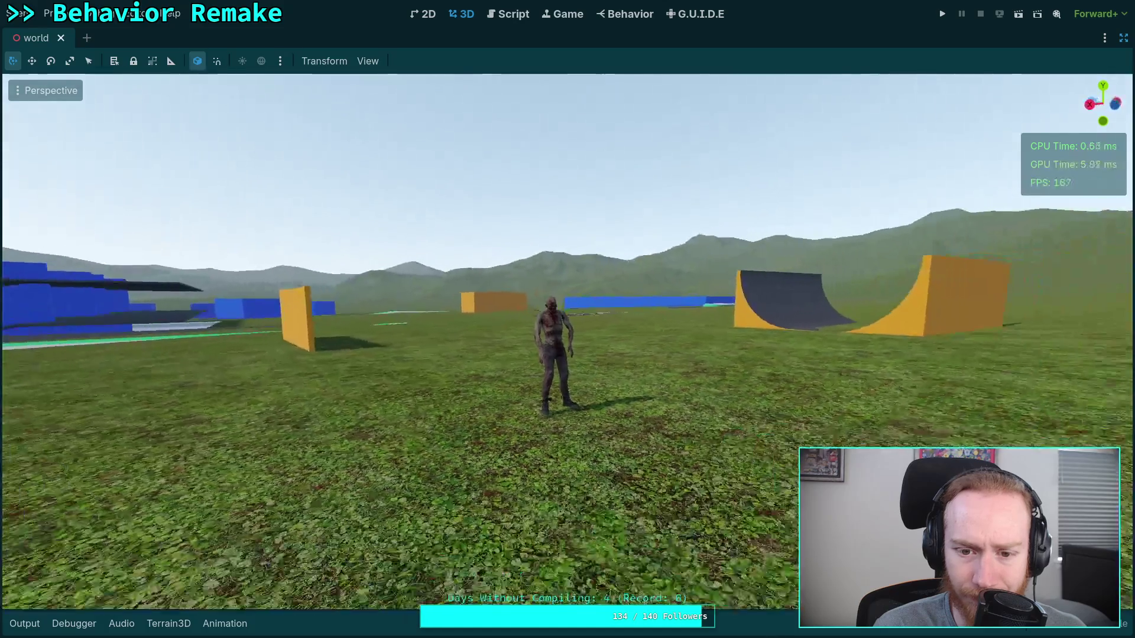
{"action": "key", "text": "q"}
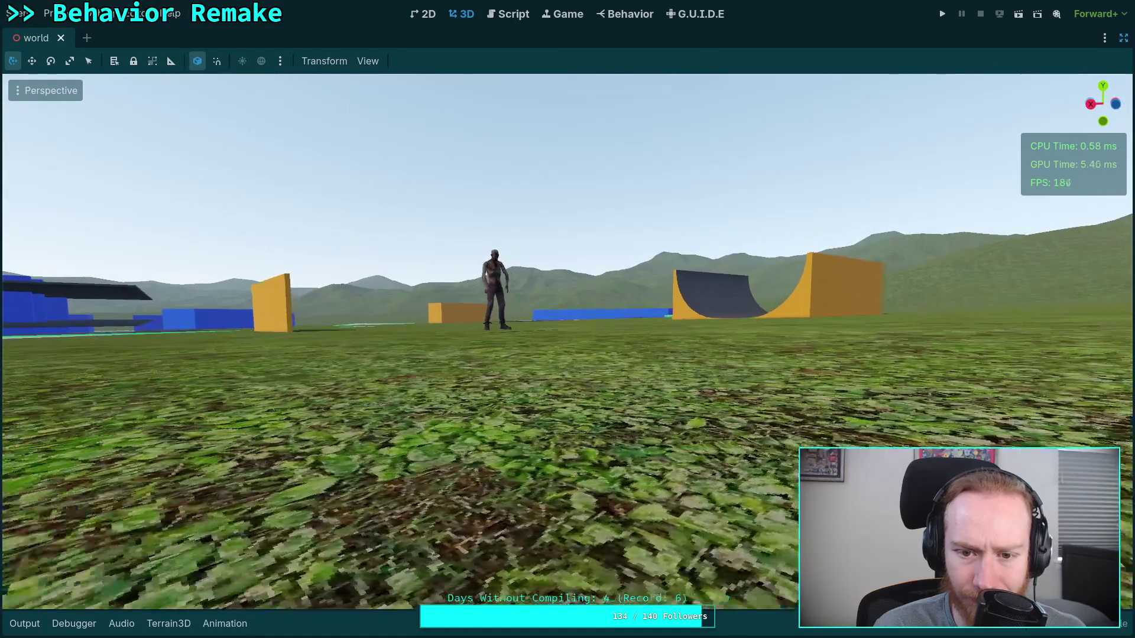
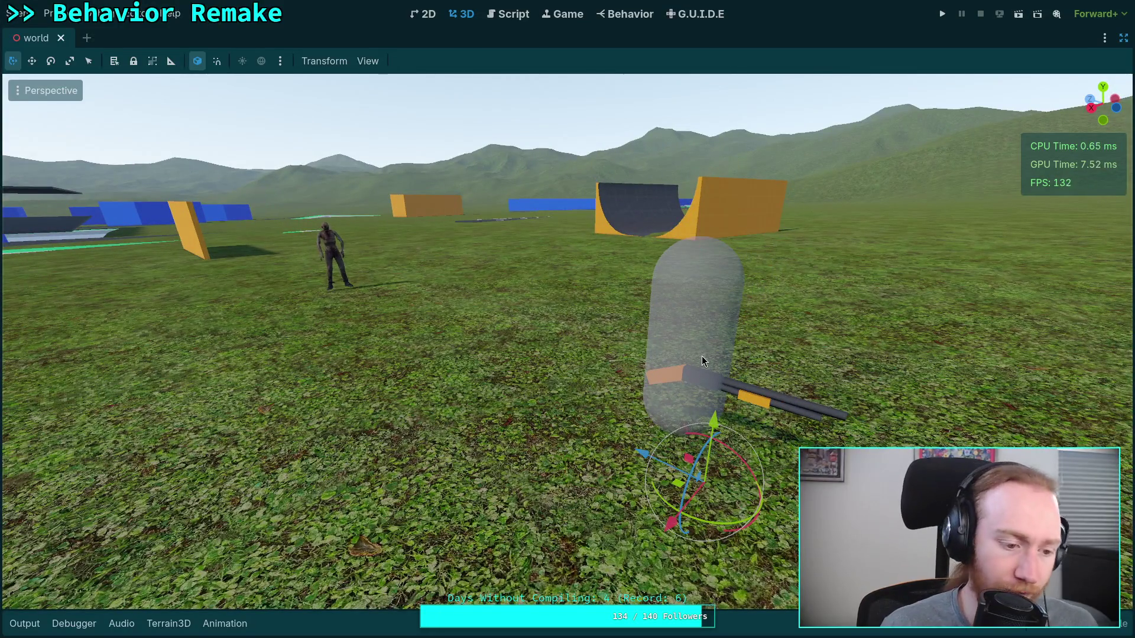
In the terminal workspace, run git status and git diff on the project.
{"action": "key", "text": "super+1"}
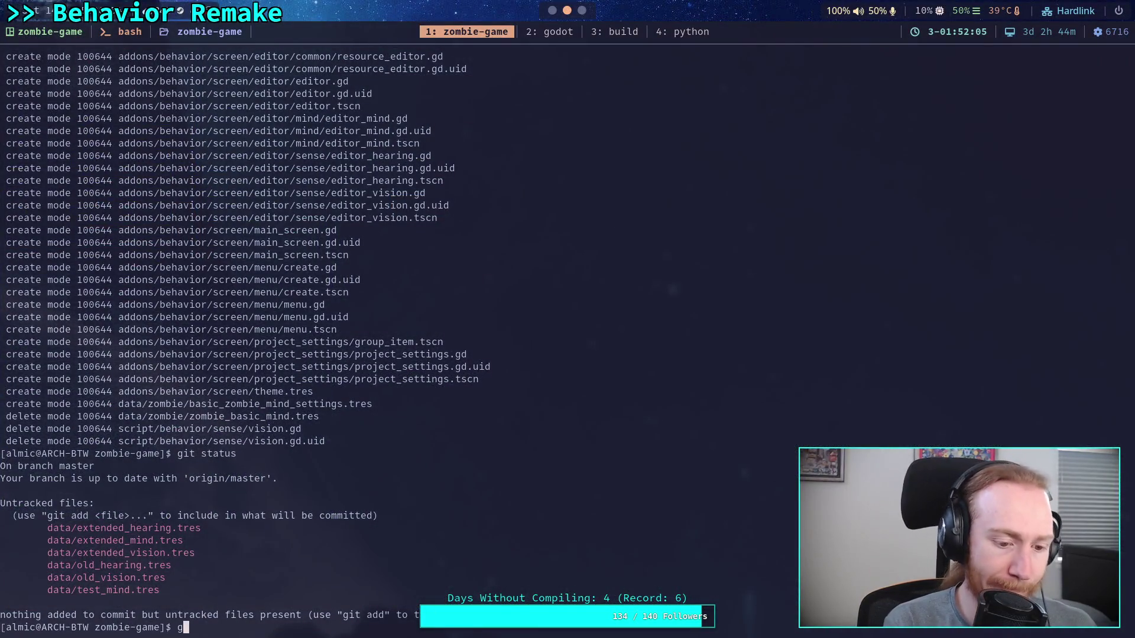
{"action": "key", "text": "Return"}
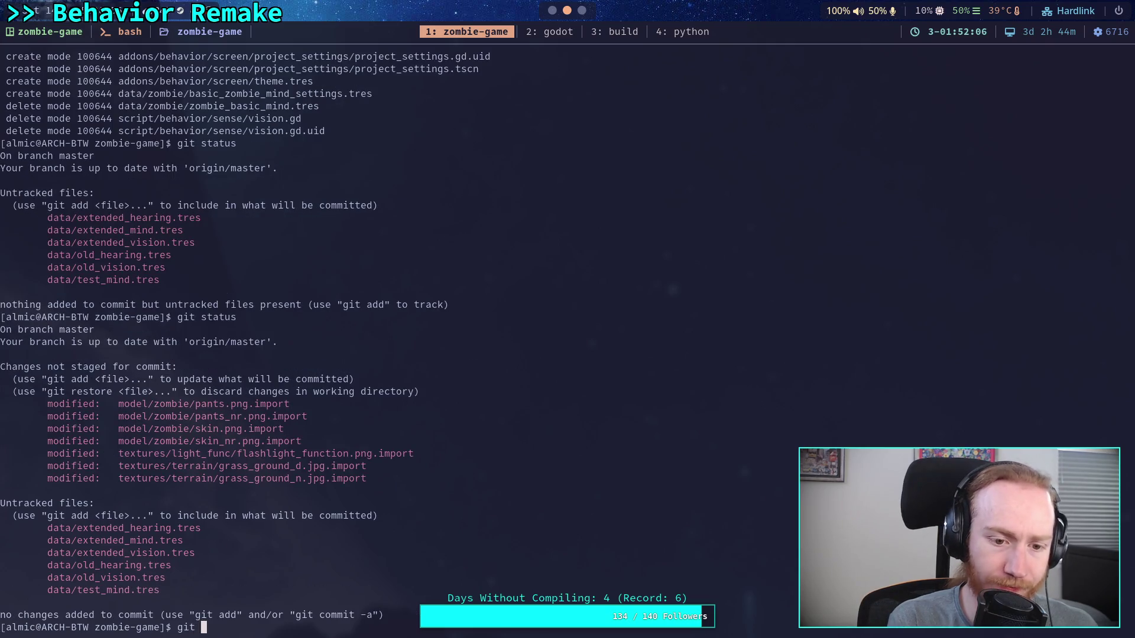
{"action": "key", "text": "Return"}
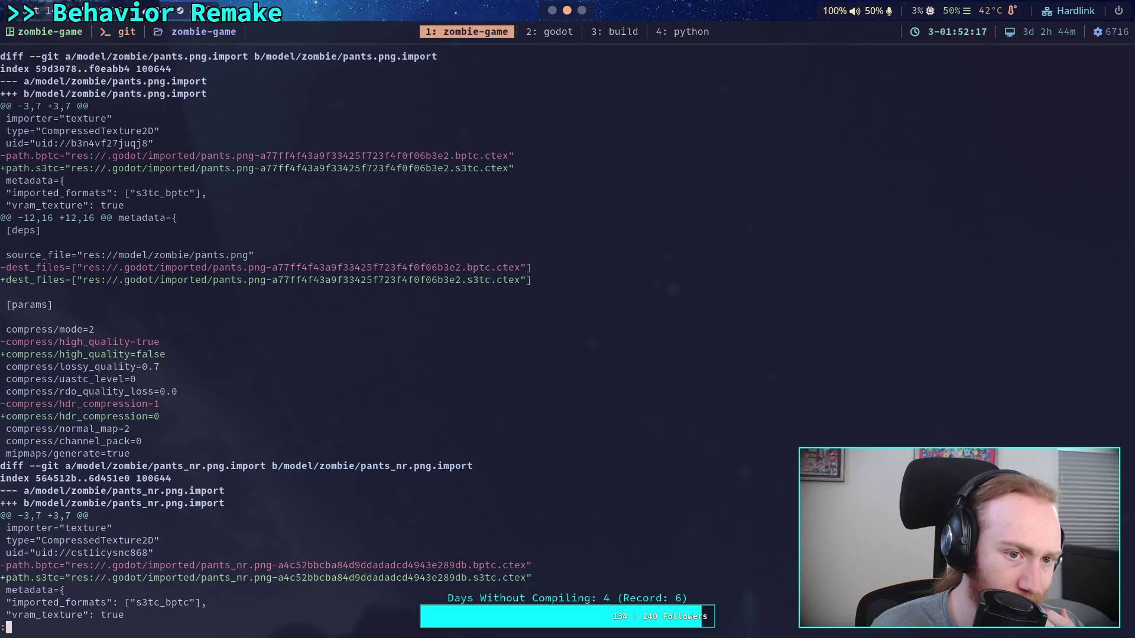
Page through the pants, skin, flashlight and grass texture import diffs to (END).
{"action": "key", "text": "j"}
{"action": "key", "text": "j"}
{"action": "key", "text": "j"}
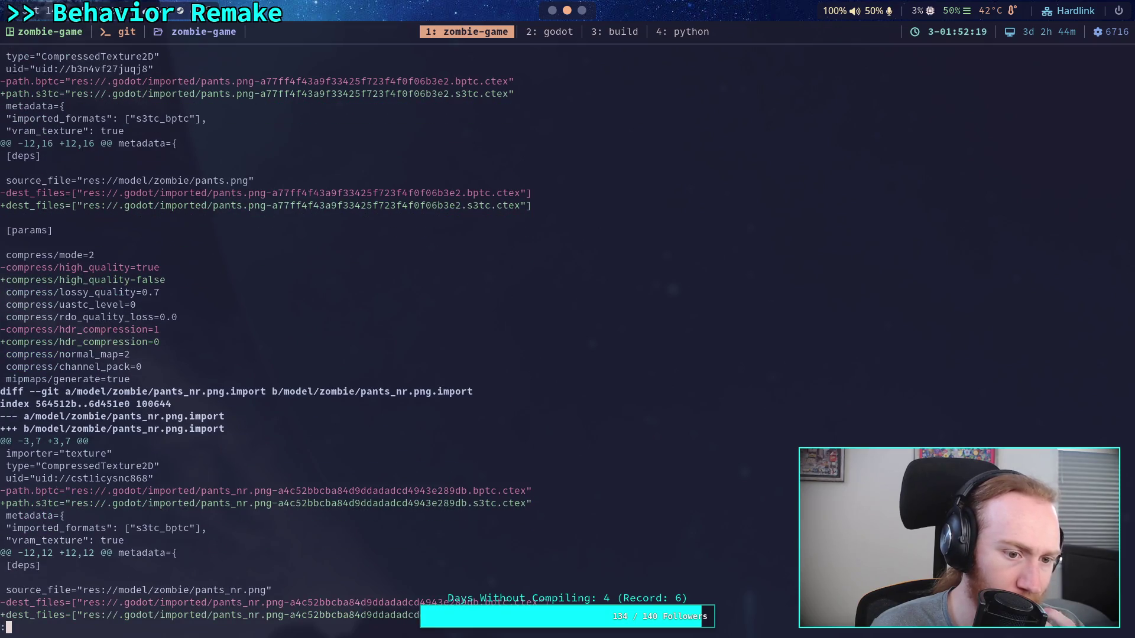
{"action": "key", "text": "j"}
{"action": "key", "text": "j"}
{"action": "key", "text": "j"}
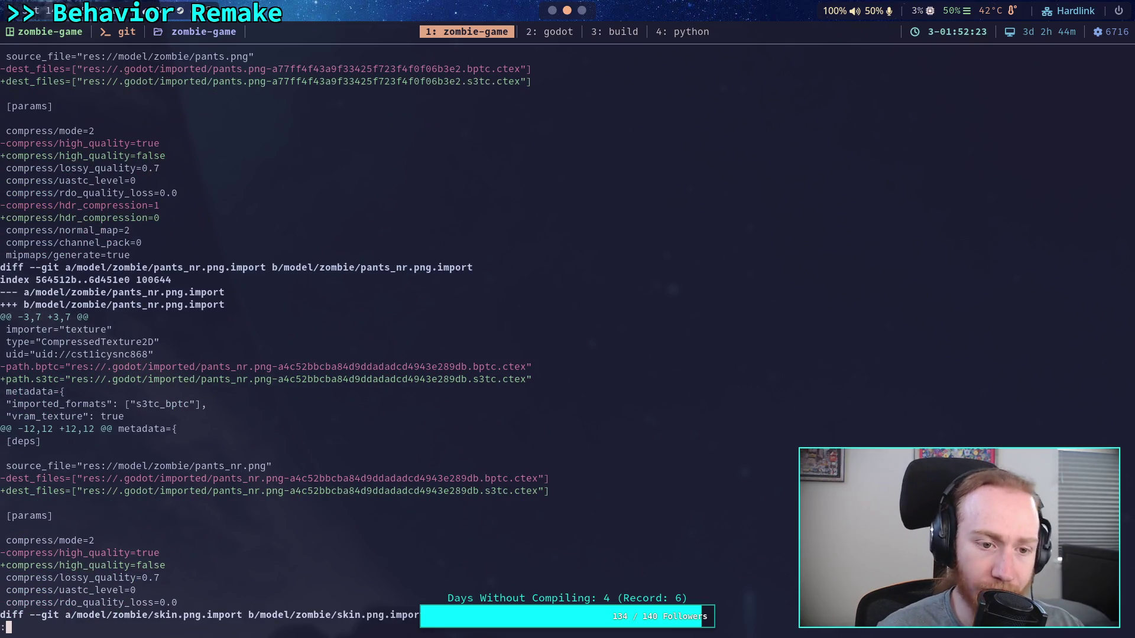
{"action": "key", "text": "k"}
{"action": "key", "text": "k"}
{"action": "key", "text": "k"}
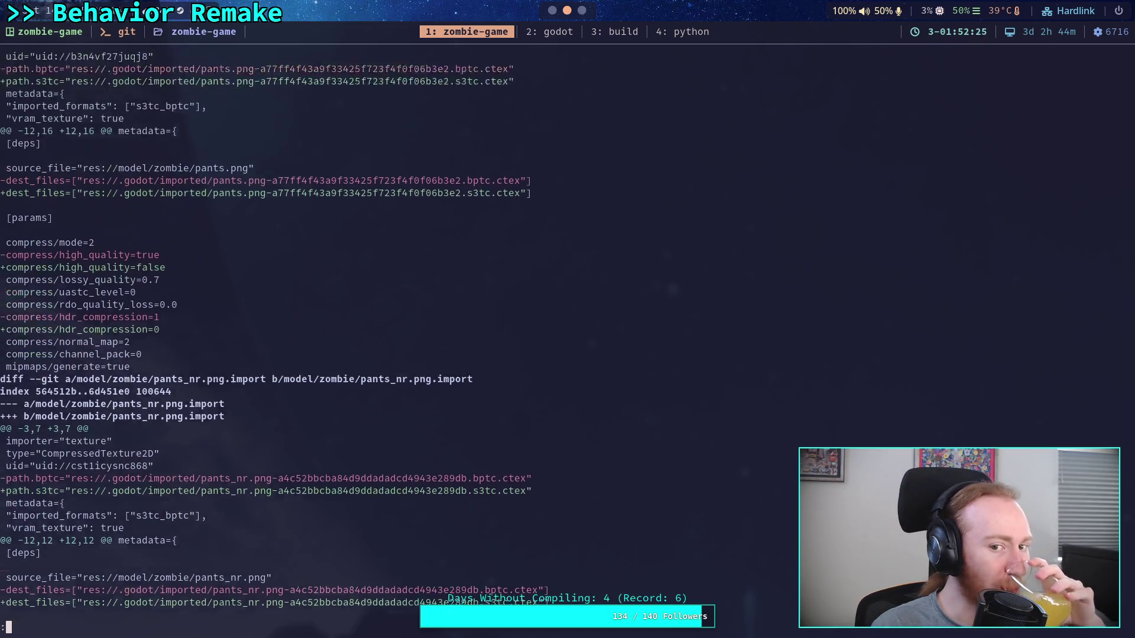
{"action": "key", "text": "j"}
{"action": "key", "text": "j"}
{"action": "key", "text": "j"}
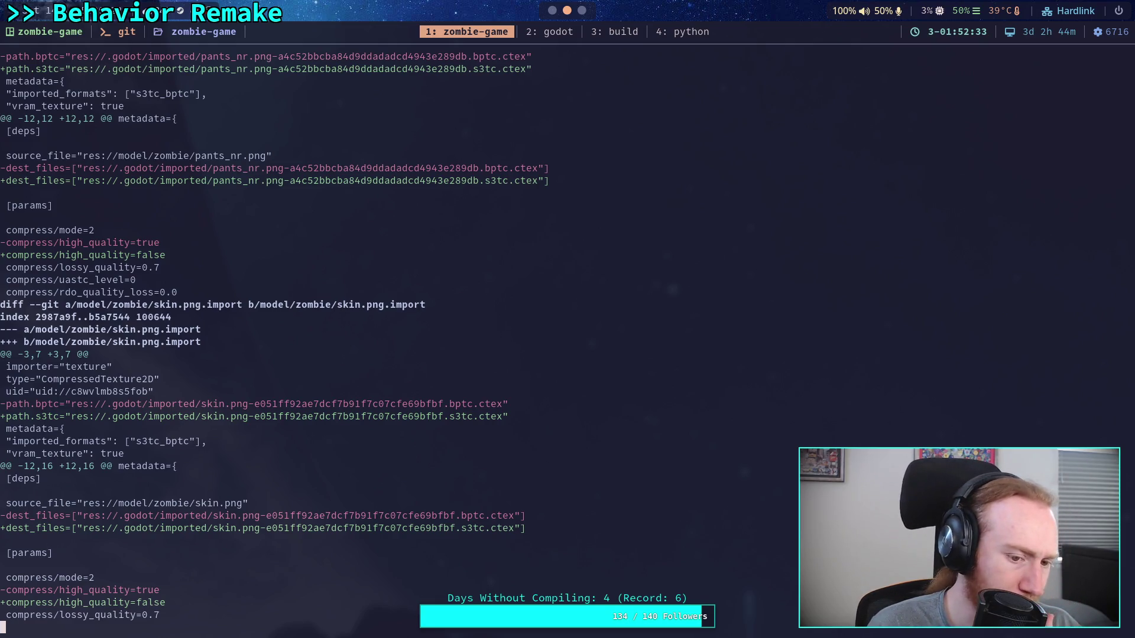
{"action": "key", "text": "j"}
{"action": "key", "text": "j"}
{"action": "key", "text": "j"}
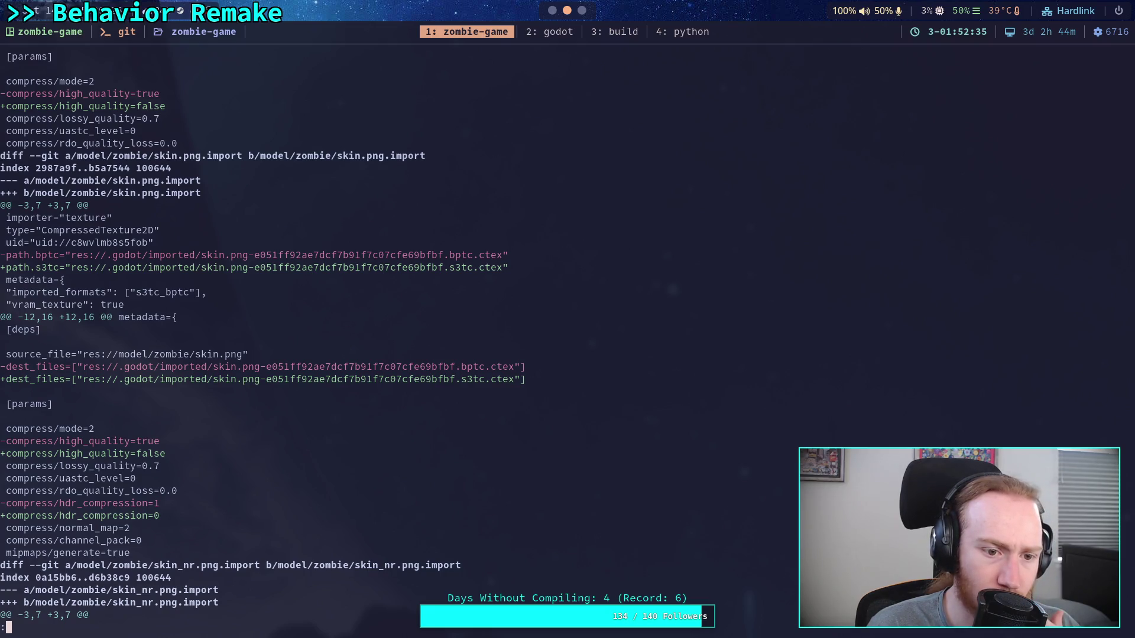
{"action": "key", "text": "j"}
{"action": "key", "text": "j"}
{"action": "key", "text": "j"}
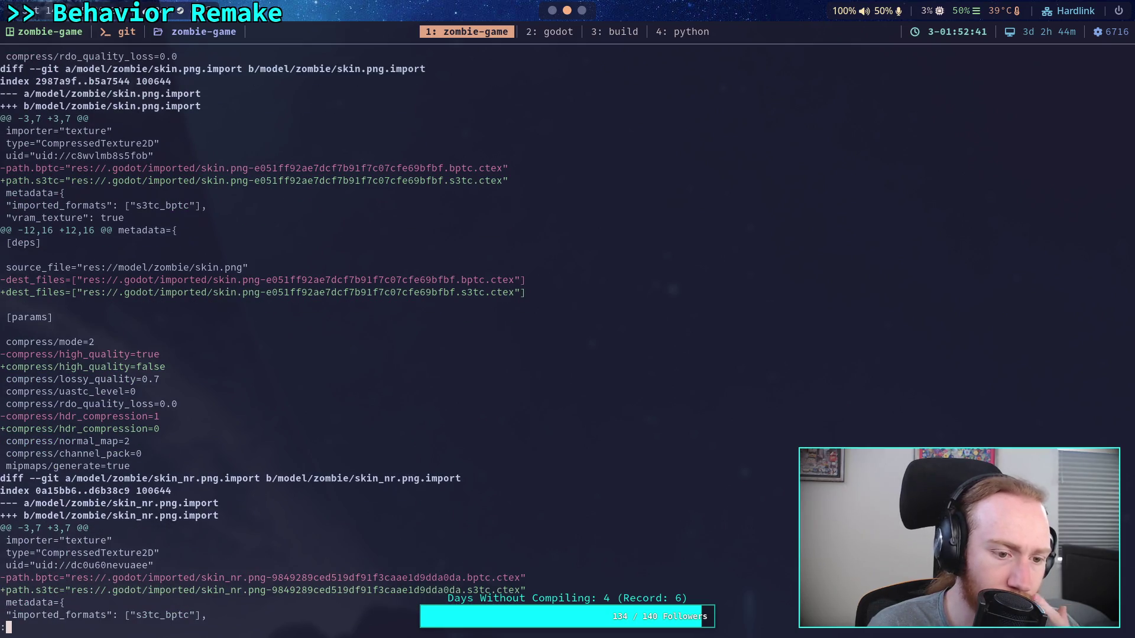
{"action": "key", "text": "j"}
{"action": "key", "text": "j"}
{"action": "key", "text": "j"}
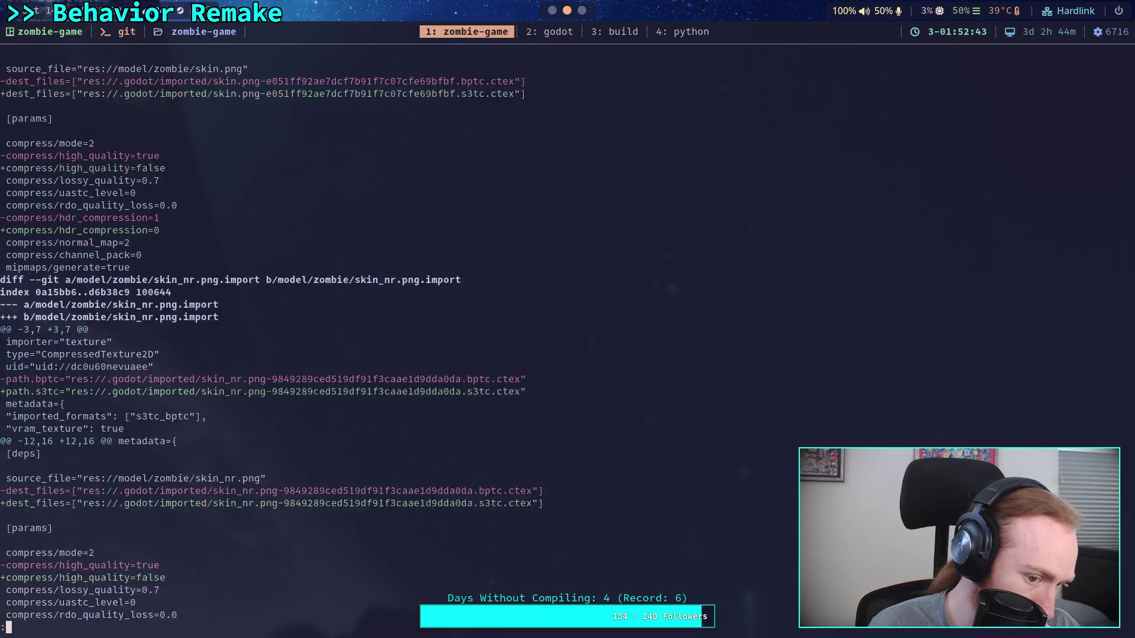
{"action": "key", "text": "j"}
{"action": "key", "text": "j"}
{"action": "key", "text": "j"}
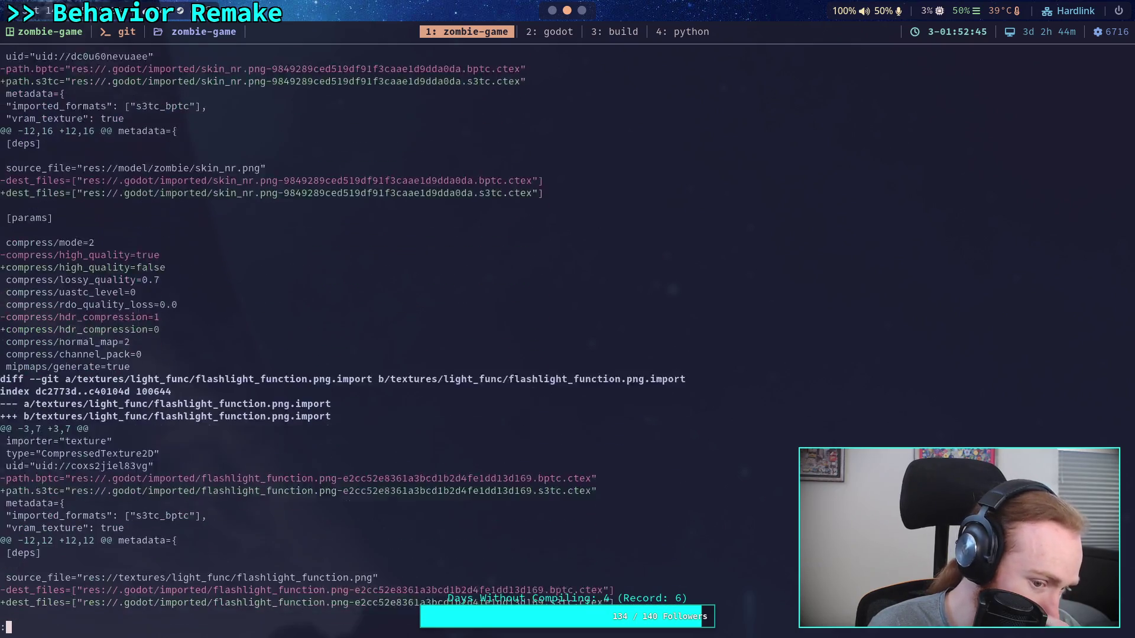
{"action": "key", "text": "j"}
{"action": "key", "text": "j"}
{"action": "key", "text": "j"}
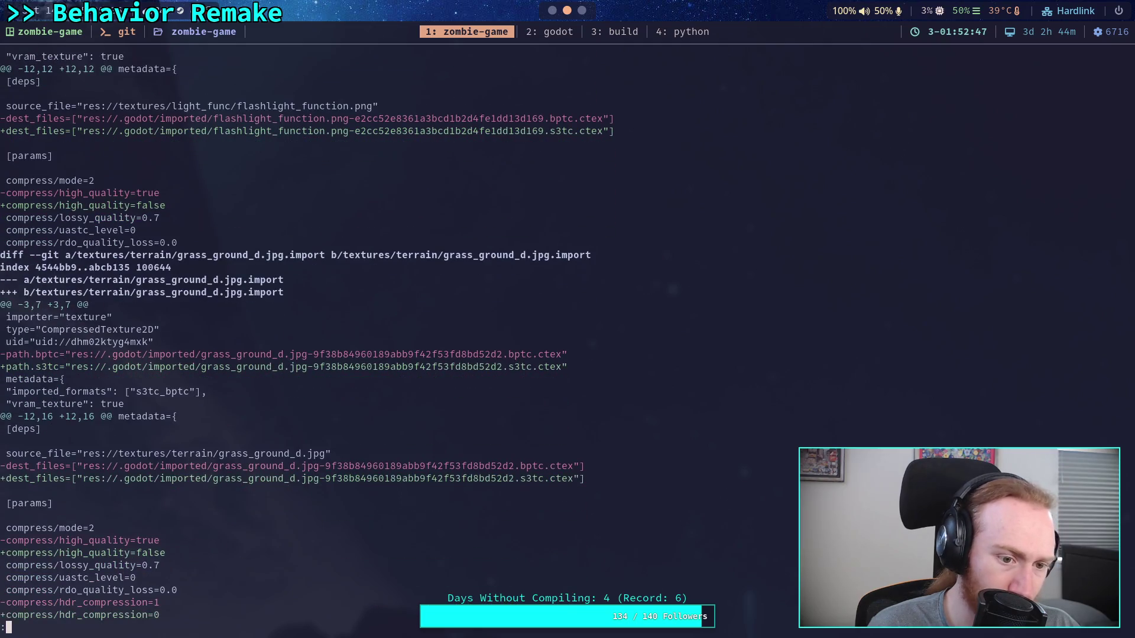
{"action": "key", "text": "j"}
{"action": "key", "text": "j"}
{"action": "key", "text": "j"}
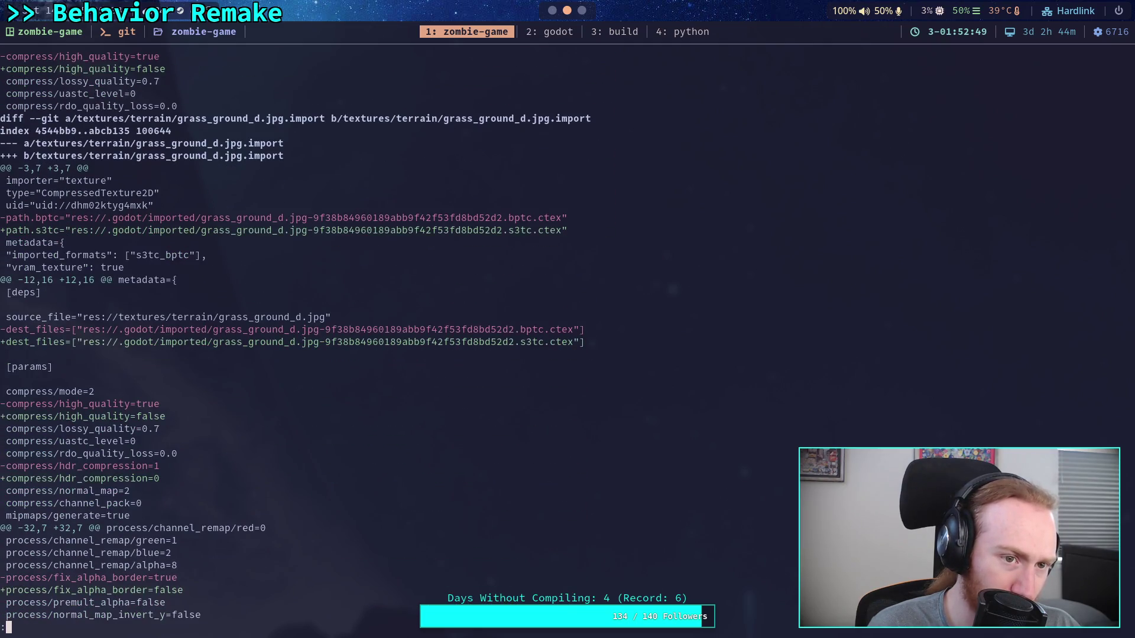
{"action": "key", "text": "j"}
{"action": "key", "text": "j"}
{"action": "key", "text": "j"}
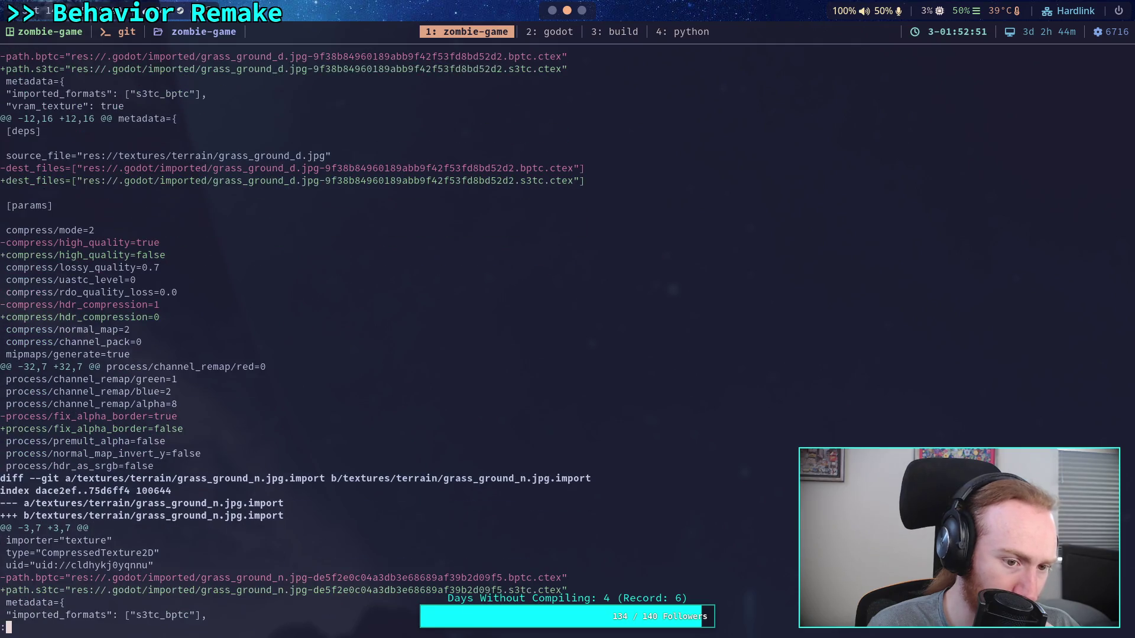
{"action": "key", "text": "j"}
{"action": "key", "text": "j"}
{"action": "key", "text": "j"}
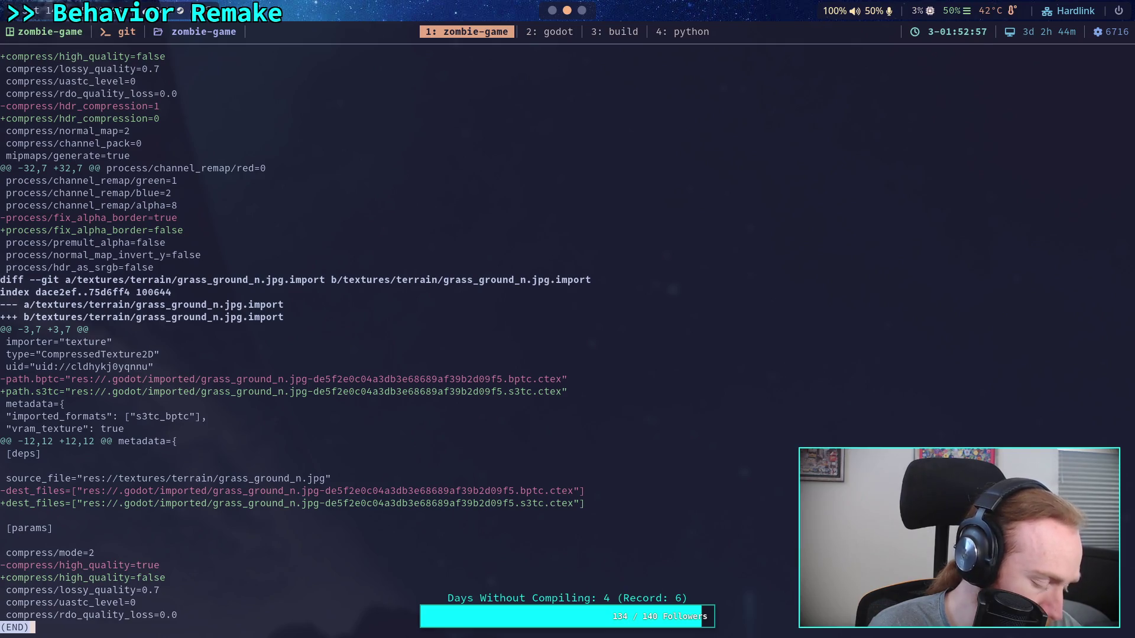
Stage the changed textures/ and model/ import files and confirm with git status.
{"action": "type", "text": "qgit statu"}
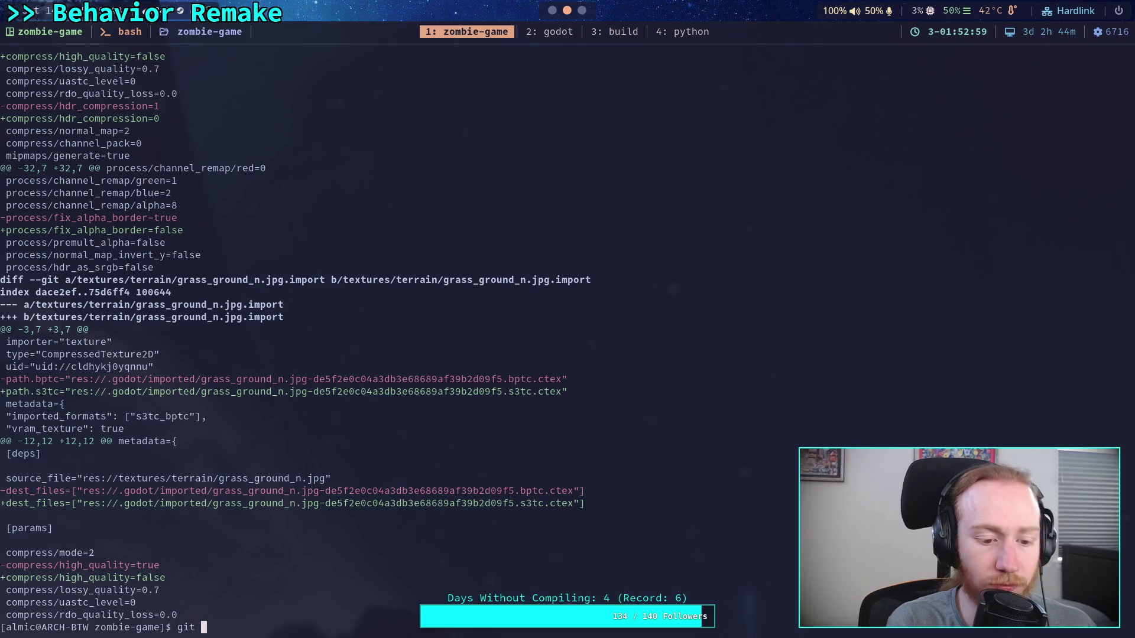
{"action": "type", "text": "s"}
{"action": "key", "text": "Return"}
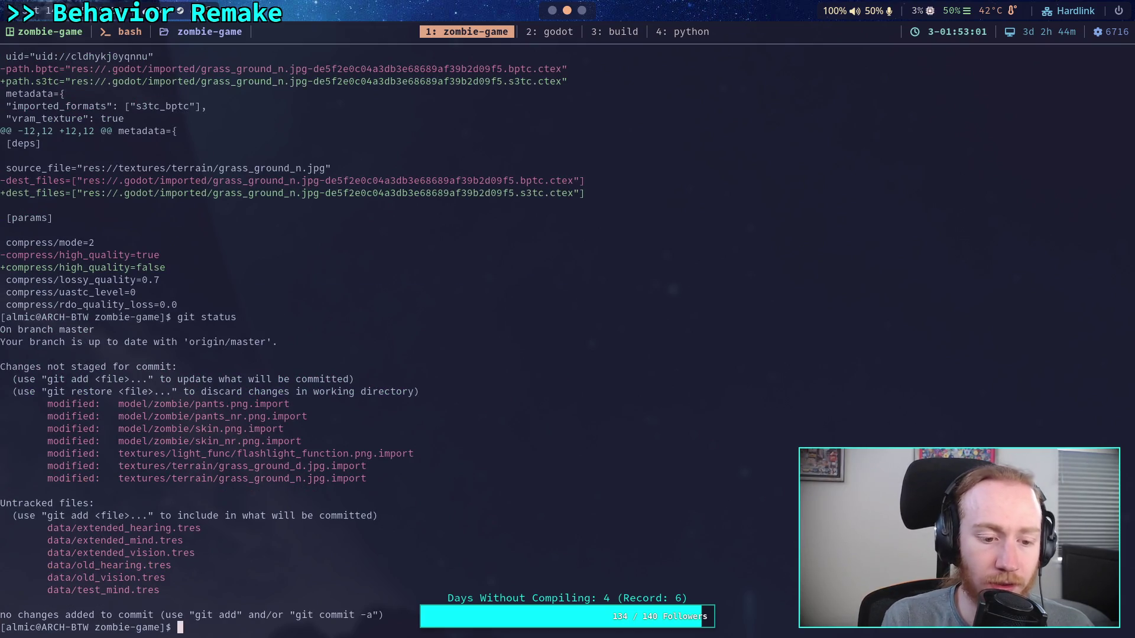
{"action": "type", "text": "git "}
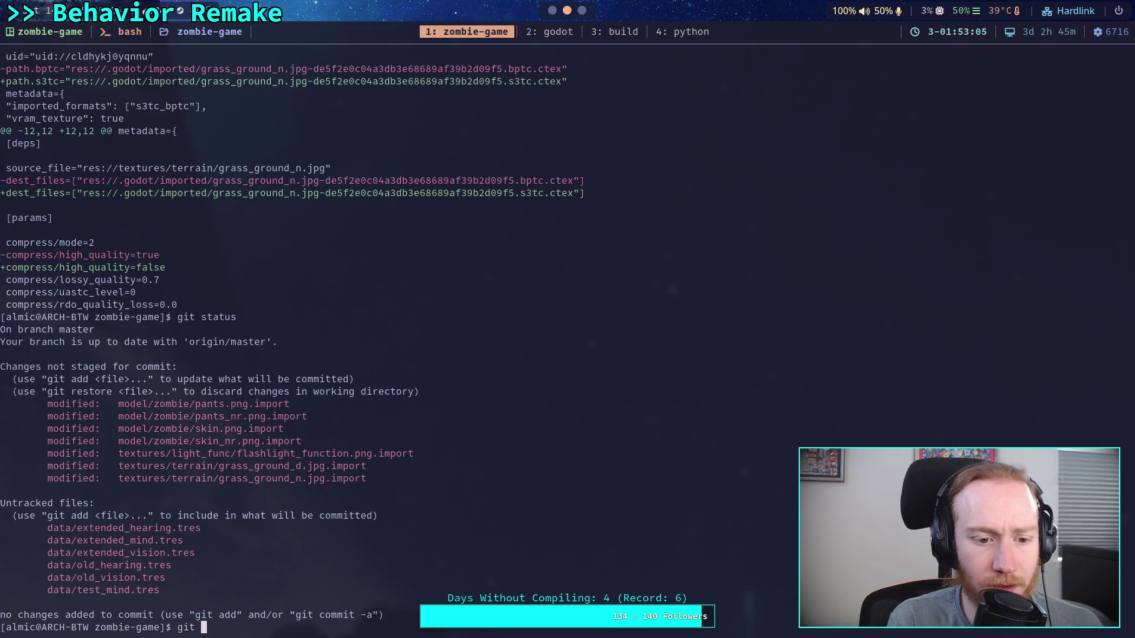
{"action": "type", "text": "add "}
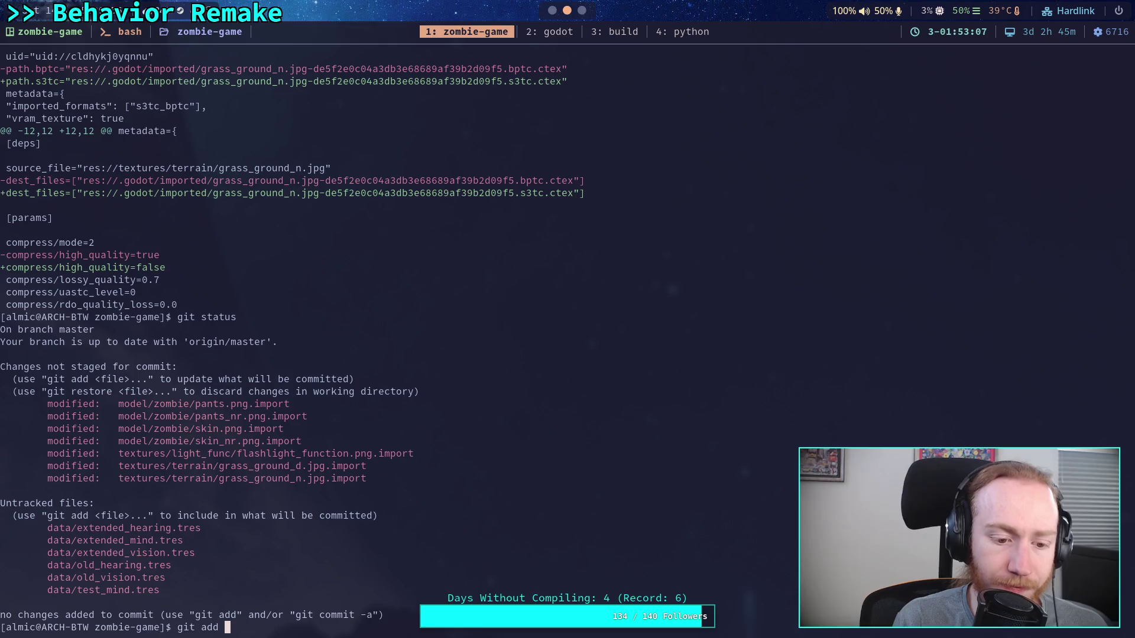
{"action": "type", "text": "tex"}
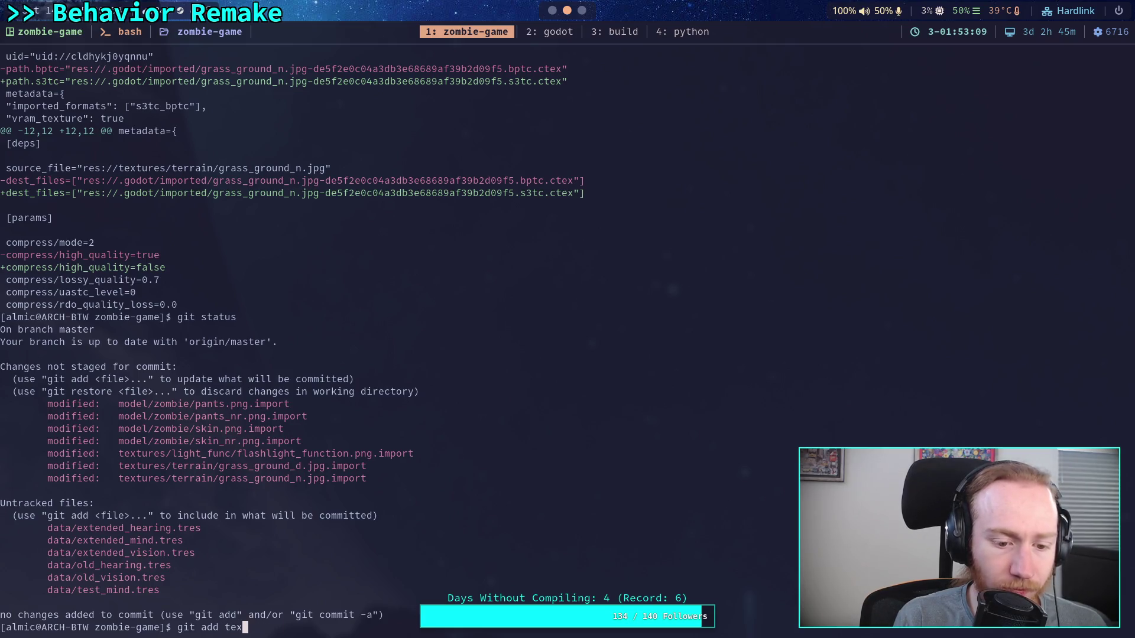
{"action": "key", "text": "Tab"}
{"action": "key", "text": "Return"}
{"action": "type", "text": "git add model/"}
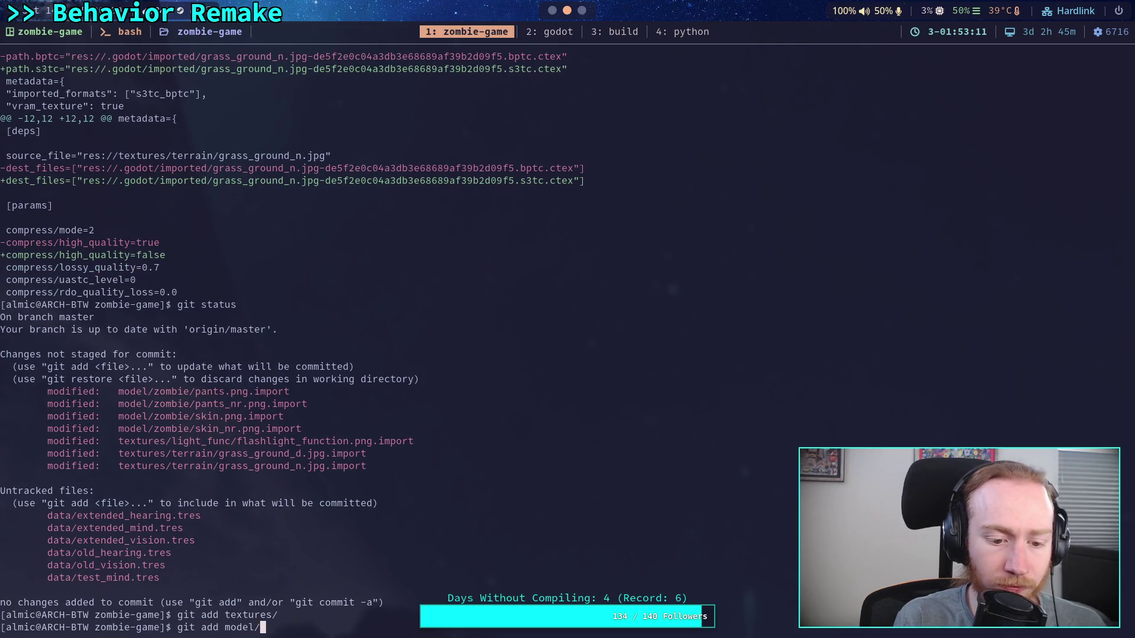
{"action": "key", "text": "Return"}
{"action": "type", "text": "git status"}
{"action": "key", "text": "Return"}
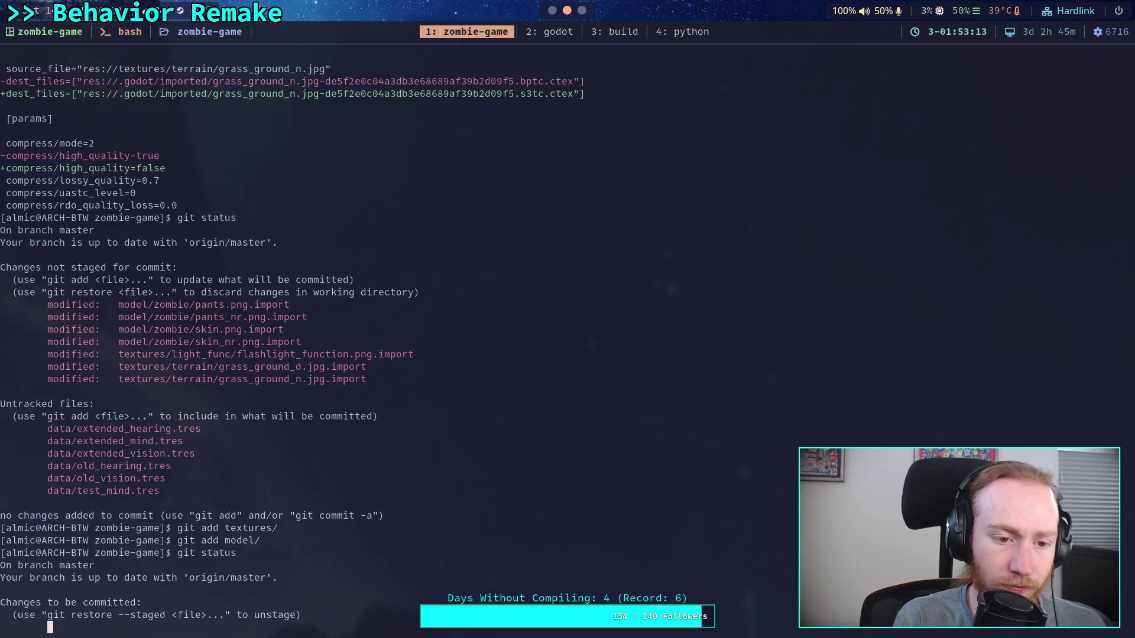
Commit the staged files with message 'Update some texture import compression'.
{"action": "type", "text": "git commit"}
{"action": "key", "text": "Return"}
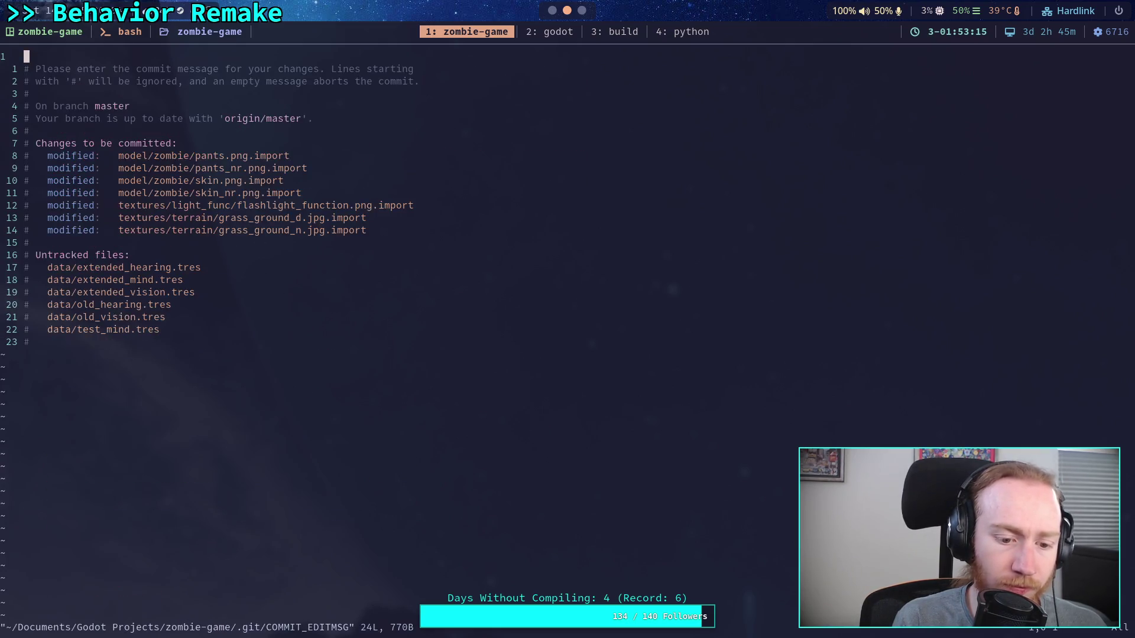
{"action": "type", "text": "Update "}
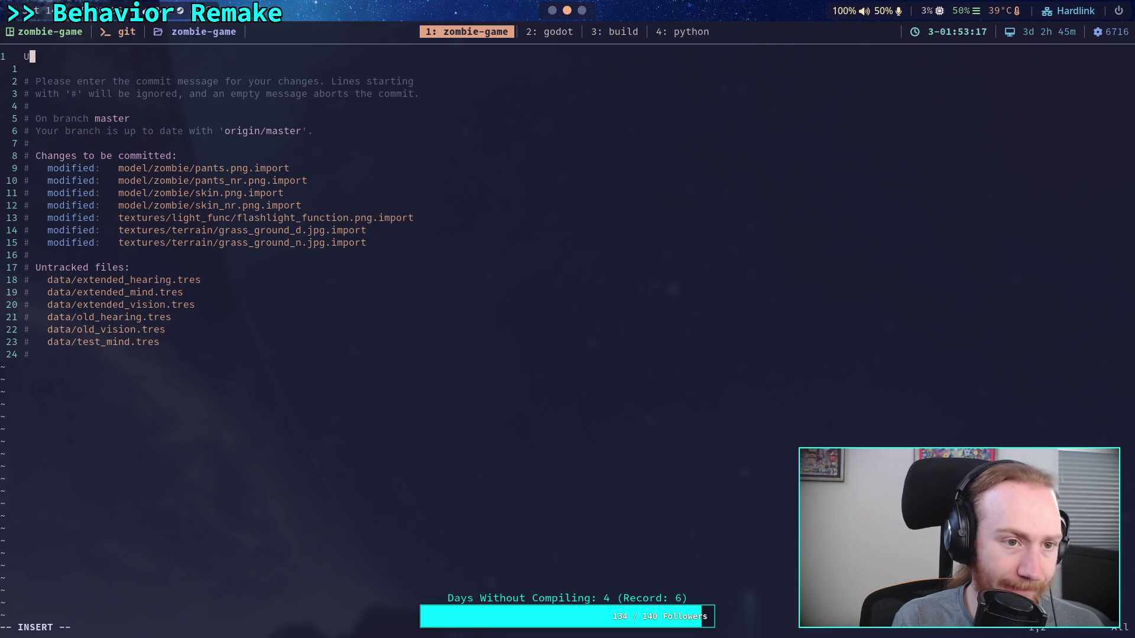
{"action": "type", "text": "some texture "}
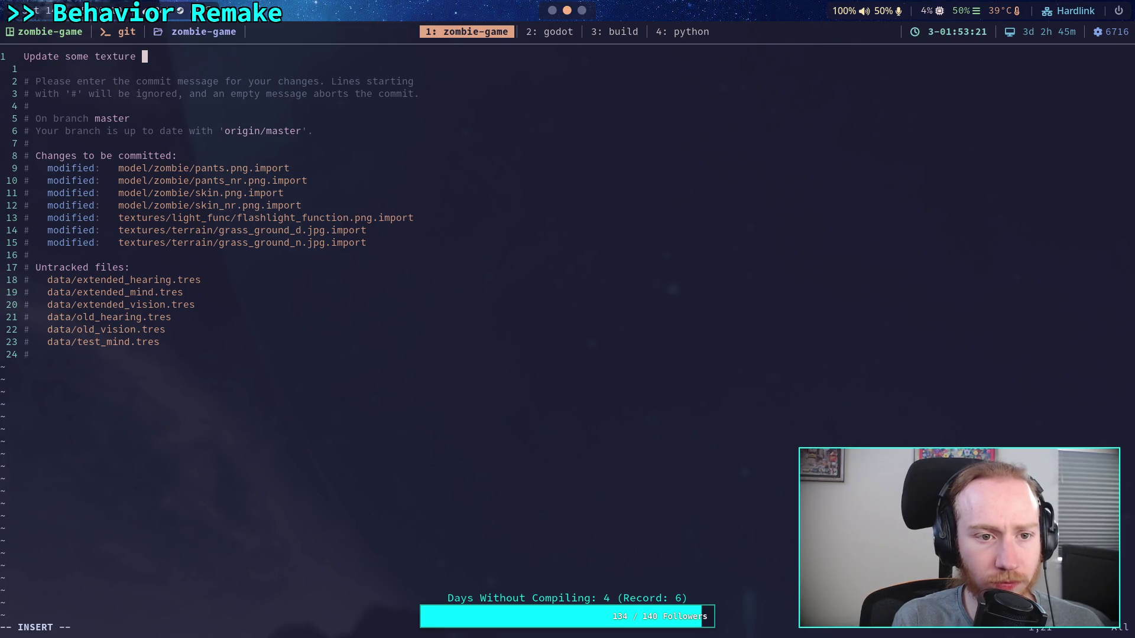
{"action": "type", "text": "import compre"}
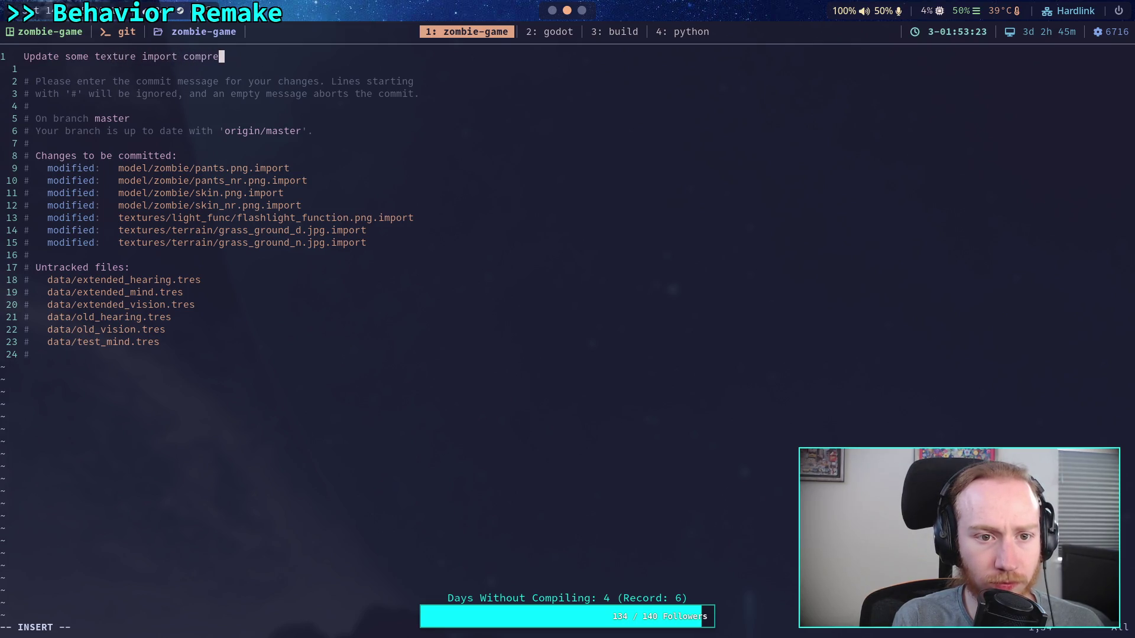
{"action": "type", "text": "ssion"}
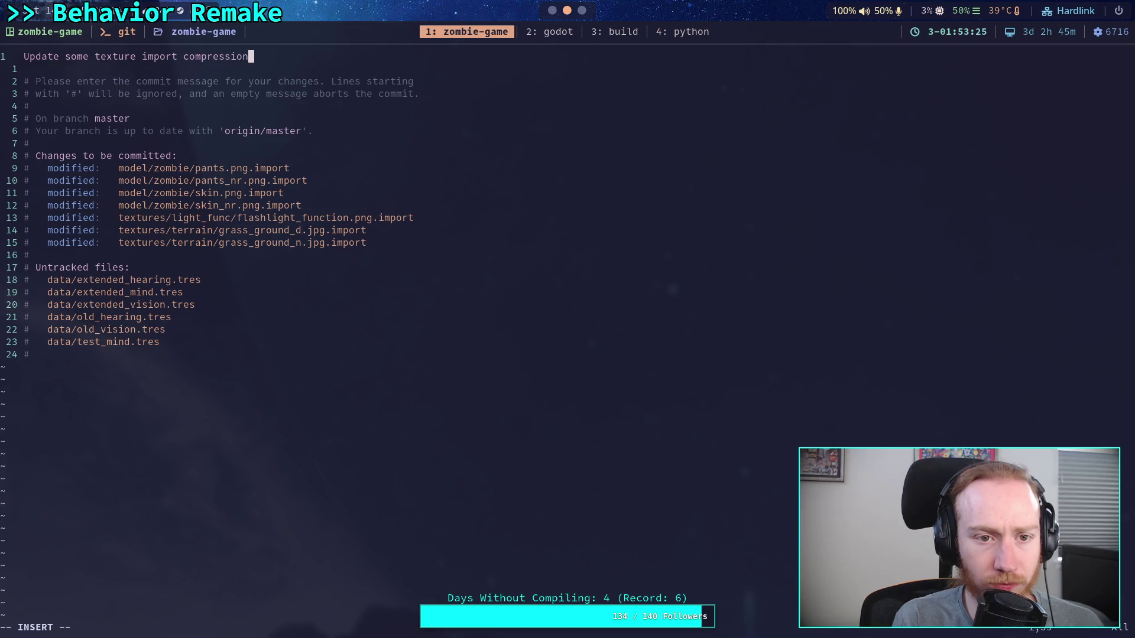
{"action": "key", "text": "Escape"}
{"action": "type", "text": ":wq"}
{"action": "key", "text": "Return"}
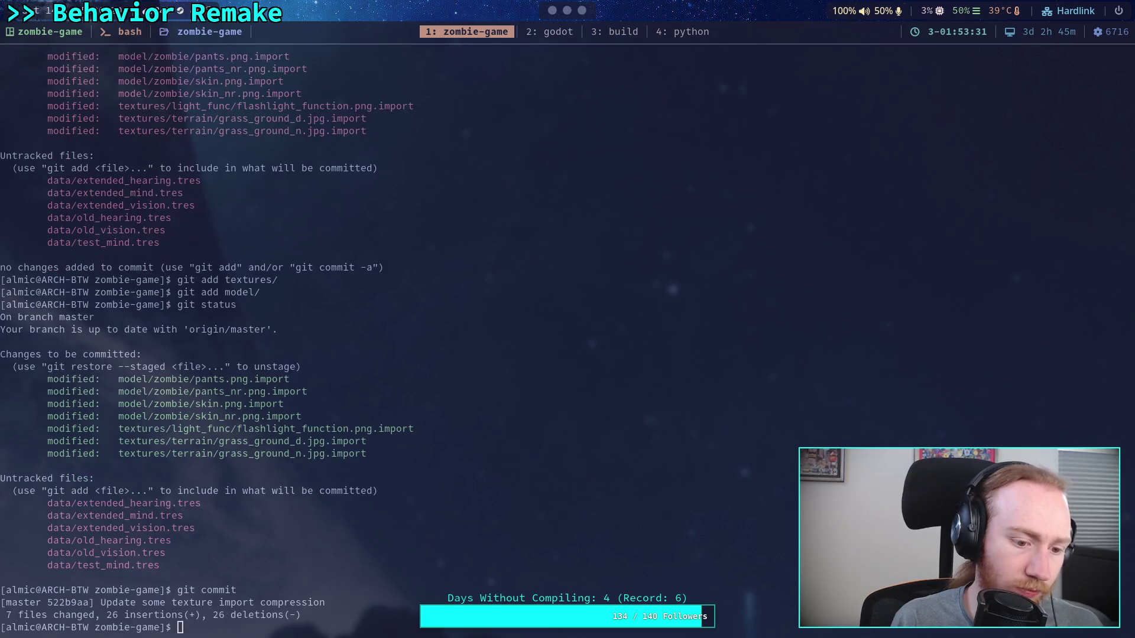
Push the commit to the remote master and return to Godot.
{"action": "type", "text": "git push"}
{"action": "key", "text": "Return"}
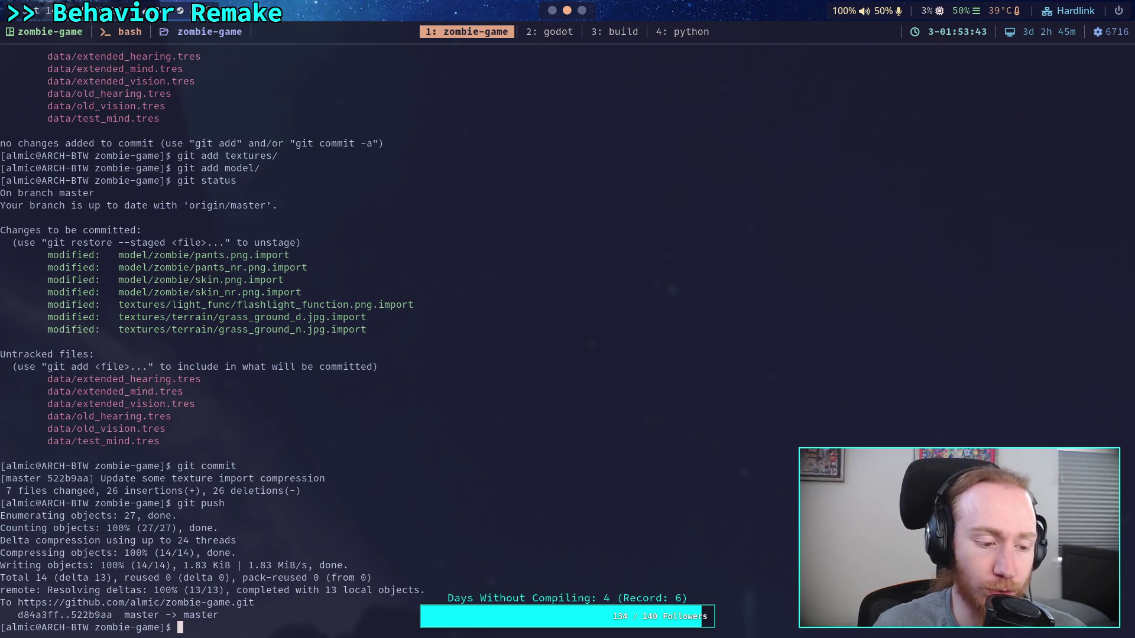
{"action": "key", "text": "super+2"}
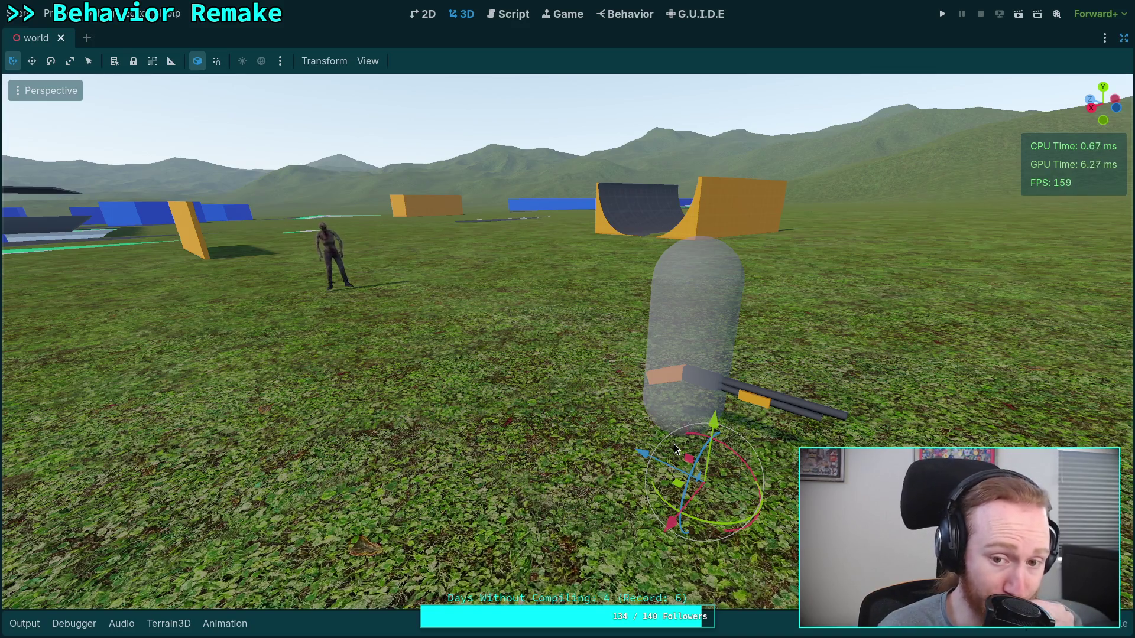
Freelook-fly the 3D camera forward and sideways until the capsule is centred up close.
{"action": "right_click", "coordinate": [481, 404]}
{"action": "key", "text": "w"}
{"action": "key", "text": "d"}
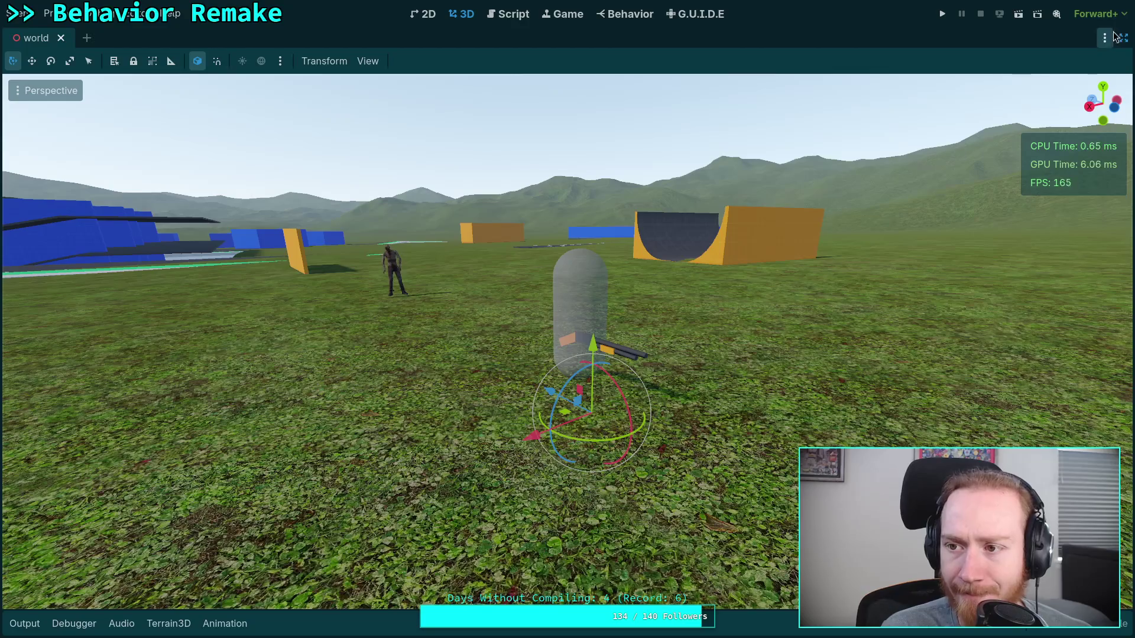
Exit distraction-free mode, open the Script editor and widen the code area.
{"action": "left_click", "coordinate": [1124, 37]}
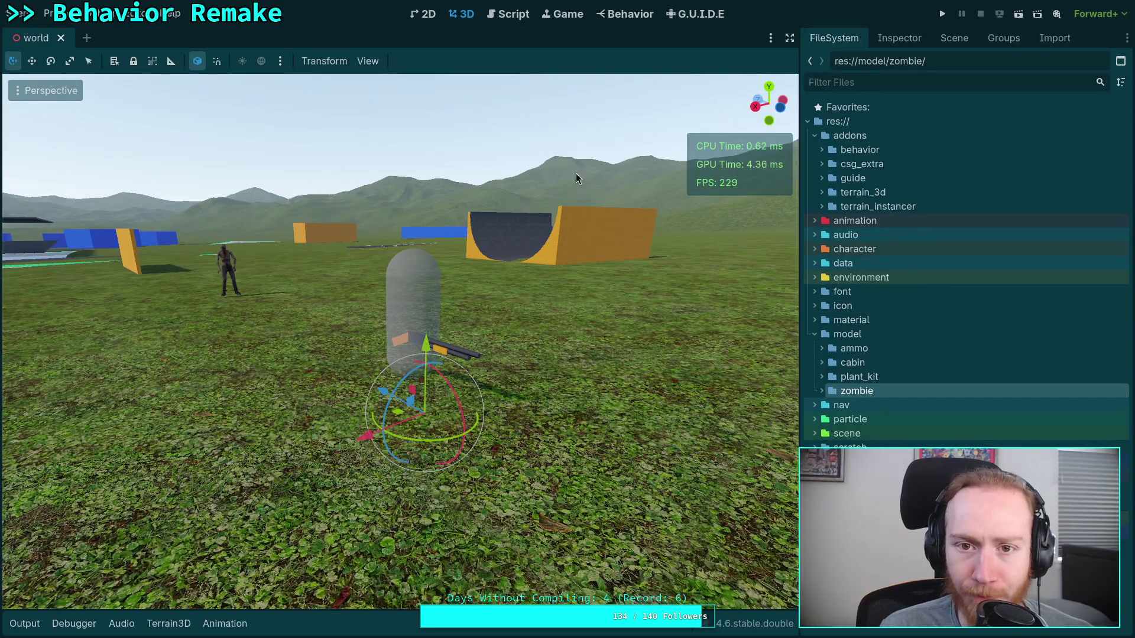
{"action": "left_click", "coordinate": [509, 13]}
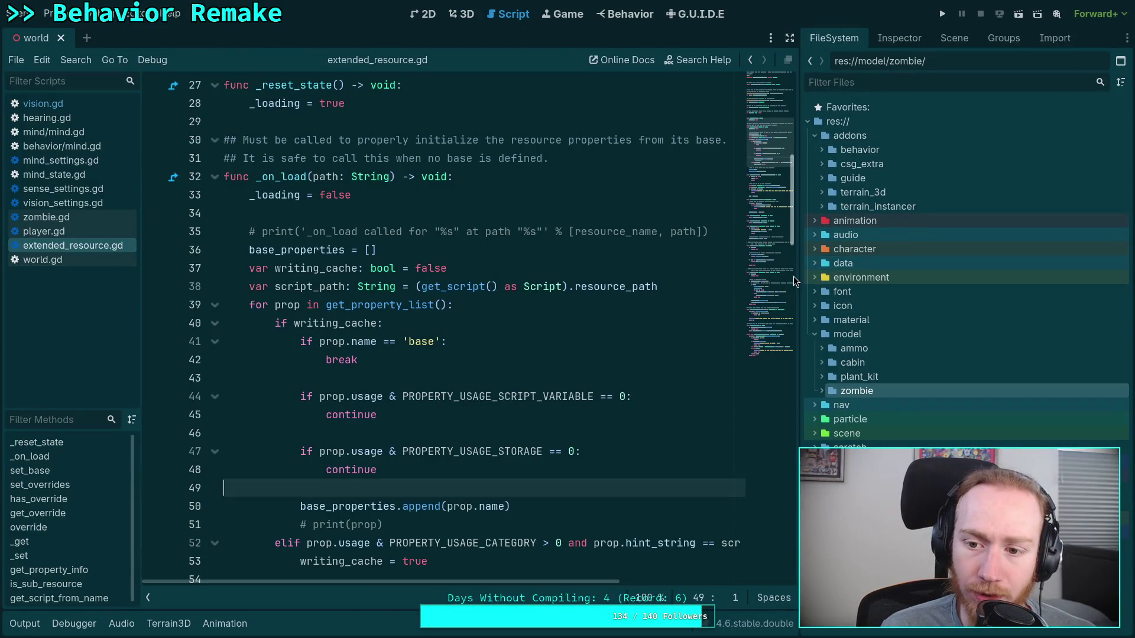
{"action": "mouse_move", "coordinate": [798, 275]}
{"action": "left_mouse_down"}
{"action": "mouse_move", "coordinate": [877, 270]}
{"action": "mouse_move", "coordinate": [811, 270]}
{"action": "left_mouse_up"}
Close the Groups dock and reset the editor to the default layout.
{"action": "left_click", "coordinate": [1016, 38]}
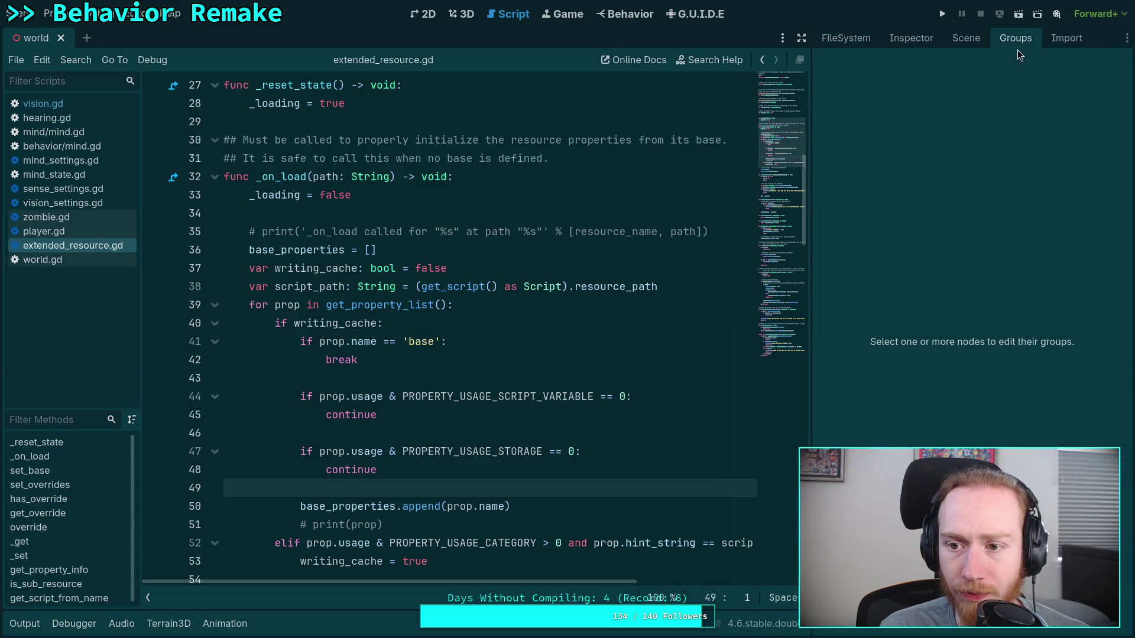
{"action": "left_click", "coordinate": [1126, 38]}
{"action": "left_click", "coordinate": [1069, 142]}
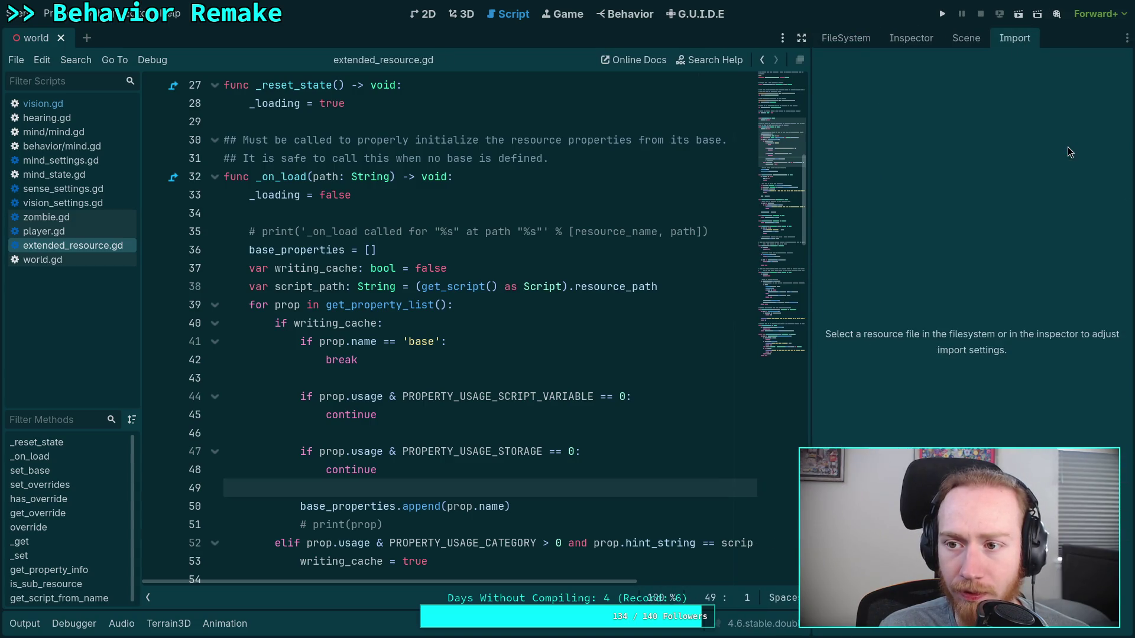
{"action": "left_click", "coordinate": [113, 13]}
{"action": "mouse_move", "coordinate": [139, 13]}
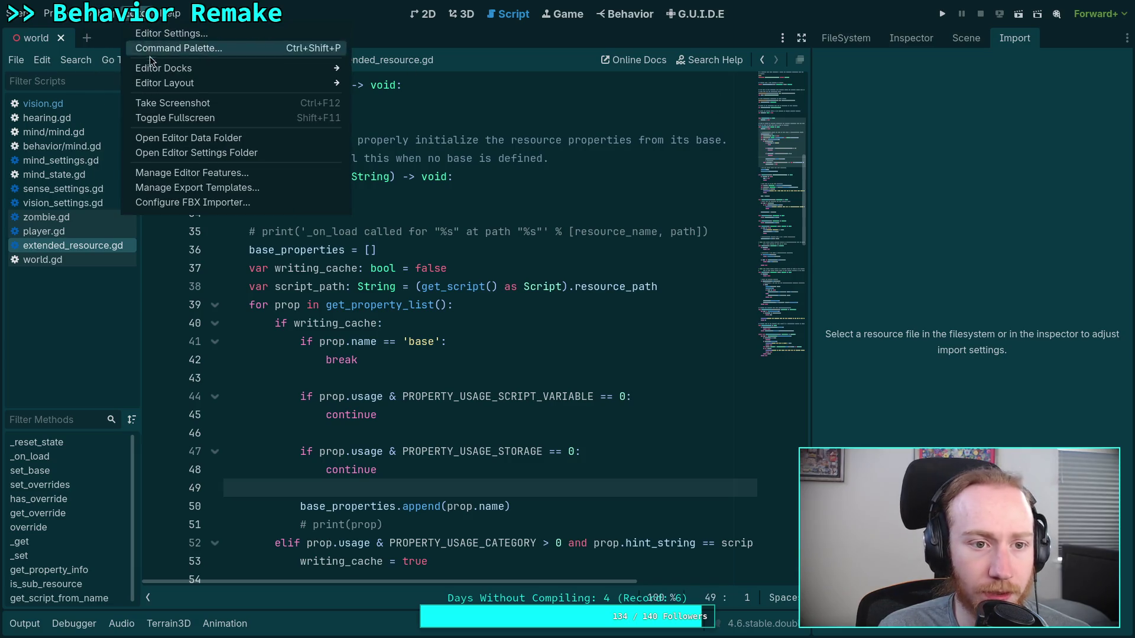
{"action": "mouse_move", "coordinate": [178, 82]}
{"action": "left_click", "coordinate": [380, 114]}
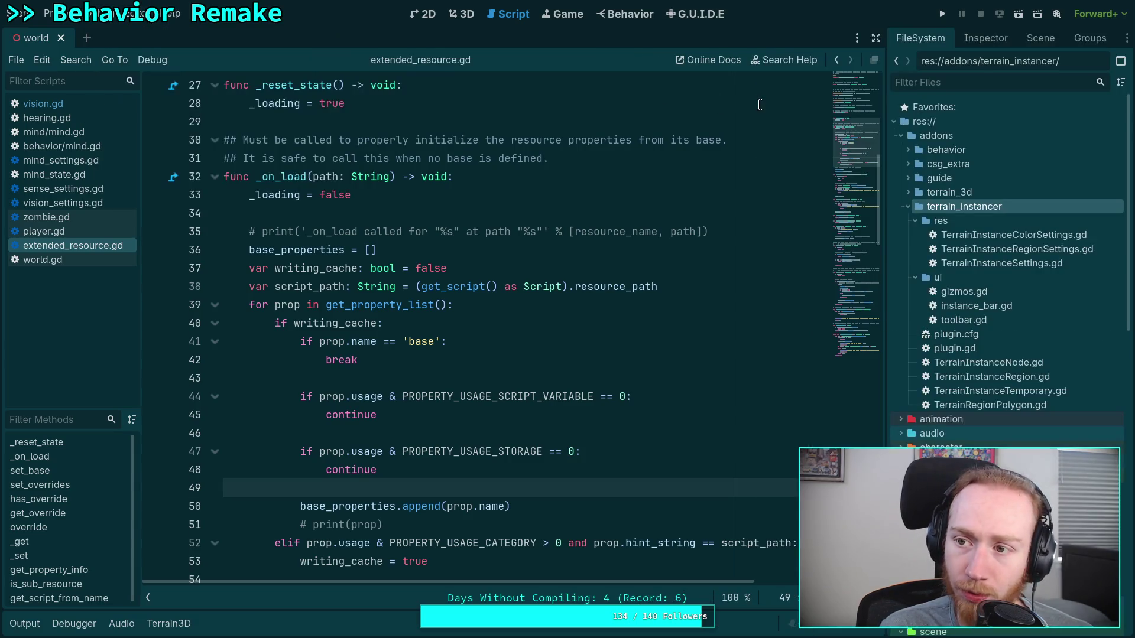
Close the Groups dock again and add the Import dock via Editor Docks.
{"action": "left_click", "coordinate": [1094, 38]}
{"action": "left_click", "coordinate": [1126, 38]}
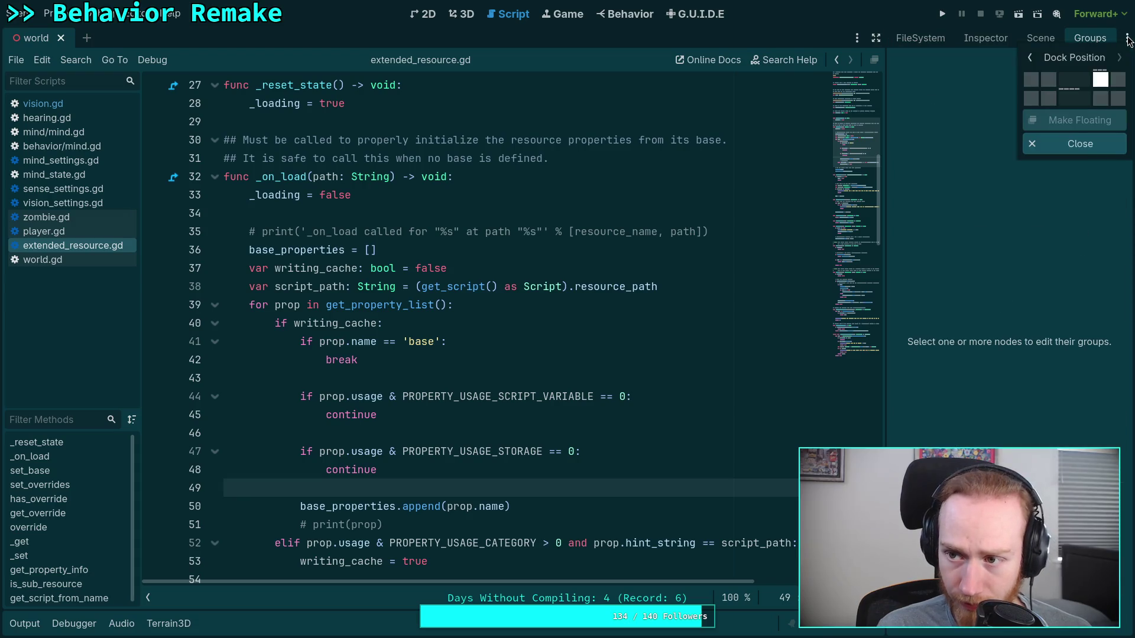
{"action": "left_click", "coordinate": [1075, 144]}
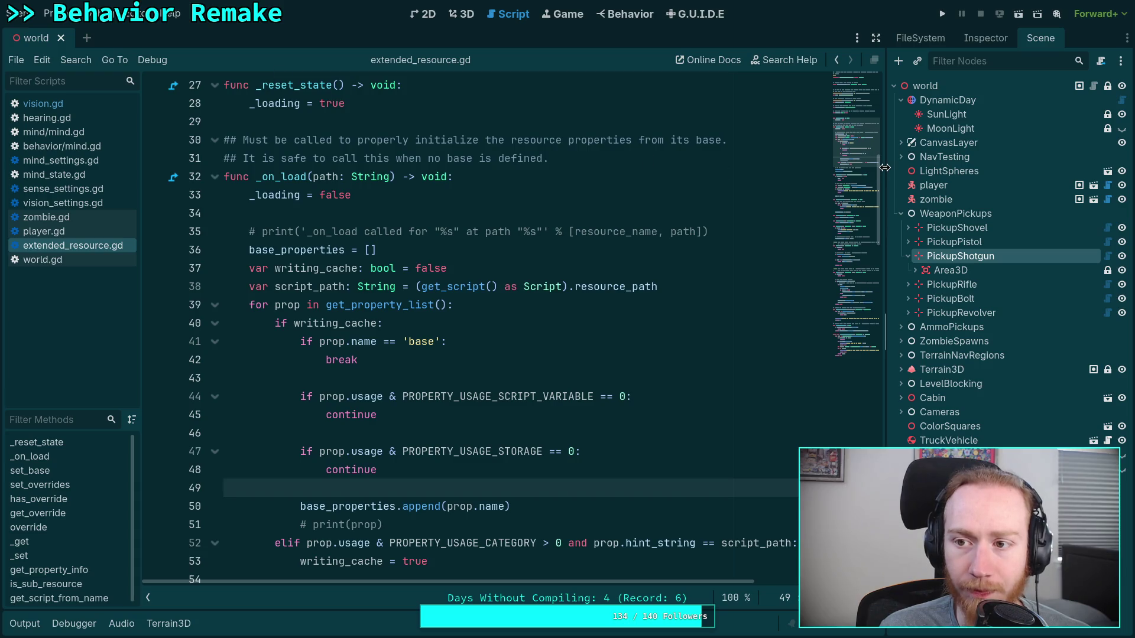
{"action": "left_click", "coordinate": [104, 13]}
{"action": "mouse_move", "coordinate": [137, 13]}
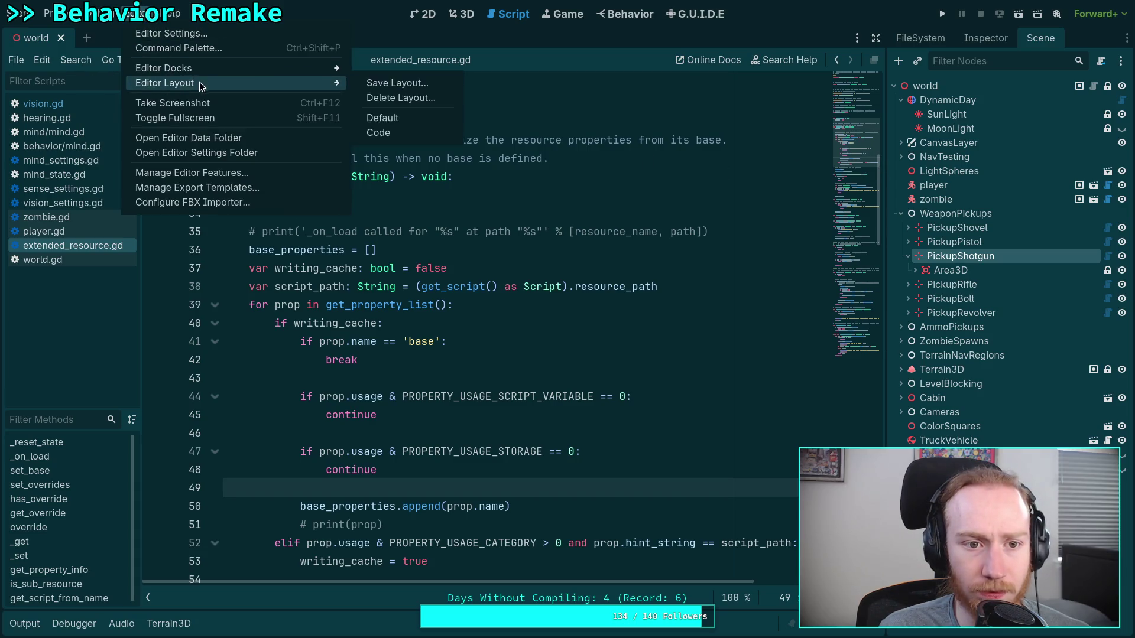
{"action": "mouse_move", "coordinate": [258, 72]}
{"action": "left_click", "coordinate": [390, 82]}
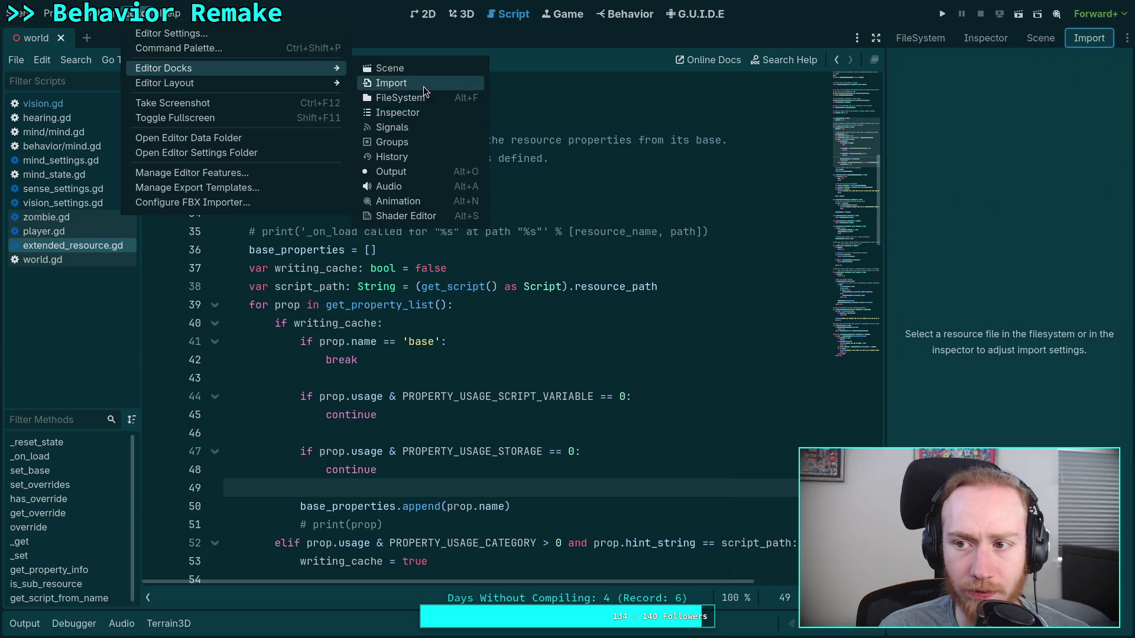
Cycle through the FileSystem, Scene and Inspector docks, ending on the file tree.
{"action": "left_click", "coordinate": [941, 50]}
{"action": "left_click", "coordinate": [927, 42]}
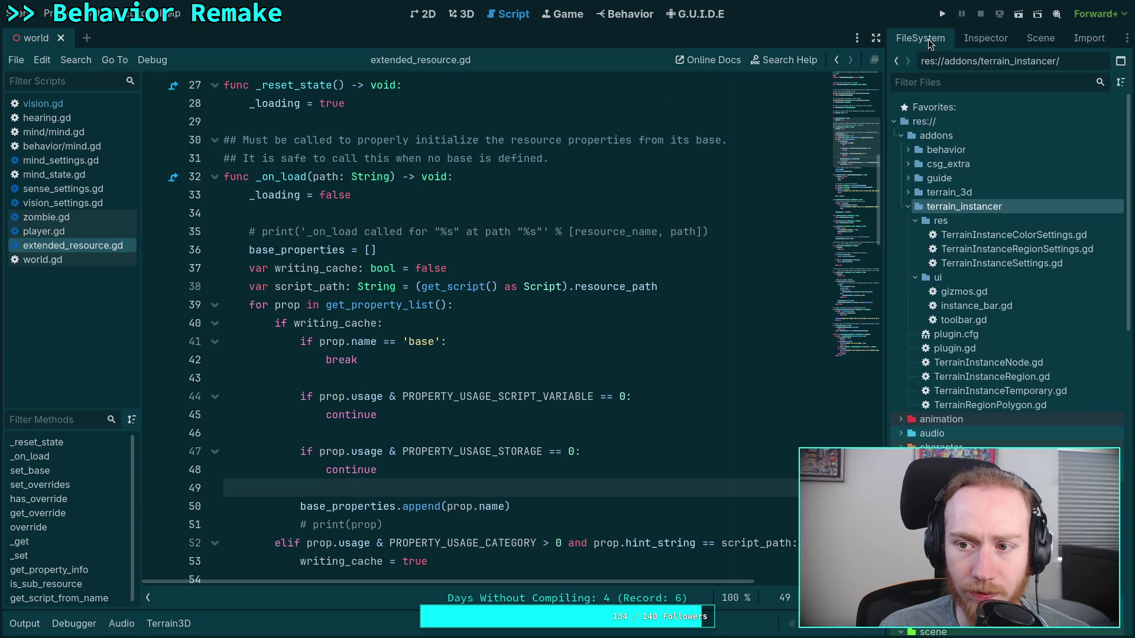
{"action": "left_click", "coordinate": [1035, 40]}
{"action": "left_click", "coordinate": [998, 42]}
{"action": "left_click", "coordinate": [1040, 38]}
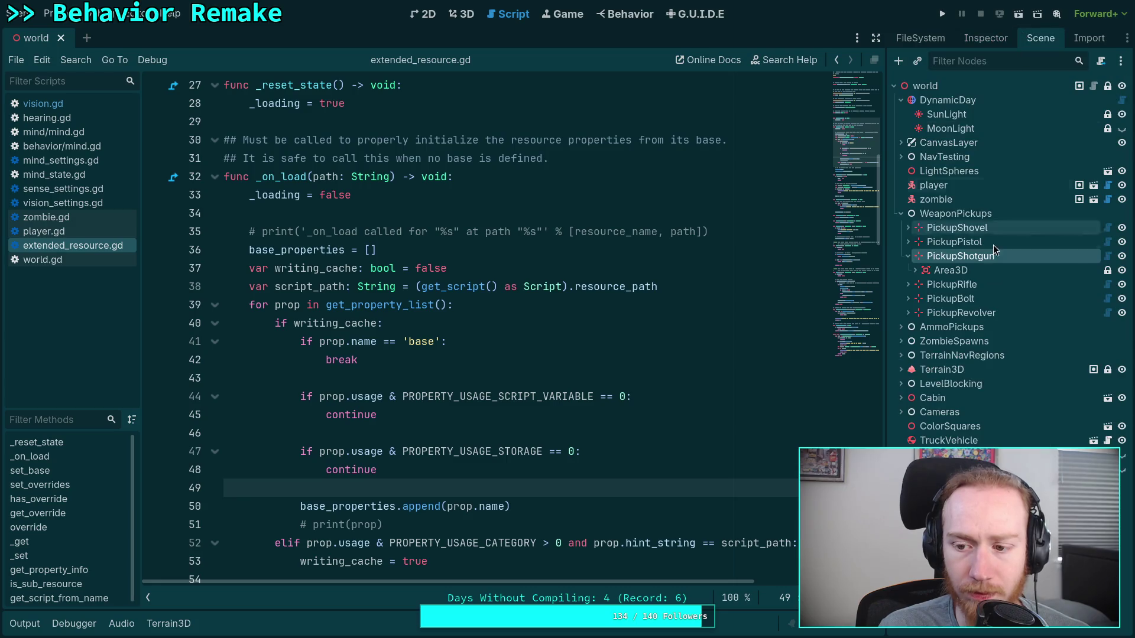
{"action": "left_click", "coordinate": [985, 38]}
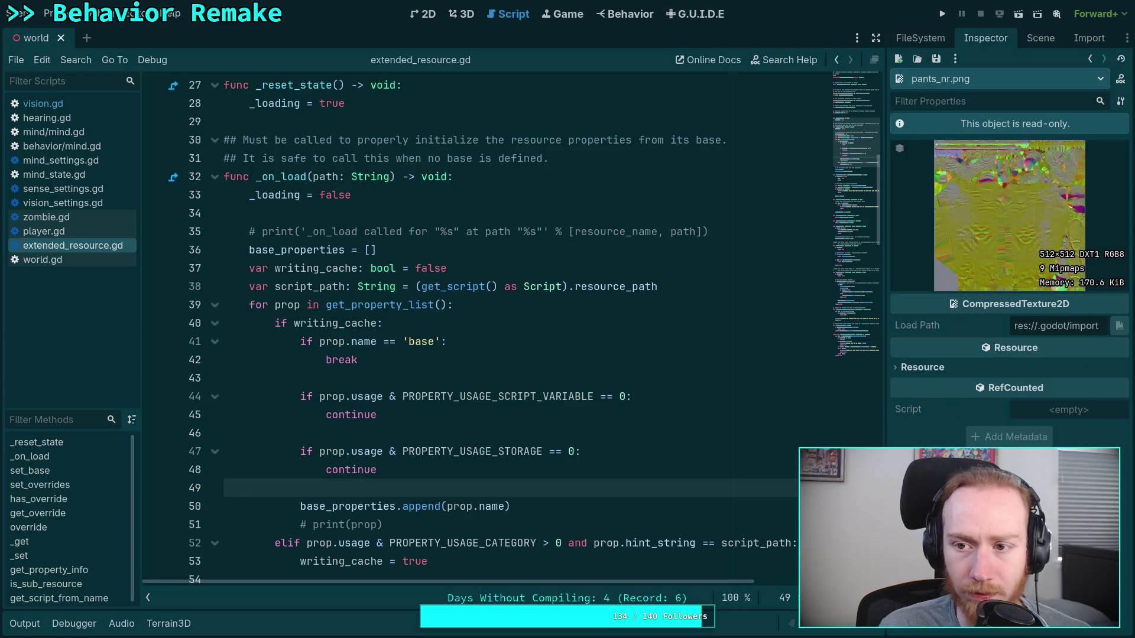
{"action": "key", "text": "Up"}
{"action": "key", "text": "Up"}
{"action": "key", "text": "Up"}
{"action": "left_click", "coordinate": [921, 38]}
{"action": "left_click", "coordinate": [684, 287]}
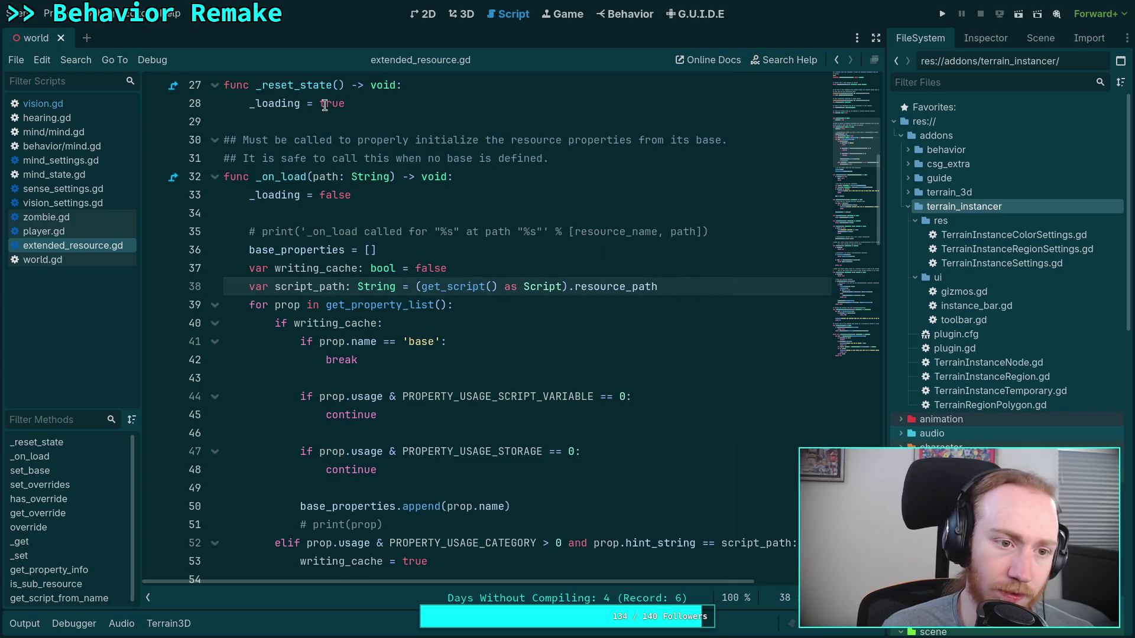
Save the dock arrangement over the 'Code' editor layout and save the scene.
{"action": "left_click", "coordinate": [131, 22]}
{"action": "mouse_move", "coordinate": [305, 83]}
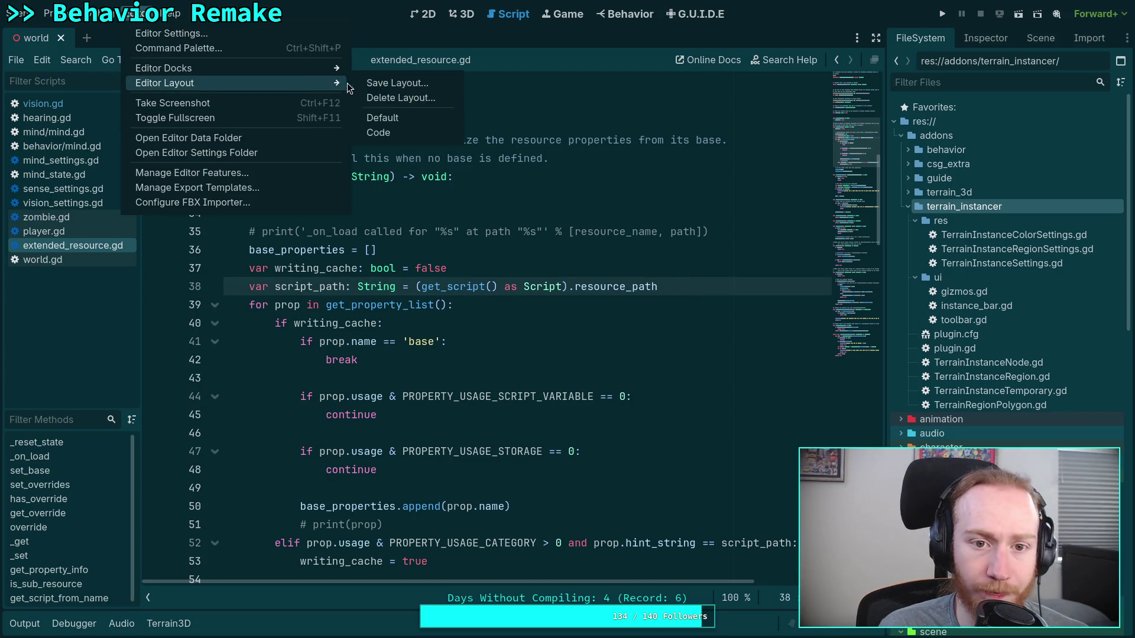
{"action": "left_click", "coordinate": [398, 84]}
{"action": "left_click", "coordinate": [497, 278]}
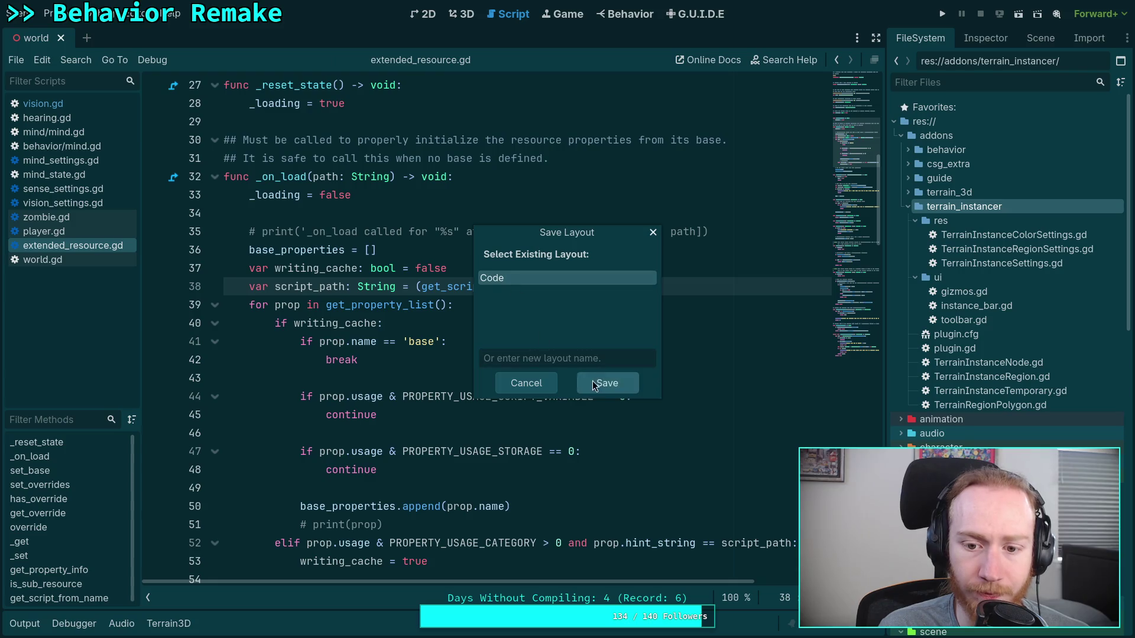
{"action": "left_click", "coordinate": [600, 384]}
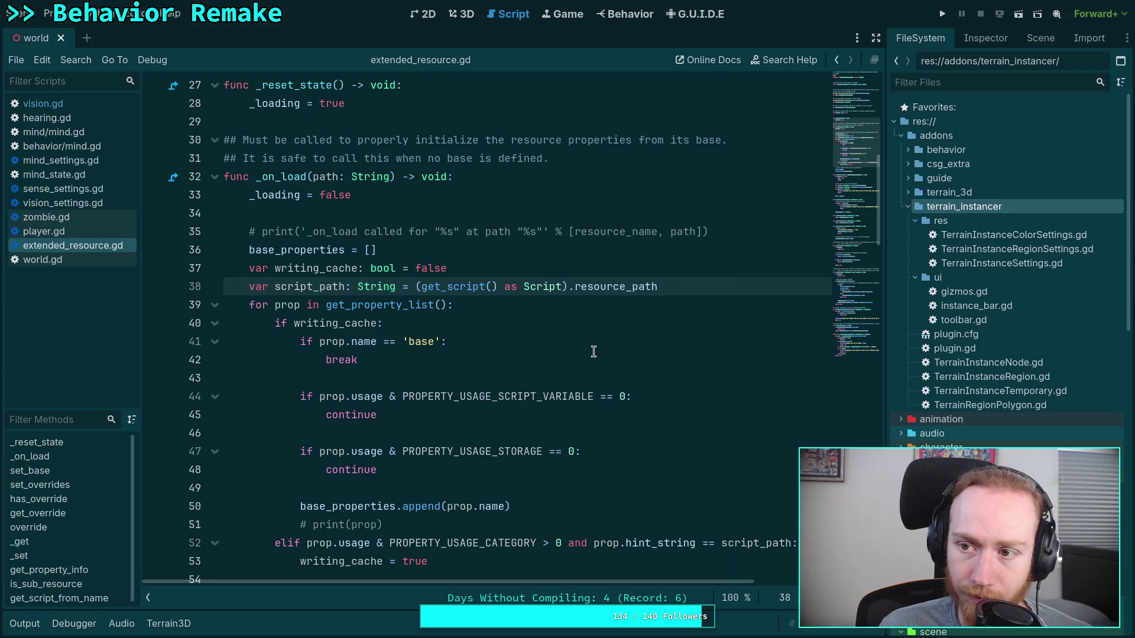
{"action": "key", "text": "ctrl+s"}
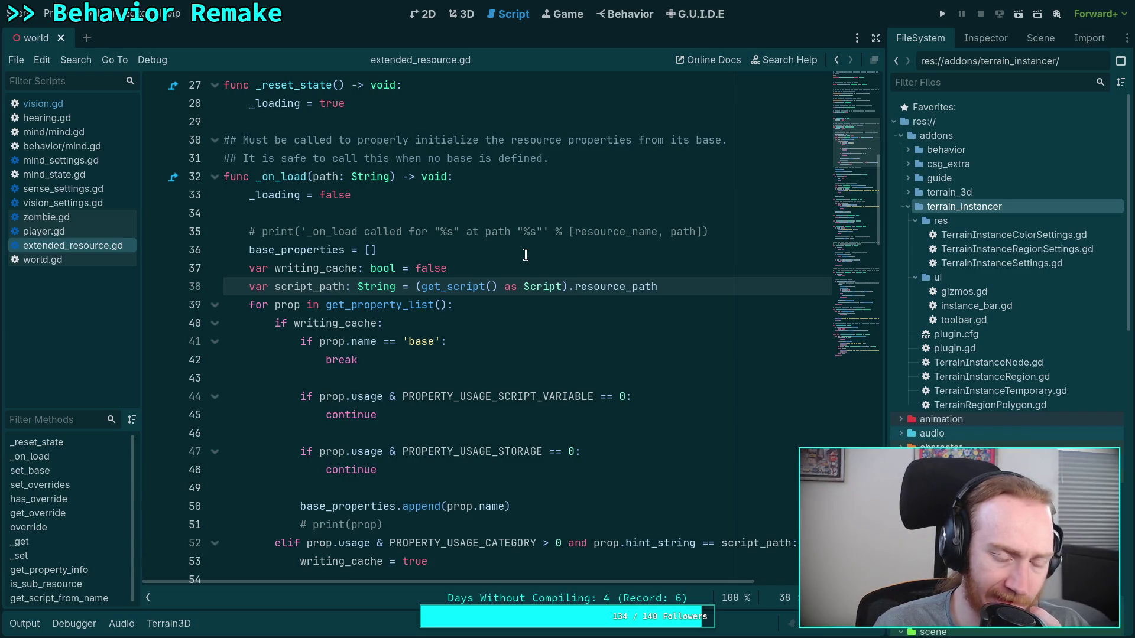
Collapse terrain_instancer and expand addons/behavior/core, browsing its goal, mind and sense folders.
{"action": "left_click", "coordinate": [908, 206]}
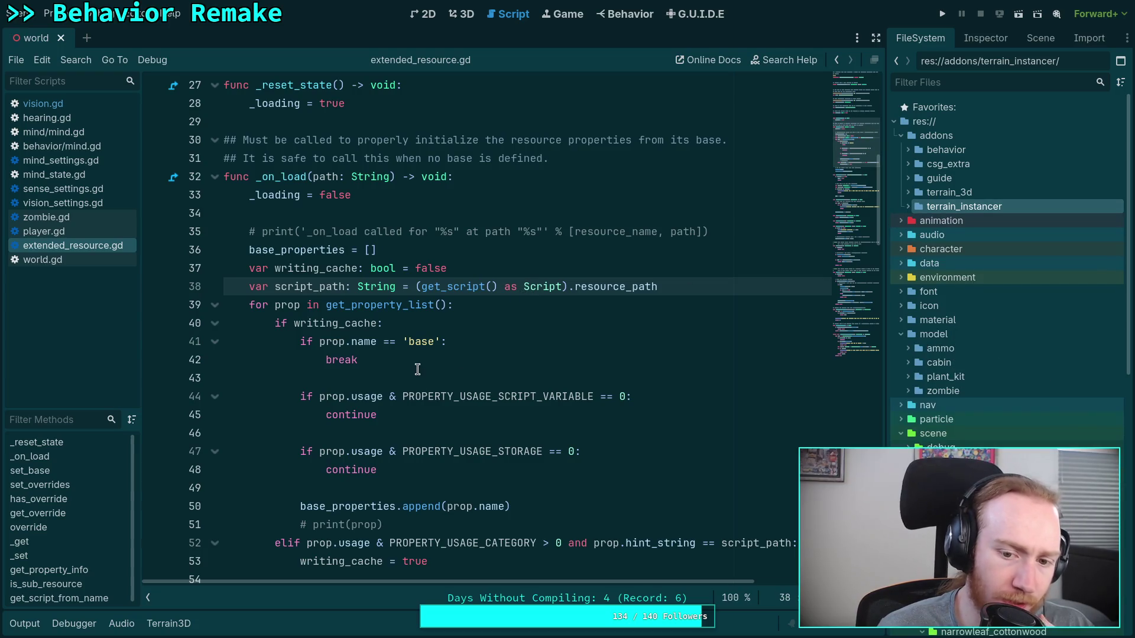
{"action": "left_click", "coordinate": [418, 379]}
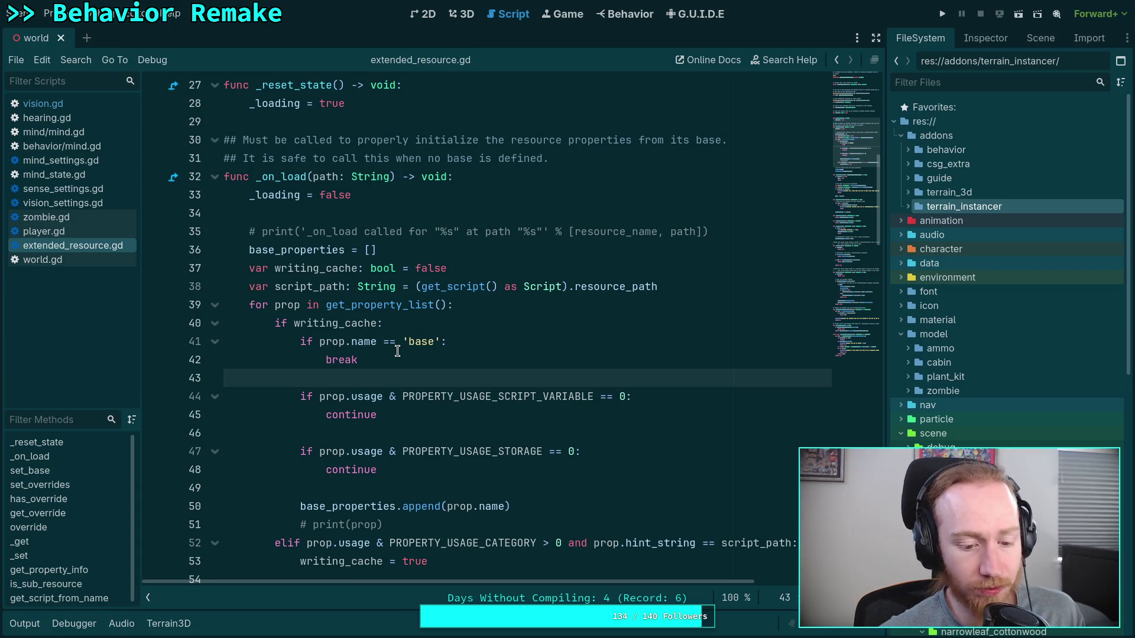
{"action": "left_click", "coordinate": [908, 150]}
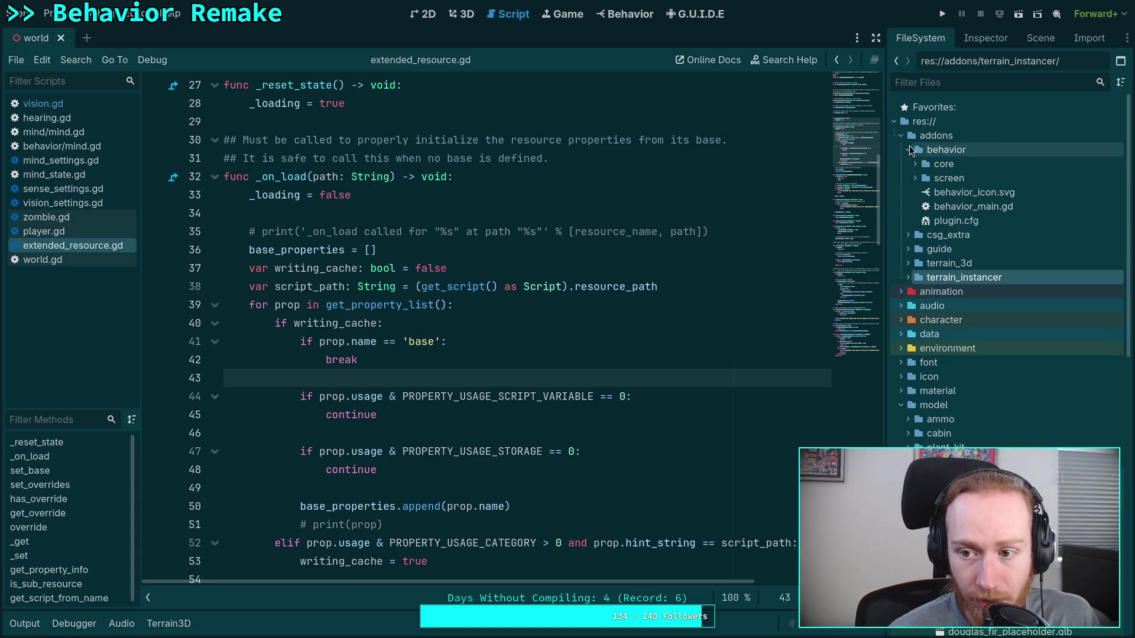
{"action": "left_click", "coordinate": [915, 164]}
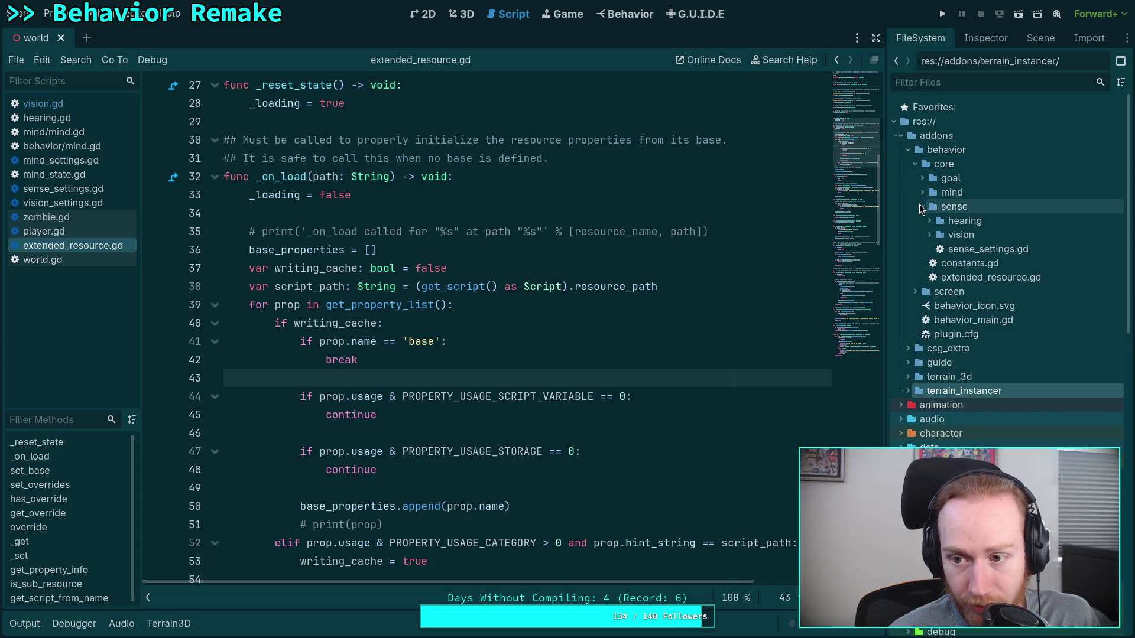
{"action": "left_click", "coordinate": [922, 178]}
{"action": "left_click", "coordinate": [922, 178]}
{"action": "left_click", "coordinate": [923, 192]}
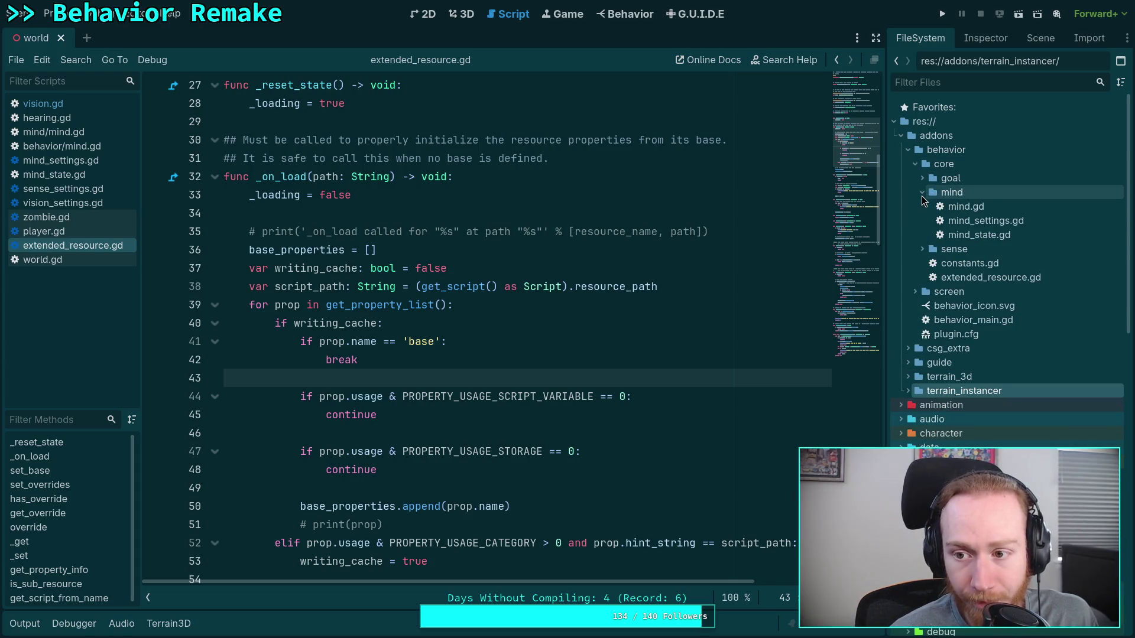
{"action": "left_click", "coordinate": [922, 195]}
{"action": "left_click", "coordinate": [922, 206]}
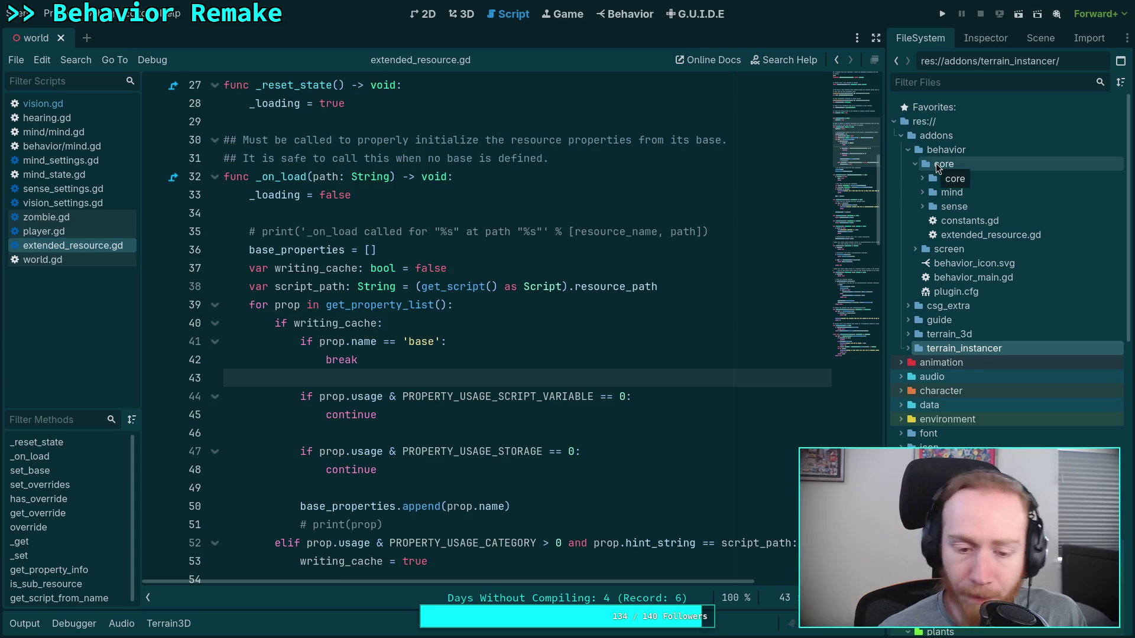
{"action": "right_click", "coordinate": [118, 247]}
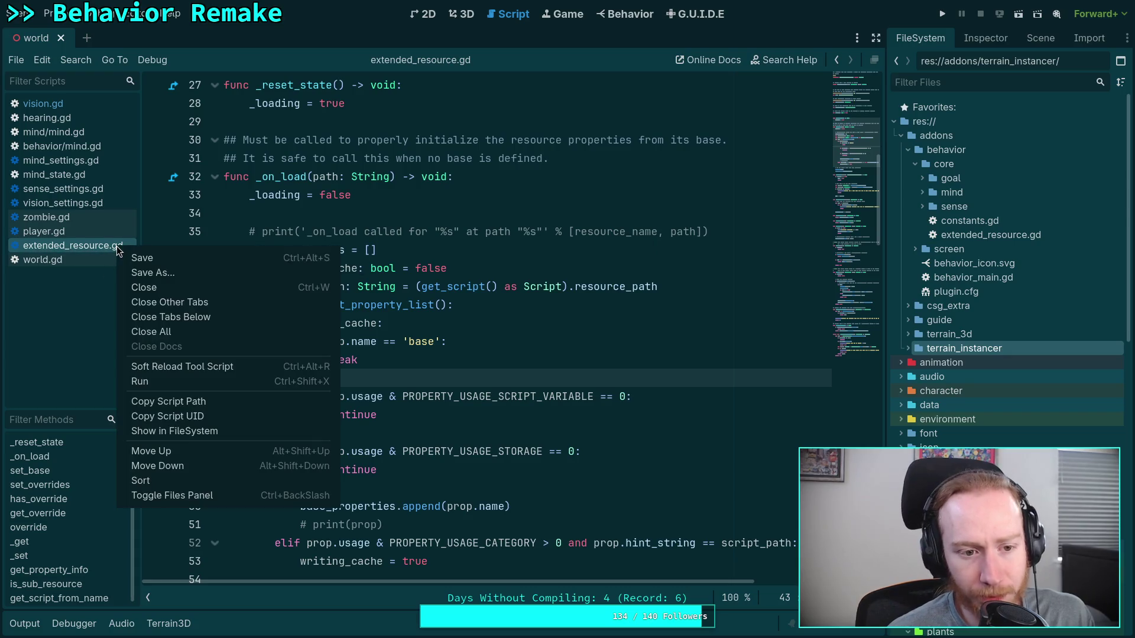
{"action": "left_click", "coordinate": [145, 288]}
{"action": "right_click", "coordinate": [71, 246]}
{"action": "left_click", "coordinate": [83, 285]}
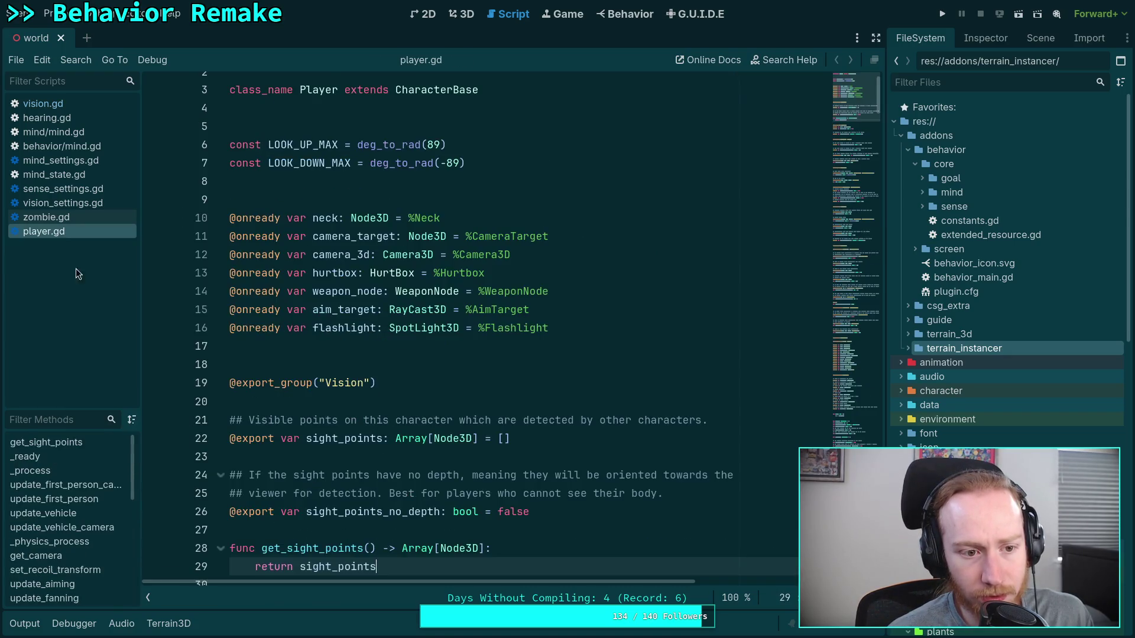
{"action": "right_click", "coordinate": [51, 236]}
{"action": "left_click", "coordinate": [82, 276]}
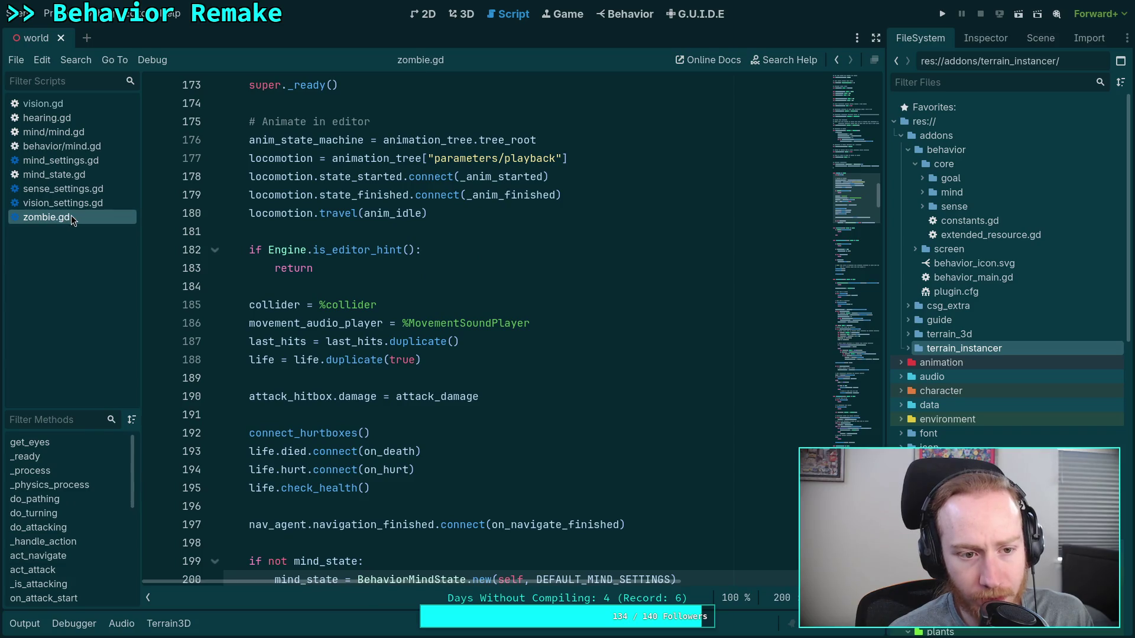
{"action": "right_click", "coordinate": [71, 218]}
{"action": "left_click", "coordinate": [93, 258]}
{"action": "right_click", "coordinate": [77, 203]}
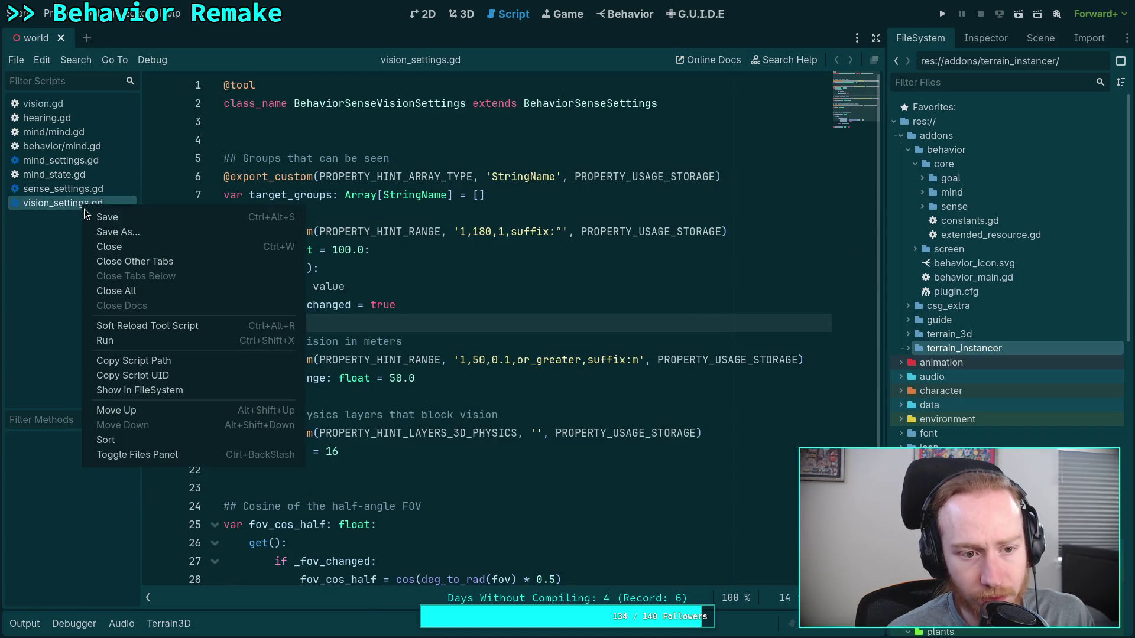
{"action": "left_click", "coordinate": [54, 247]}
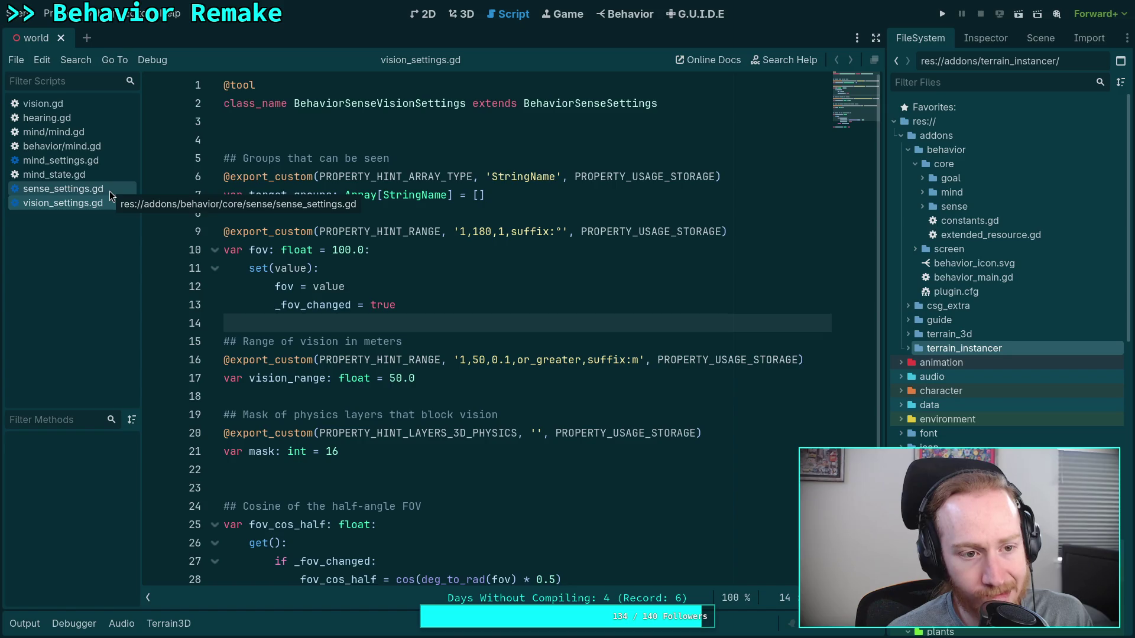
{"action": "left_click", "coordinate": [360, 329]}
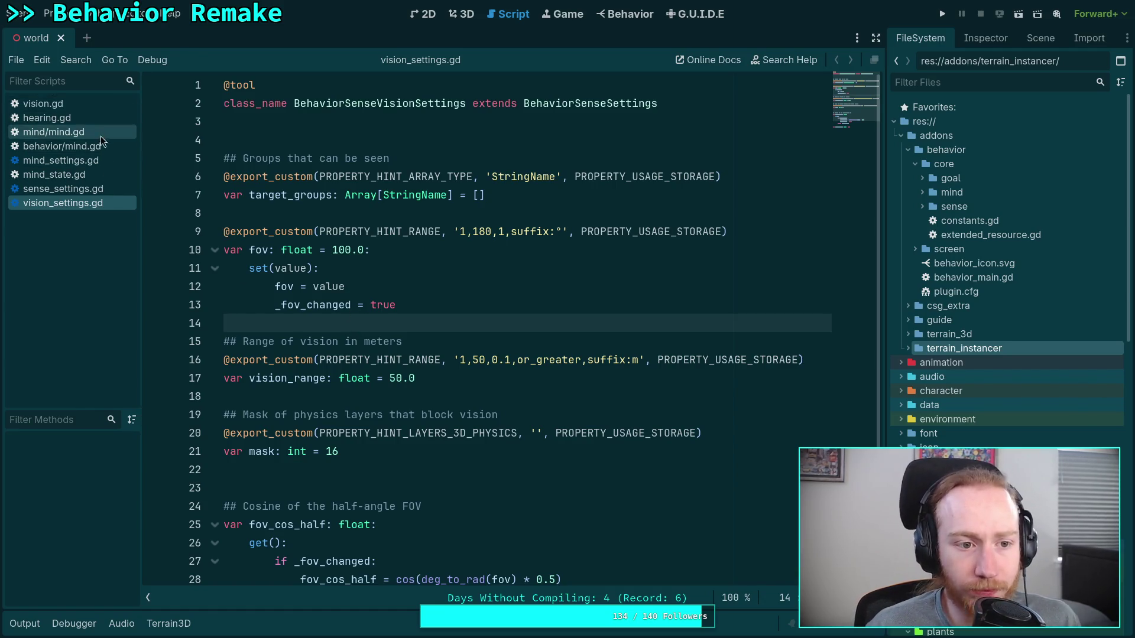
Toggle the mind folder open and closed in FileSystem to check its scripts.
{"action": "left_click", "coordinate": [922, 193]}
{"action": "left_click", "coordinate": [921, 192]}
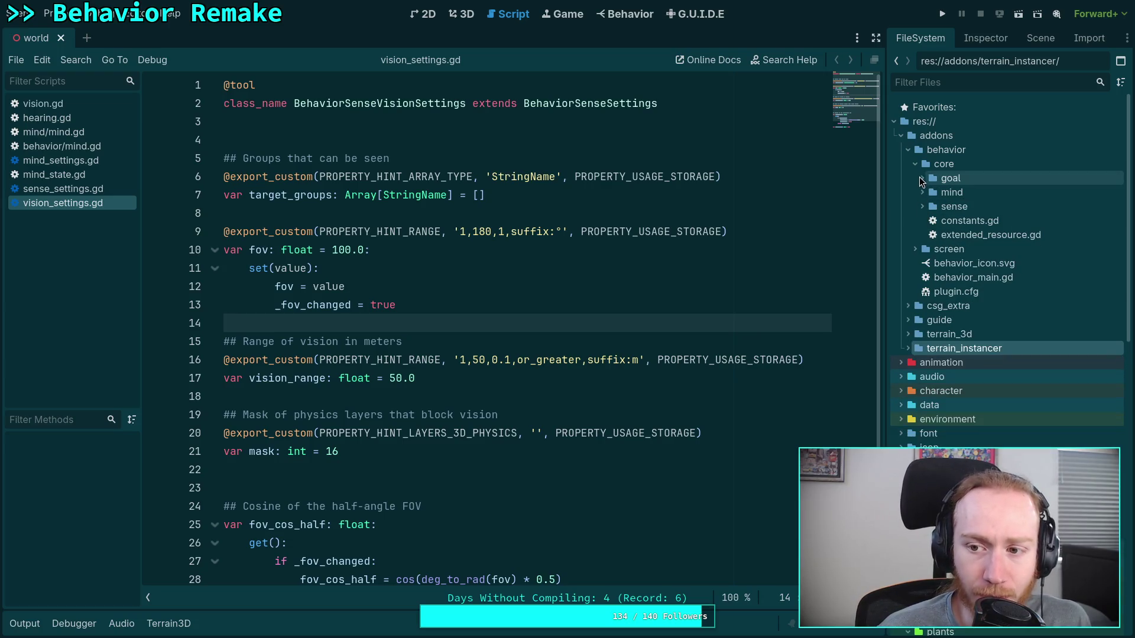
{"action": "left_click", "coordinate": [922, 192]}
{"action": "left_click", "coordinate": [922, 193]}
{"action": "left_click", "coordinate": [921, 193]}
{"action": "left_click", "coordinate": [921, 193]}
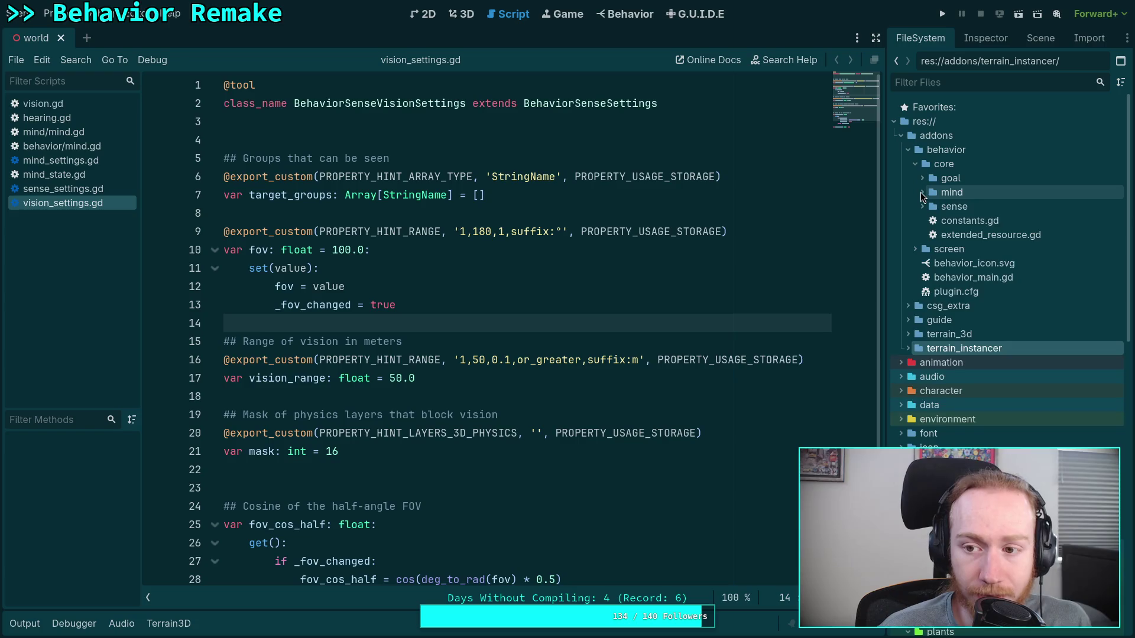
{"action": "left_click", "coordinate": [922, 193]}
{"action": "left_click", "coordinate": [923, 192]}
{"action": "left_click", "coordinate": [922, 193]}
{"action": "left_click", "coordinate": [921, 193]}
{"action": "left_click", "coordinate": [922, 193]}
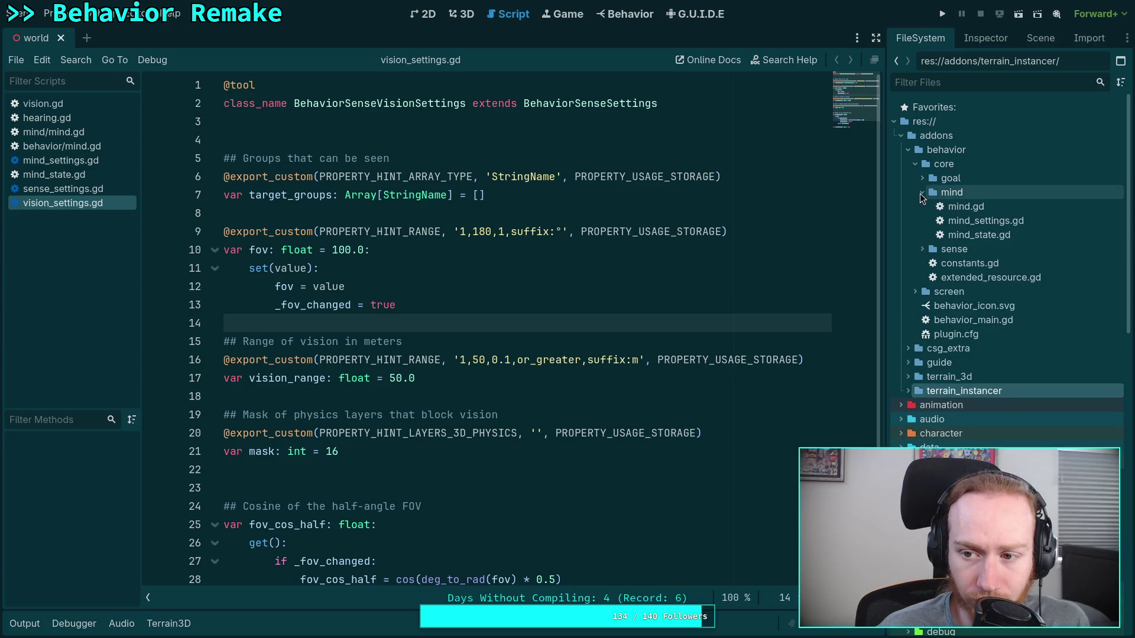
{"action": "left_click", "coordinate": [973, 195]}
{"action": "left_click", "coordinate": [922, 192]}
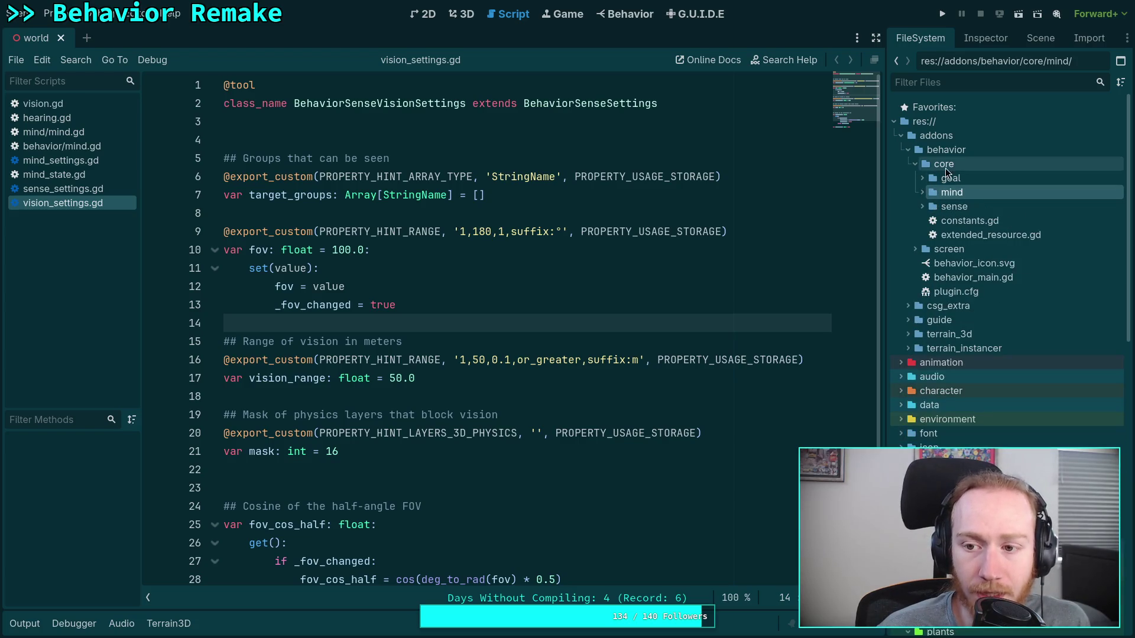
Create a new folder named 'memory' inside the core folder.
{"action": "left_click", "coordinate": [950, 165]}
{"action": "right_click", "coordinate": [950, 168]}
{"action": "mouse_move", "coordinate": [955, 175]}
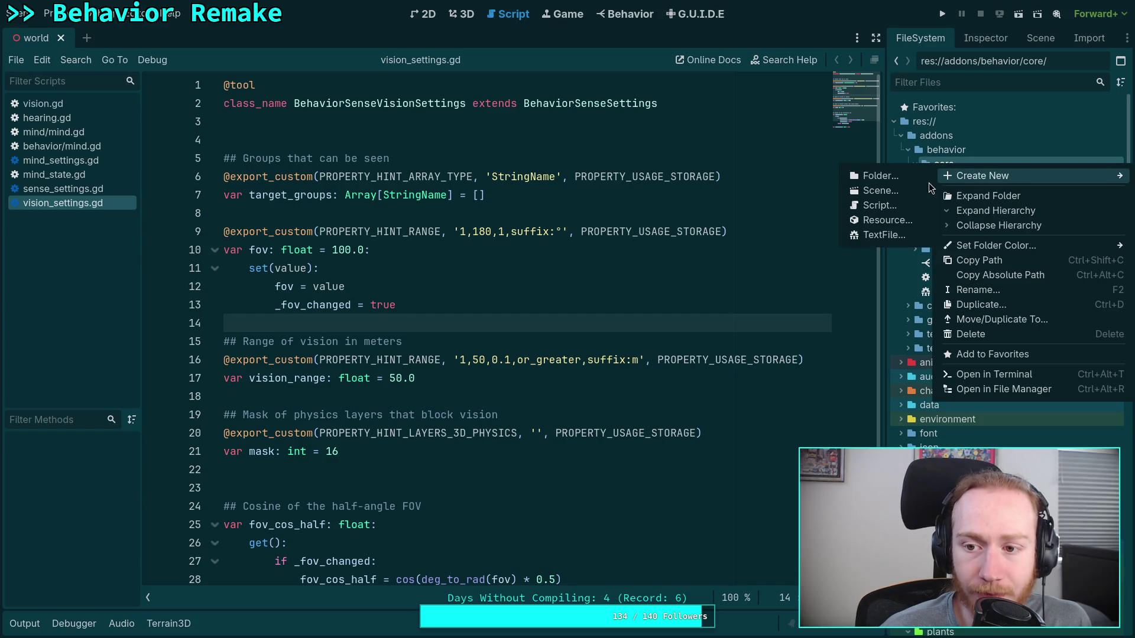
{"action": "left_click", "coordinate": [912, 181]}
{"action": "type", "text": "memory"}
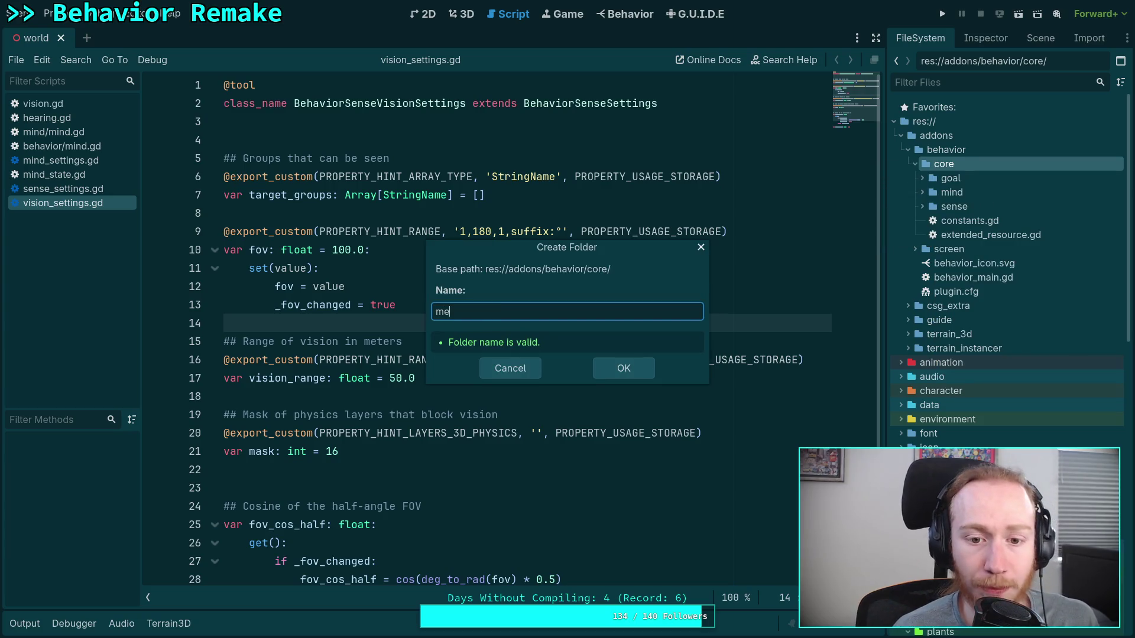
{"action": "key", "text": "Return"}
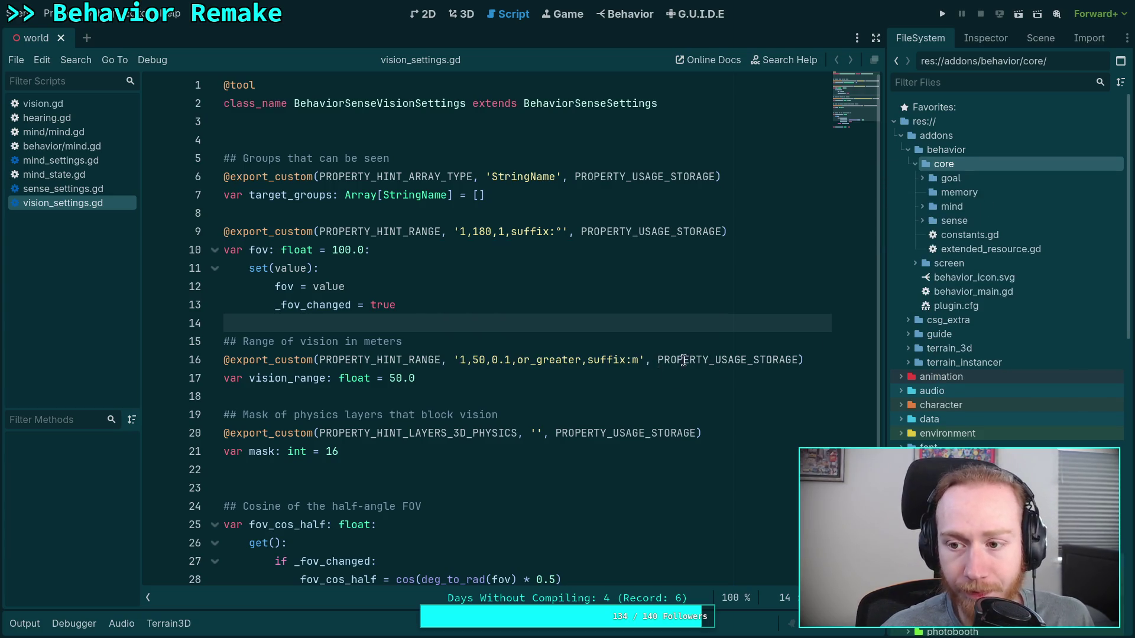
Start creating a new script in the memory folder, then cancel it.
{"action": "right_click", "coordinate": [940, 191]}
{"action": "mouse_move", "coordinate": [974, 203]}
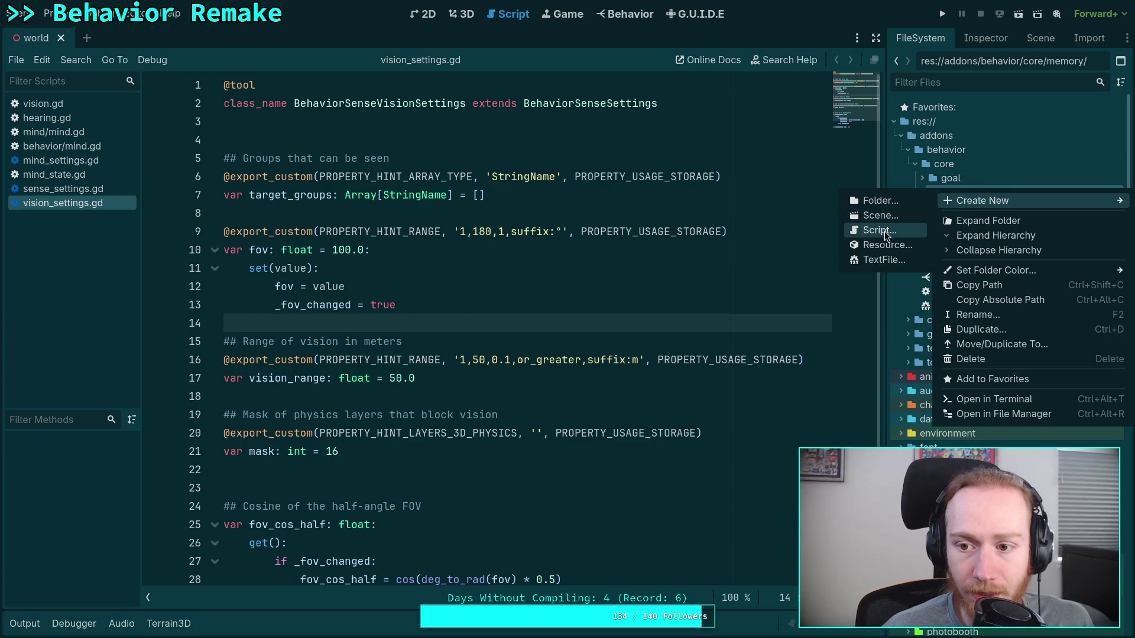
{"action": "left_click", "coordinate": [886, 232]}
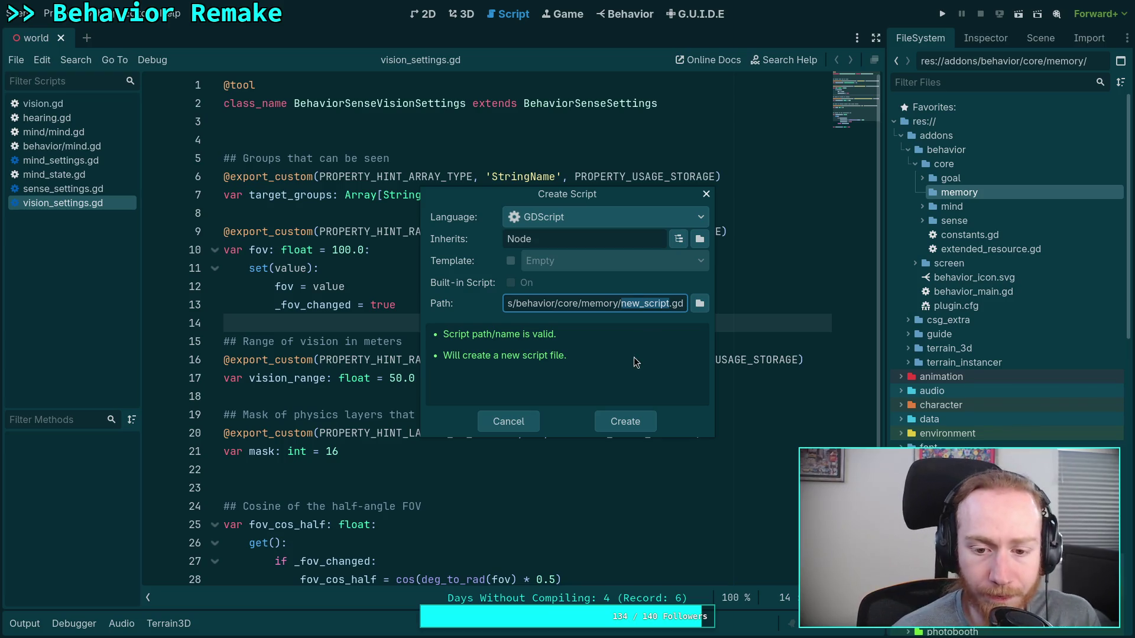
{"action": "left_click", "coordinate": [508, 421]}
{"action": "scroll", "coordinate": [1012, 381], "scroll_direction": "down", "scroll_amount": 10}
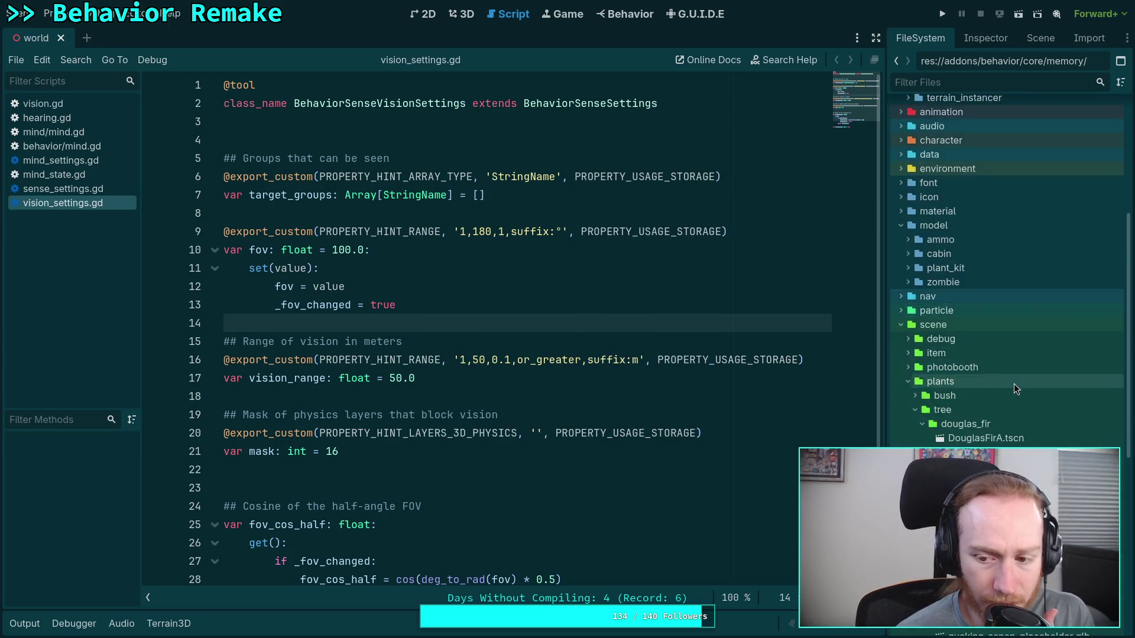
Open memory_bank.gd from res://script/behavior.
{"action": "scroll", "coordinate": [903, 297], "scroll_direction": "up", "scroll_amount": 5}
{"action": "scroll", "coordinate": [898, 266], "scroll_direction": "up", "scroll_amount": 5}
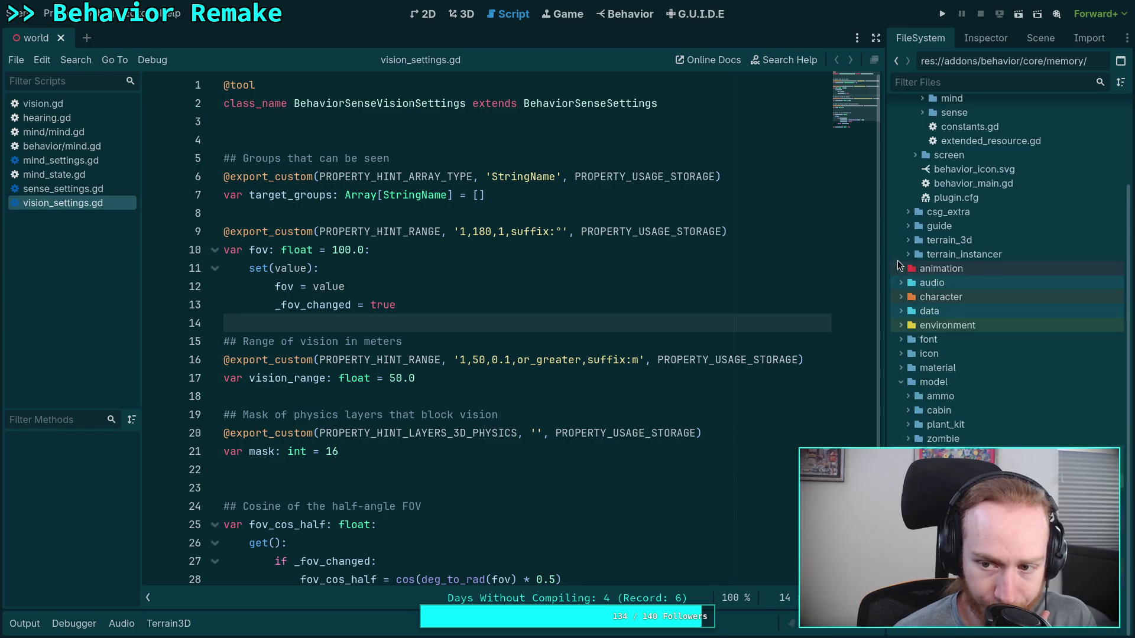
{"action": "scroll", "coordinate": [913, 396], "scroll_direction": "down", "scroll_amount": 5}
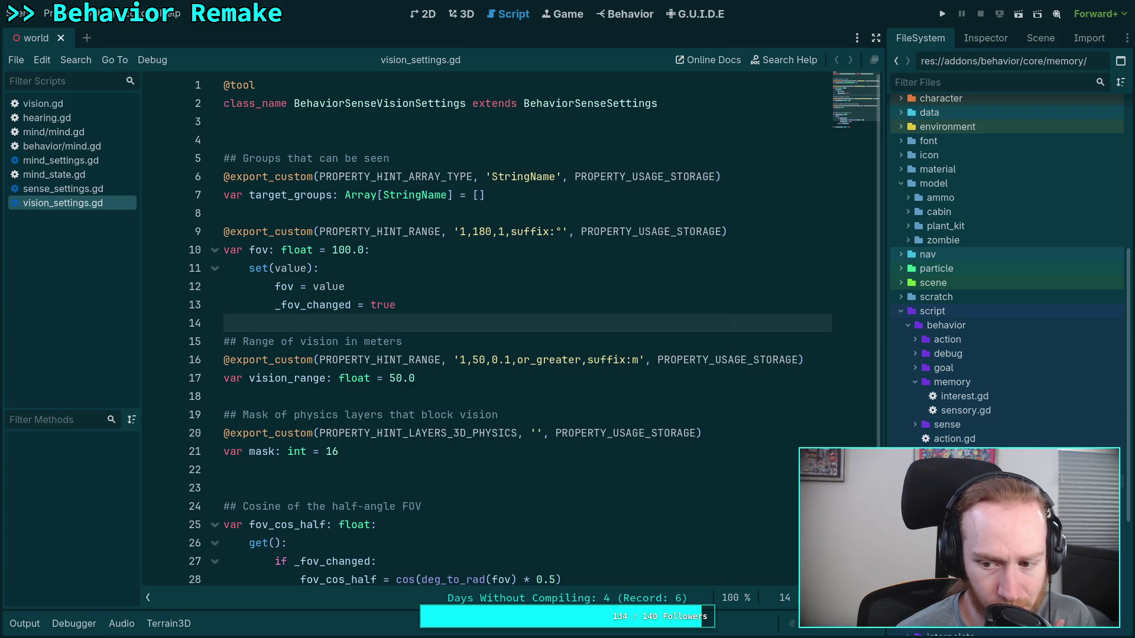
{"action": "double_click", "coordinate": [963, 467]}
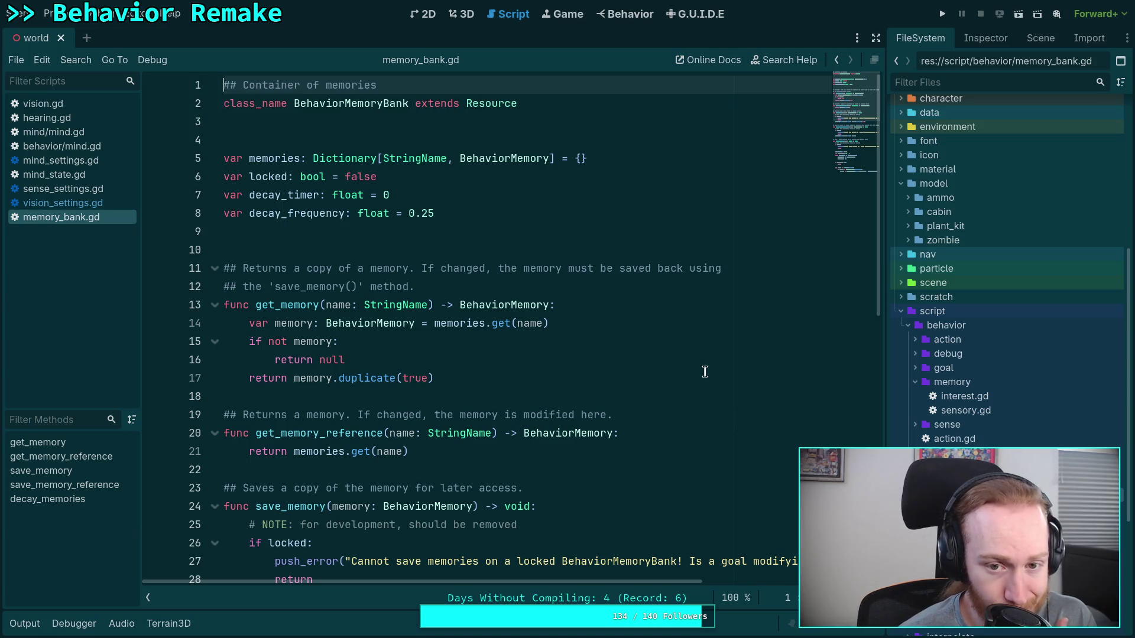
{"action": "scroll", "coordinate": [705, 372], "scroll_direction": "down", "scroll_amount": 2}
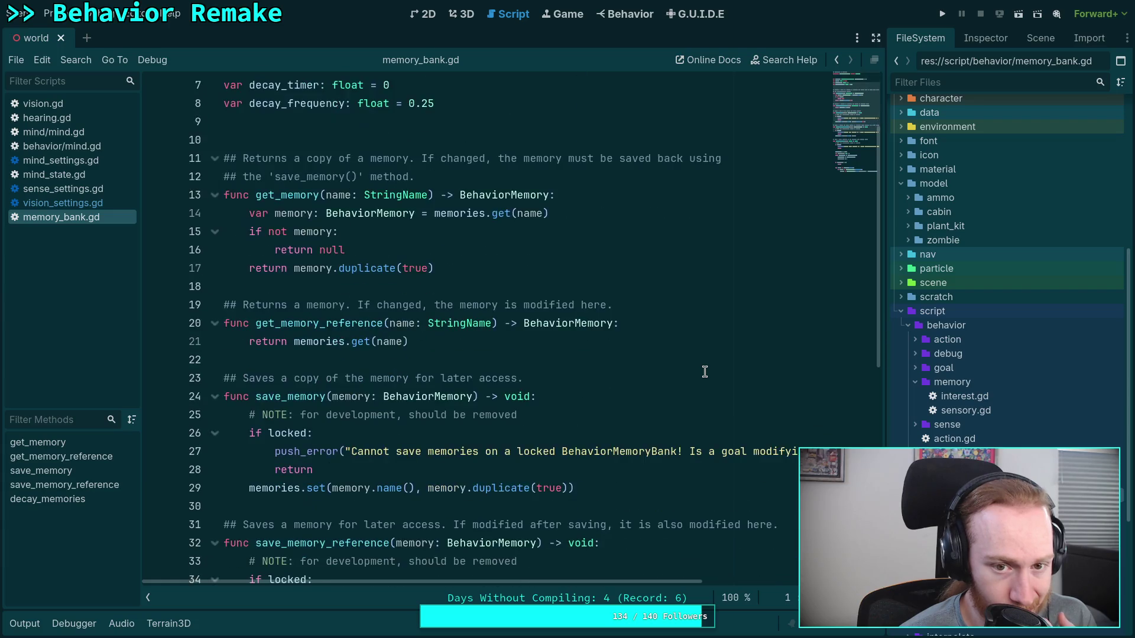
{"action": "scroll", "coordinate": [707, 372], "scroll_direction": "up", "scroll_amount": 2}
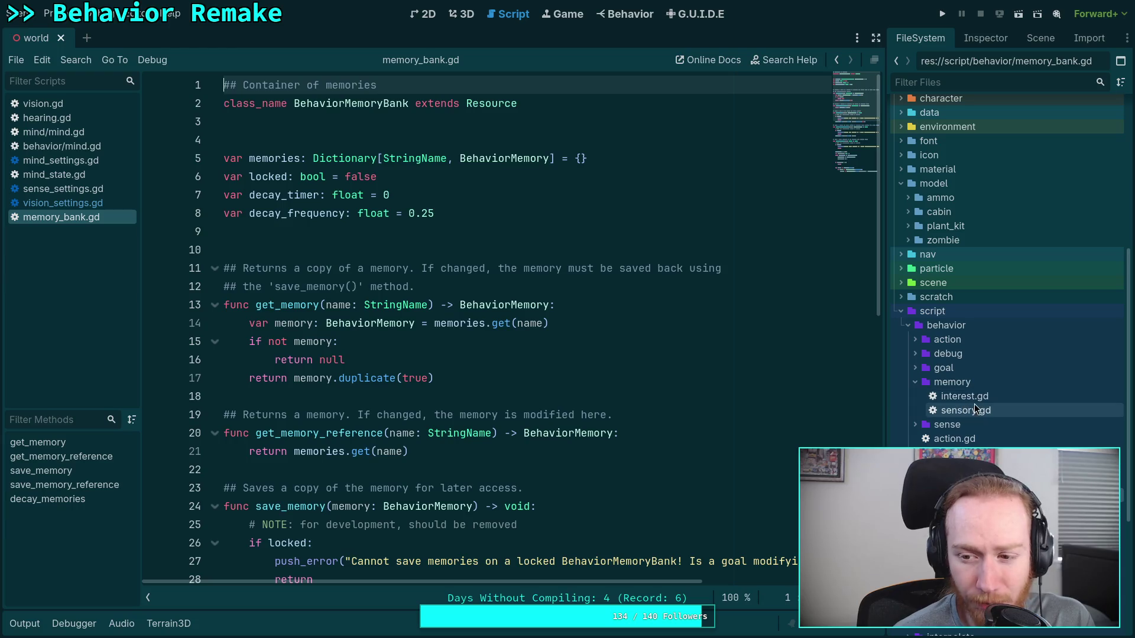
Open memory.gd as well, then bring memory_bank.gd back into view.
{"action": "double_click", "coordinate": [957, 453]}
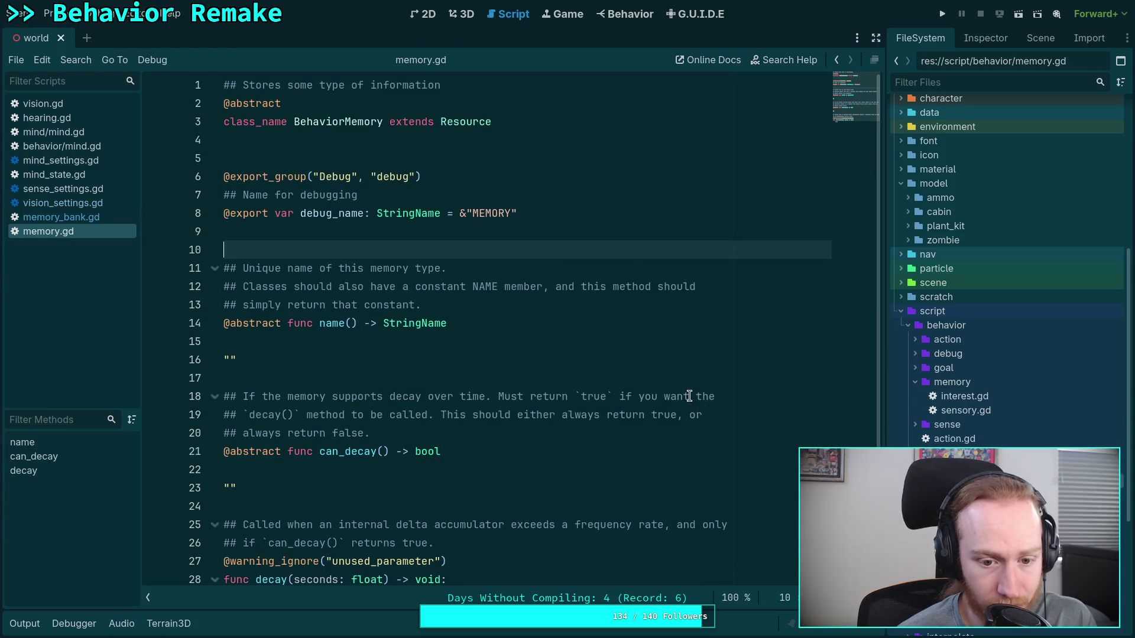
{"action": "scroll", "coordinate": [693, 397], "scroll_direction": "down", "scroll_amount": 1}
{"action": "scroll", "coordinate": [690, 391], "scroll_direction": "up", "scroll_amount": 1}
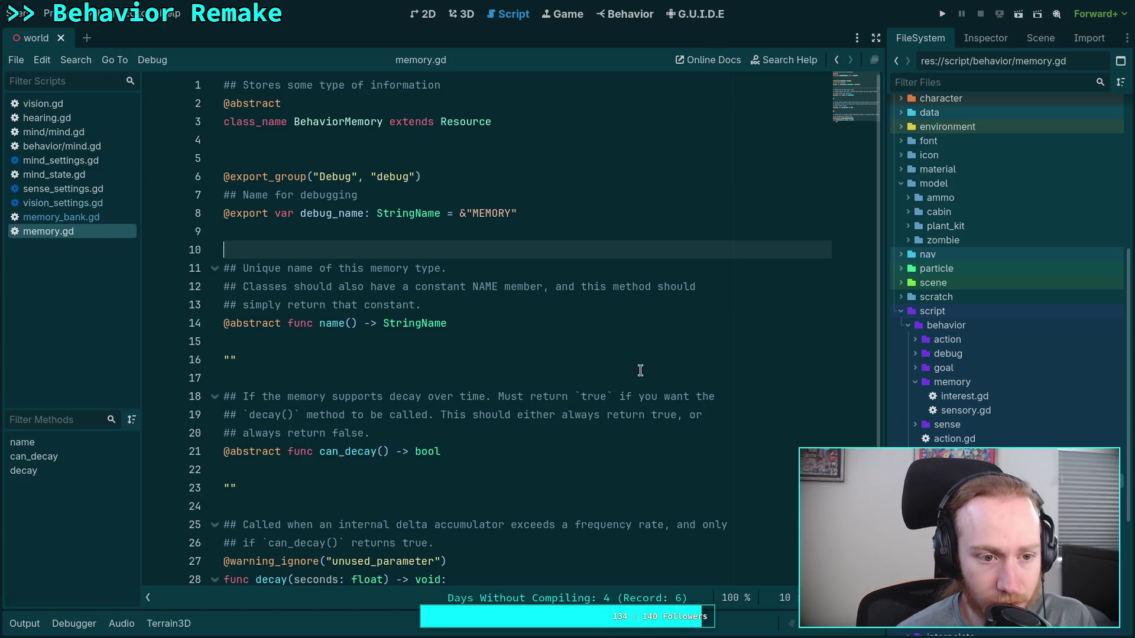
{"action": "left_click", "coordinate": [104, 222]}
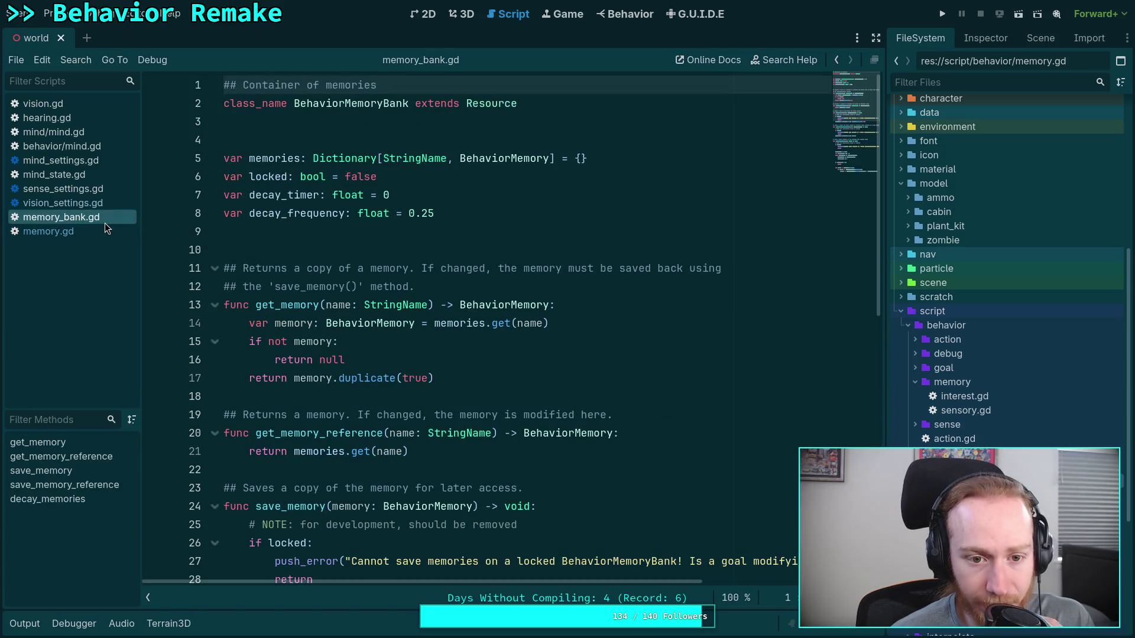
{"action": "right_click", "coordinate": [61, 218]}
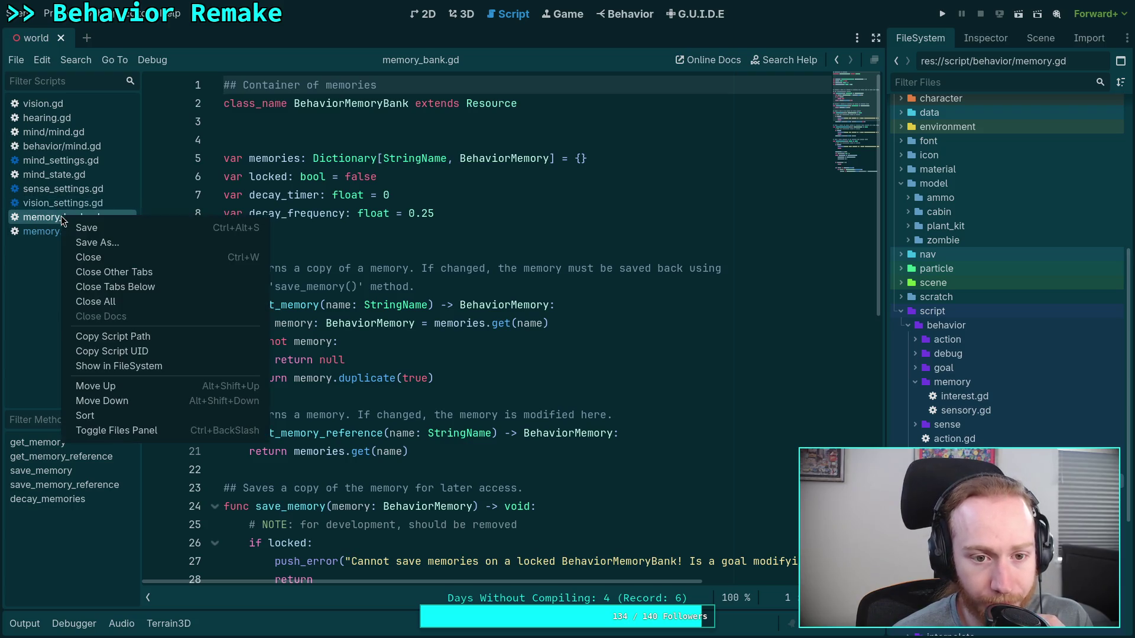
Close memory_bank.gd and memory.gd from the script list, then switch to the browser.
{"action": "left_click", "coordinate": [104, 257]}
{"action": "right_click", "coordinate": [83, 218]}
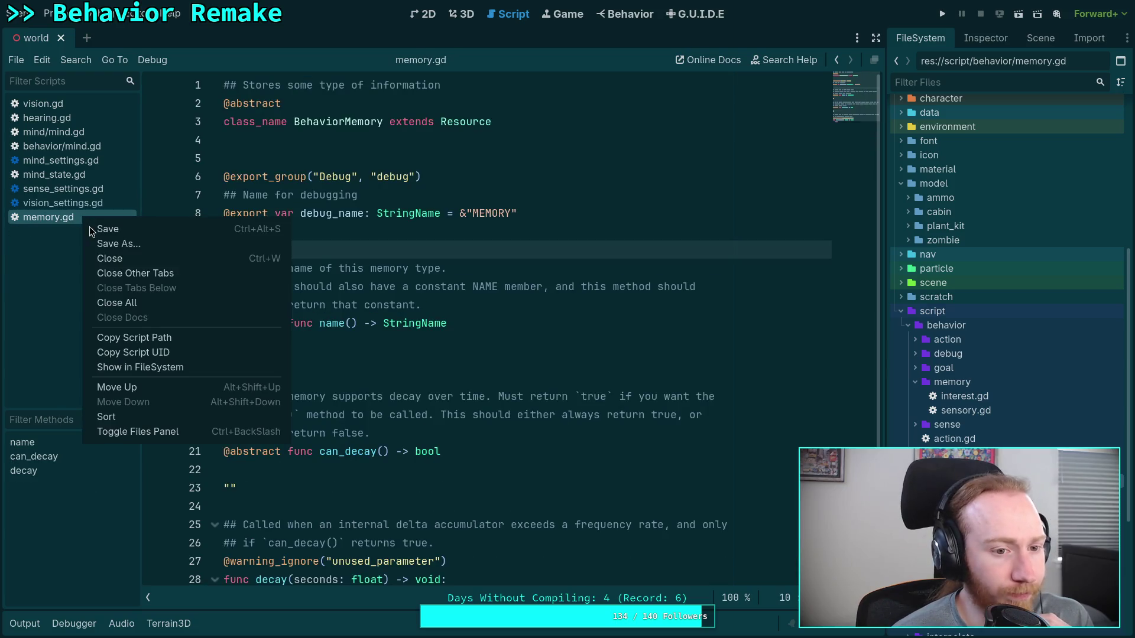
{"action": "left_click", "coordinate": [148, 257]}
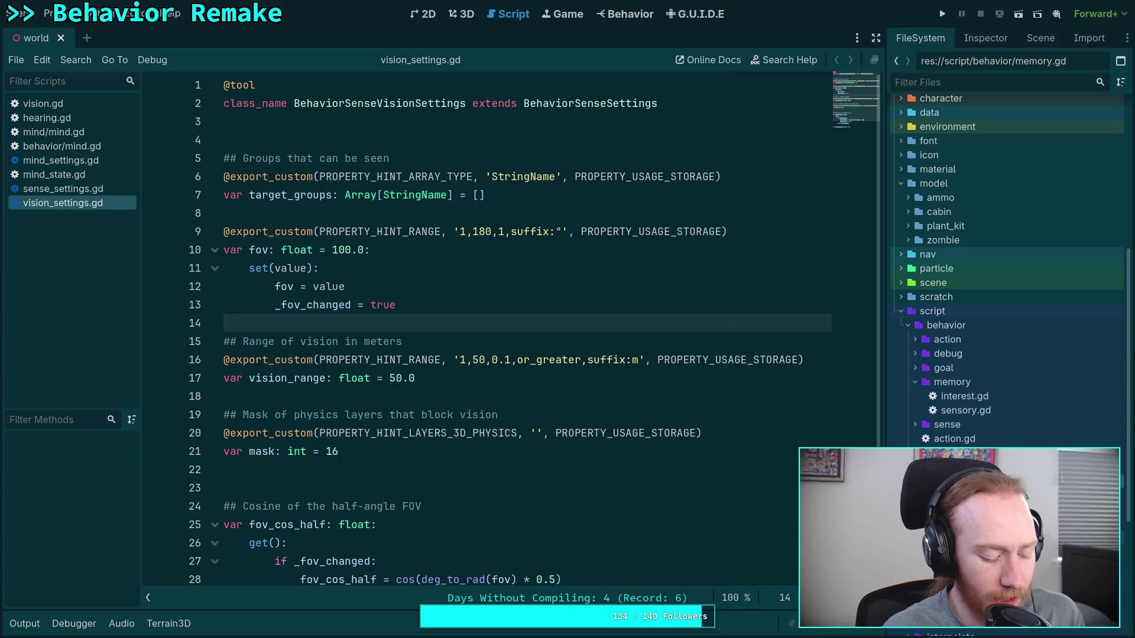
{"action": "key", "text": "alt+Tab"}
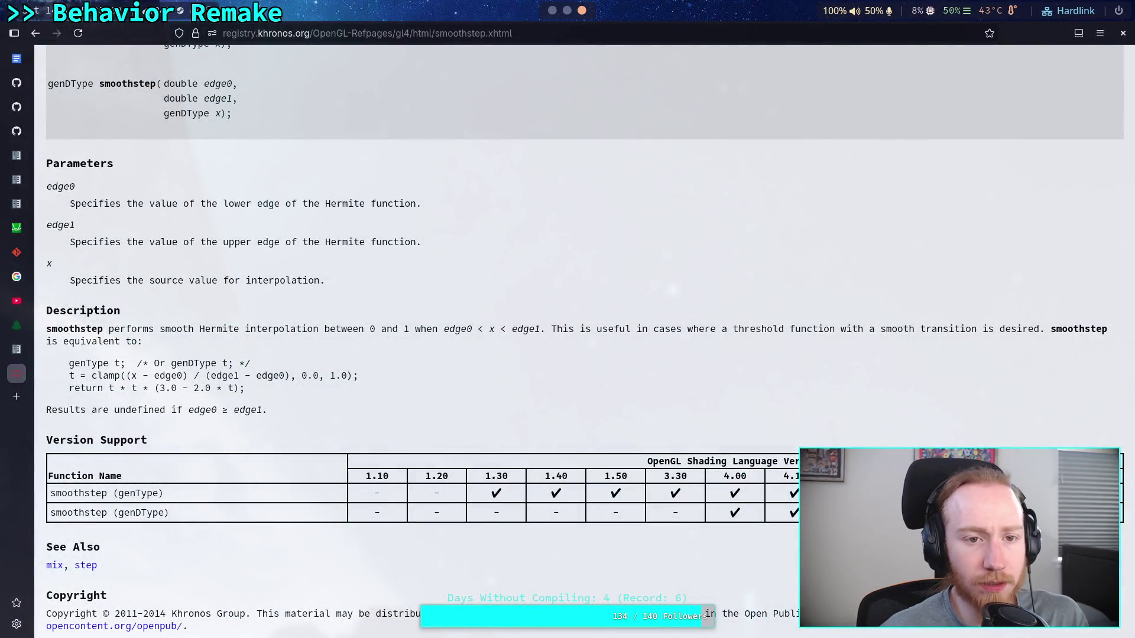
Search 'how does entity memory work minecraft' in a new tab and scroll the results.
{"action": "left_click", "coordinate": [17, 397]}
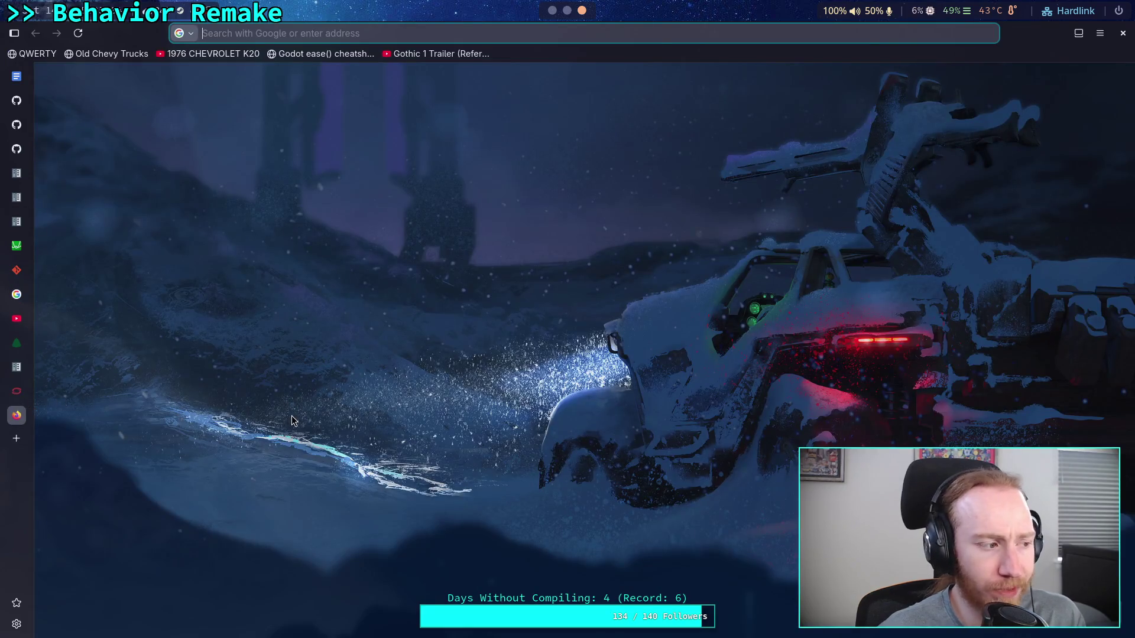
{"action": "type", "text": "how does "}
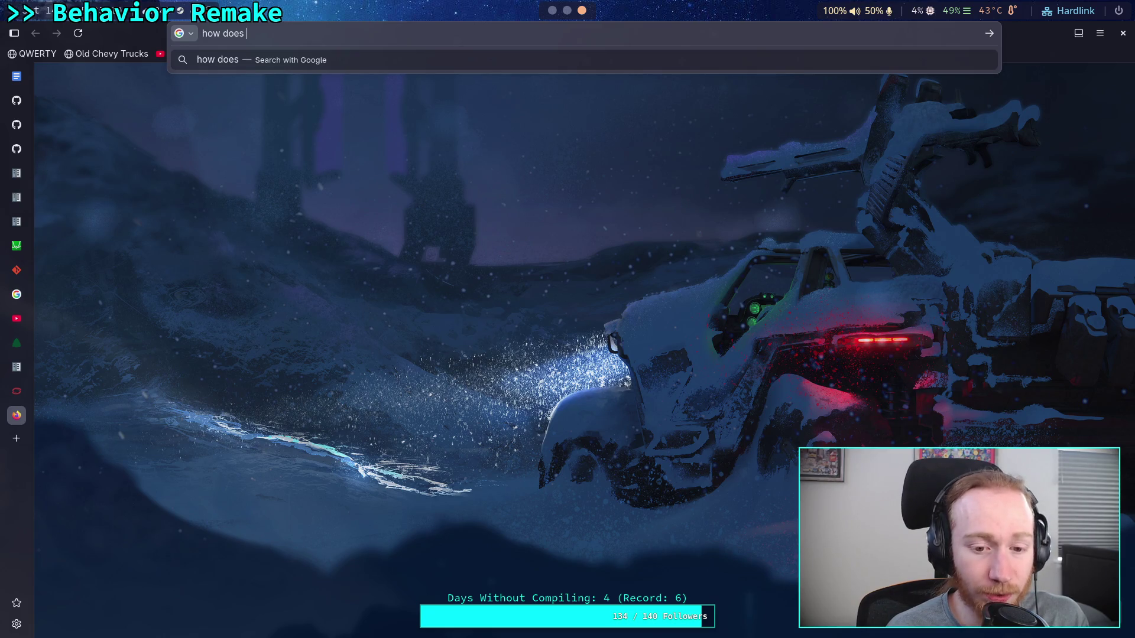
{"action": "type", "text": "entity m"}
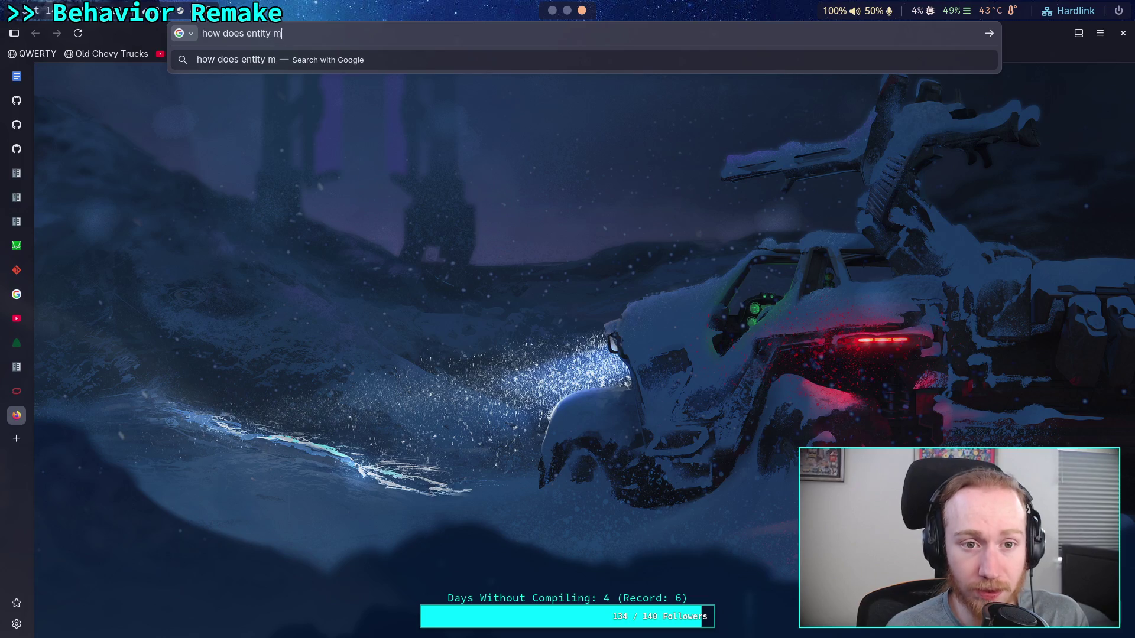
{"action": "type", "text": "emory work m"}
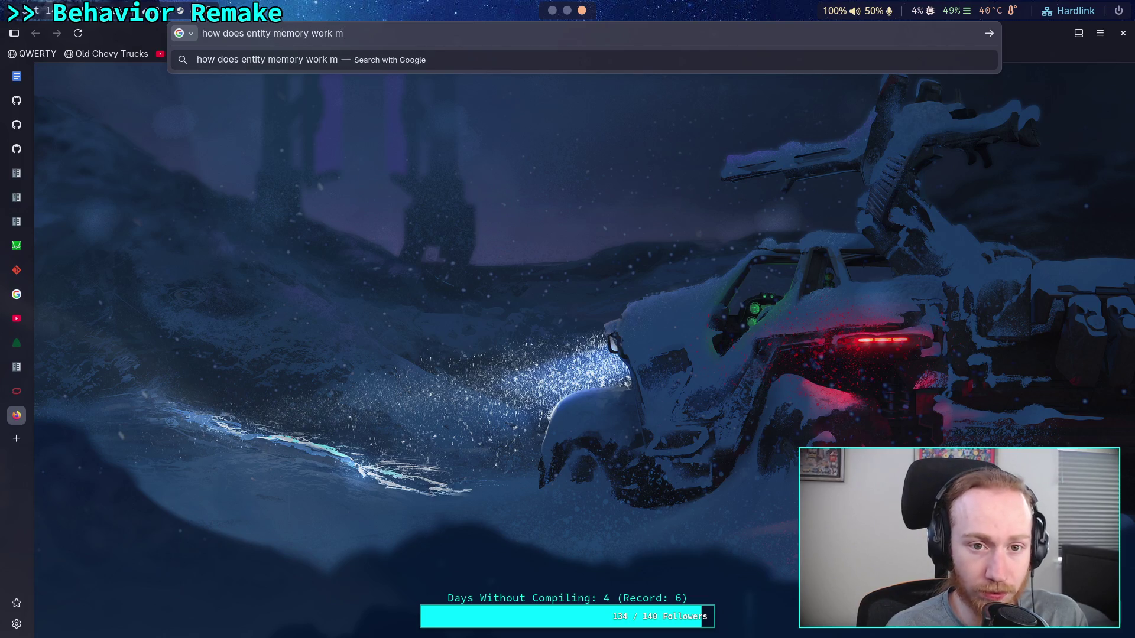
{"action": "type", "text": "inecraft"}
{"action": "key", "text": "Return"}
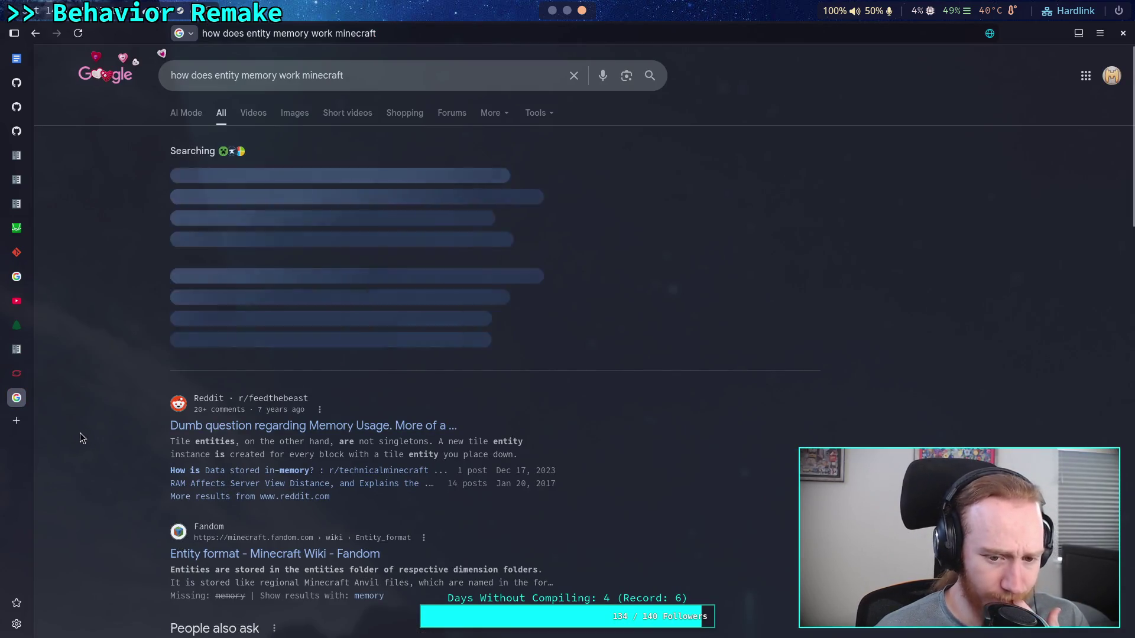
{"action": "scroll", "coordinate": [81, 438], "scroll_direction": "down", "scroll_amount": 3}
{"action": "scroll", "coordinate": [79, 439], "scroll_direction": "down", "scroll_amount": 5}
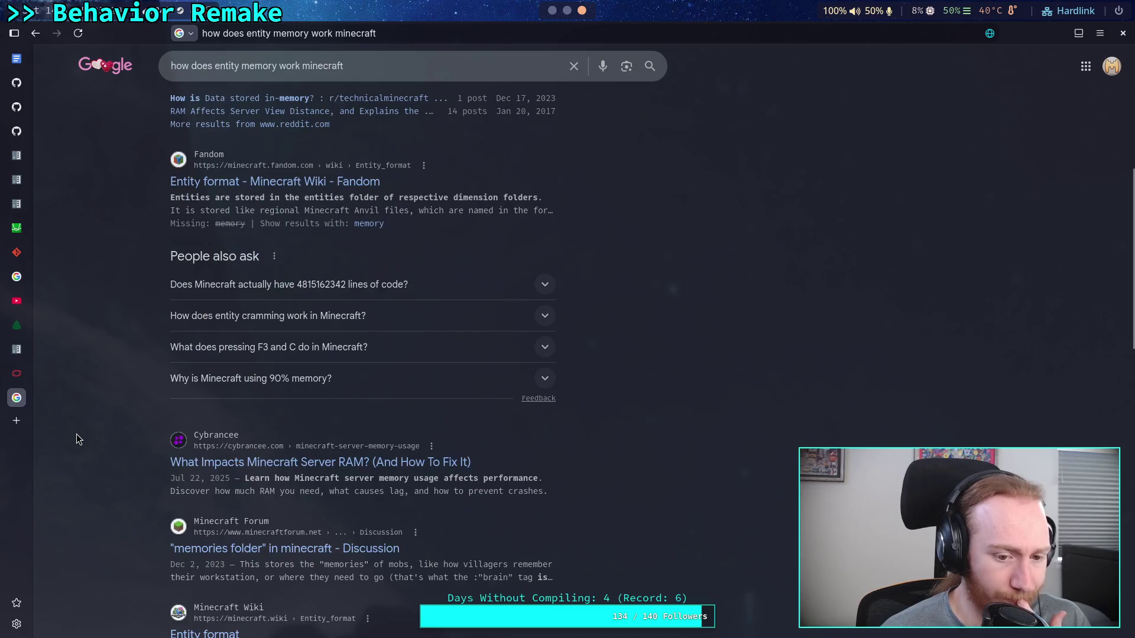
{"action": "scroll", "coordinate": [83, 435], "scroll_direction": "down", "scroll_amount": 5}
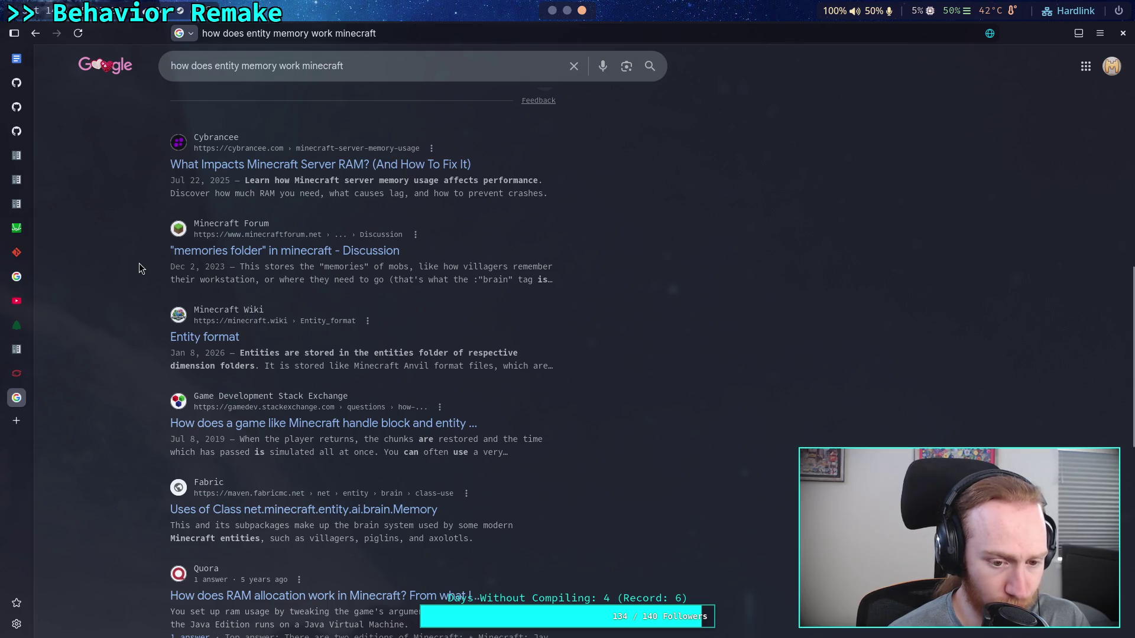
{"action": "scroll", "coordinate": [140, 269], "scroll_direction": "down", "scroll_amount": 1}
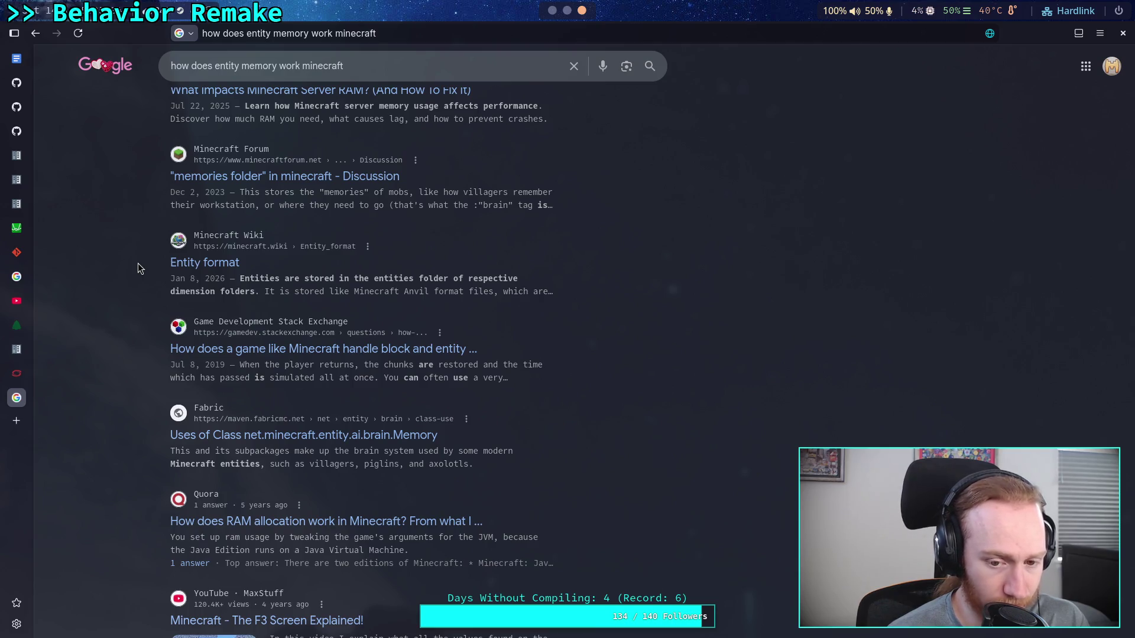
Read the Fabric docs page on uses of Memory, including the expiry descriptions.
{"action": "left_click", "coordinate": [258, 442]}
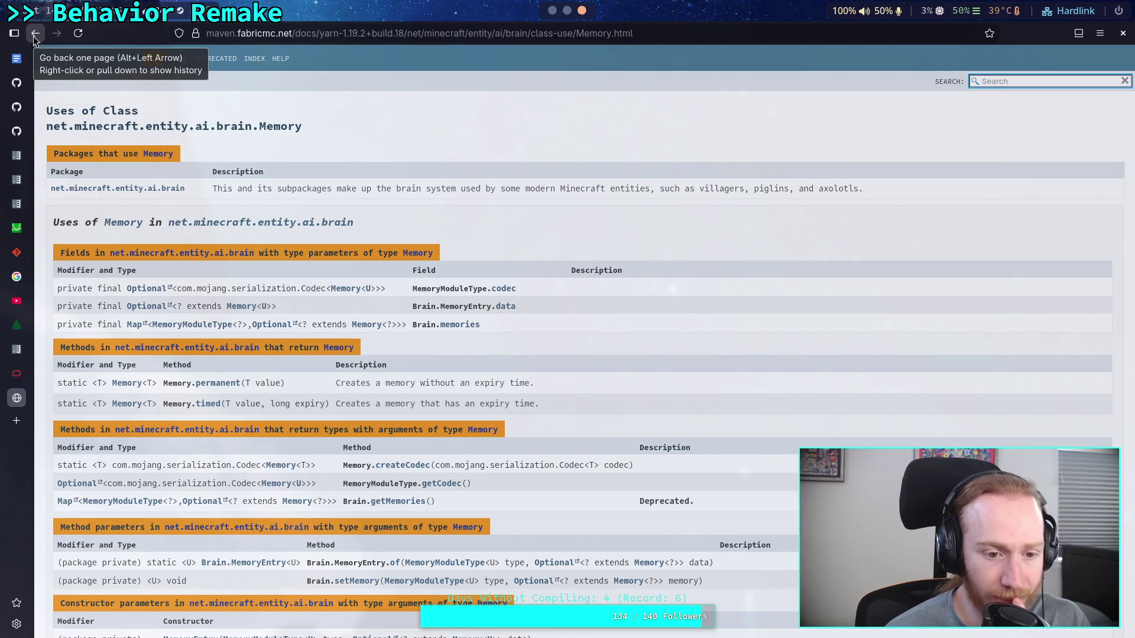
{"action": "mouse_move", "coordinate": [352, 383]}
{"action": "left_mouse_down"}
{"action": "mouse_move", "coordinate": [581, 406]}
{"action": "mouse_move", "coordinate": [165, 403]}
{"action": "left_mouse_up"}
{"action": "left_click", "coordinate": [523, 416]}
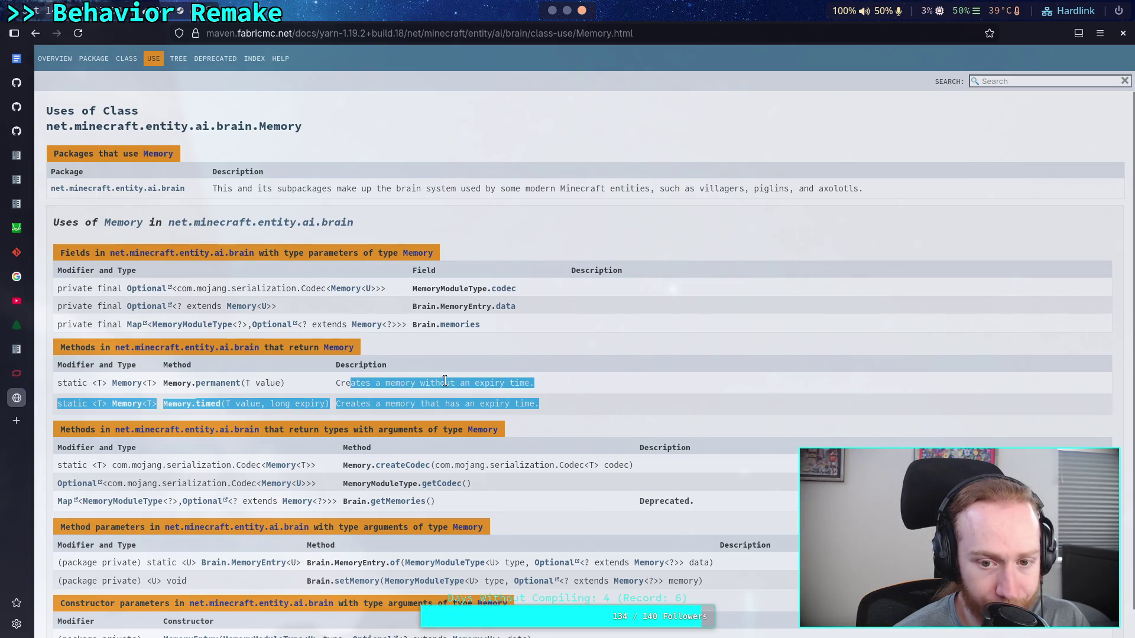
{"action": "left_click", "coordinate": [445, 382]}
{"action": "scroll", "coordinate": [444, 382], "scroll_direction": "down", "scroll_amount": 1}
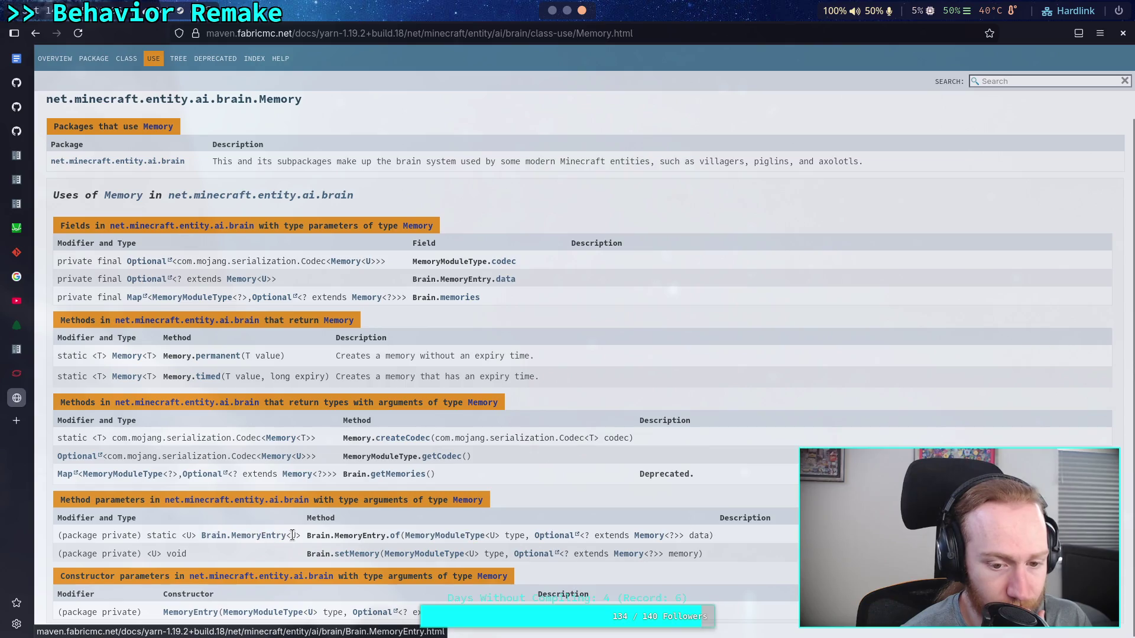
Review the MemoryModuleType field list, then return to Godot.
{"action": "left_click", "coordinate": [446, 538]}
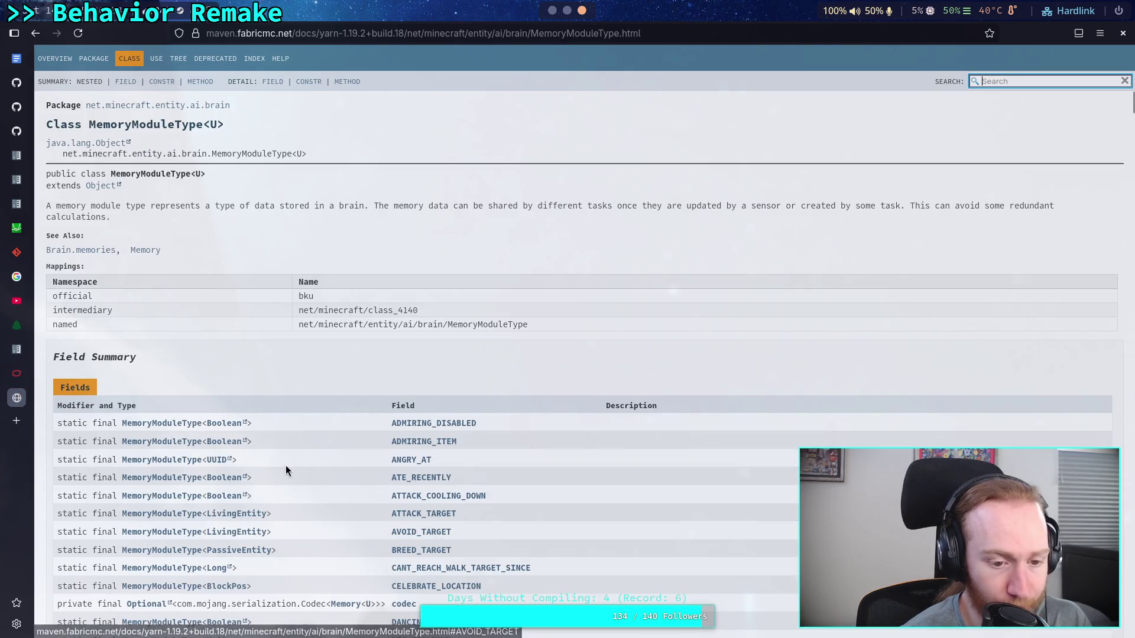
{"action": "scroll", "coordinate": [286, 465], "scroll_direction": "down", "scroll_amount": 3}
{"action": "scroll", "coordinate": [320, 473], "scroll_direction": "down", "scroll_amount": 3}
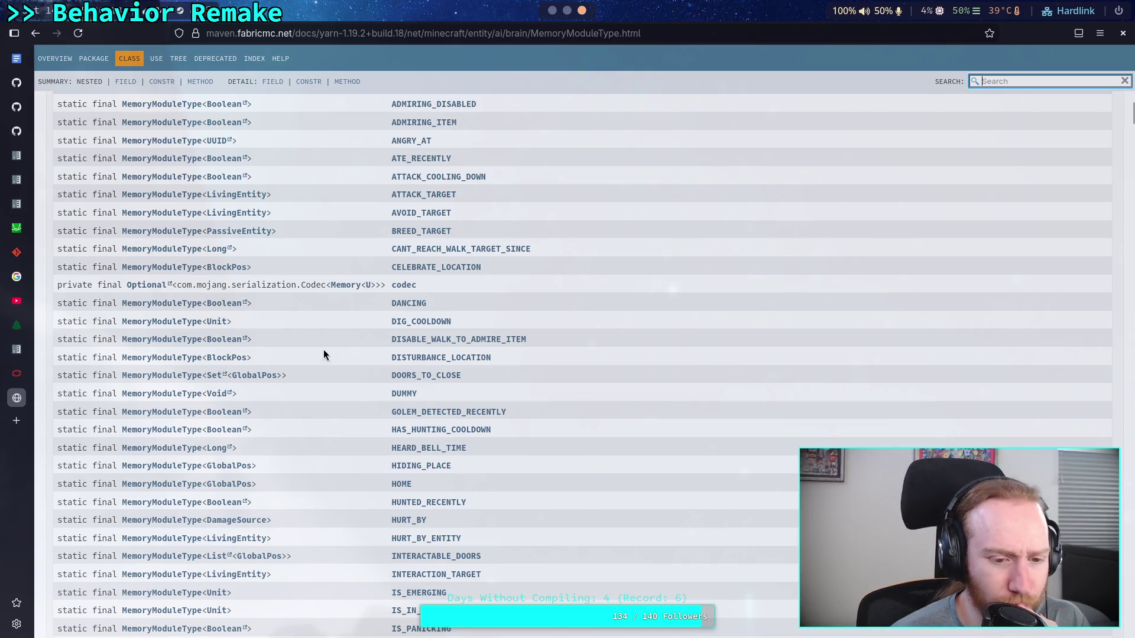
{"action": "scroll", "coordinate": [343, 481], "scroll_direction": "down", "scroll_amount": 5}
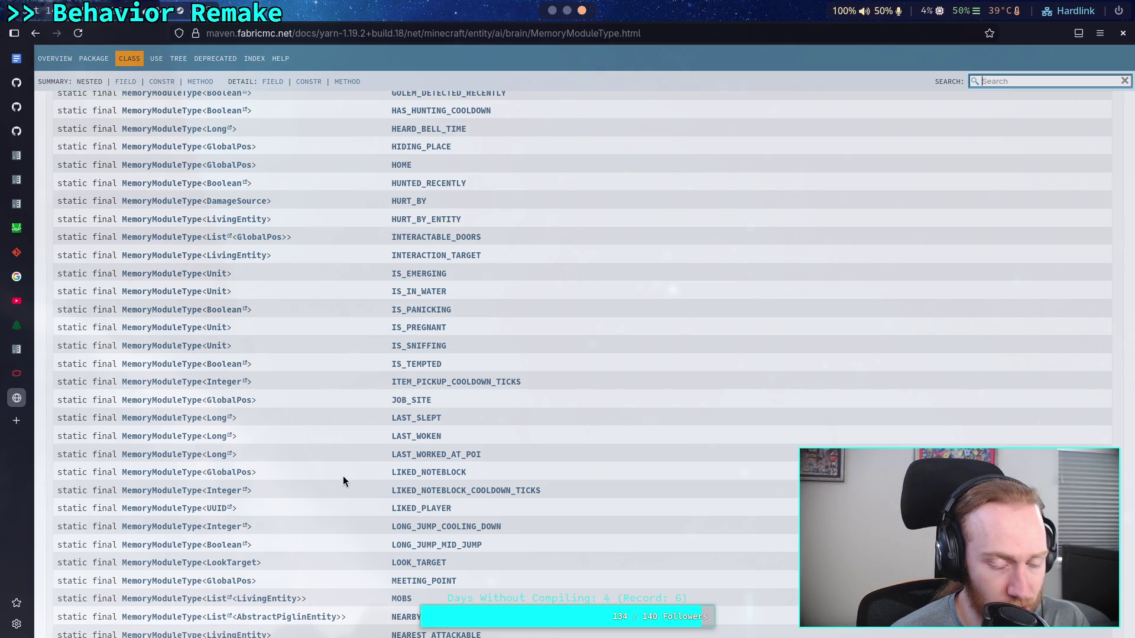
{"action": "scroll", "coordinate": [343, 477], "scroll_direction": "down", "scroll_amount": 2}
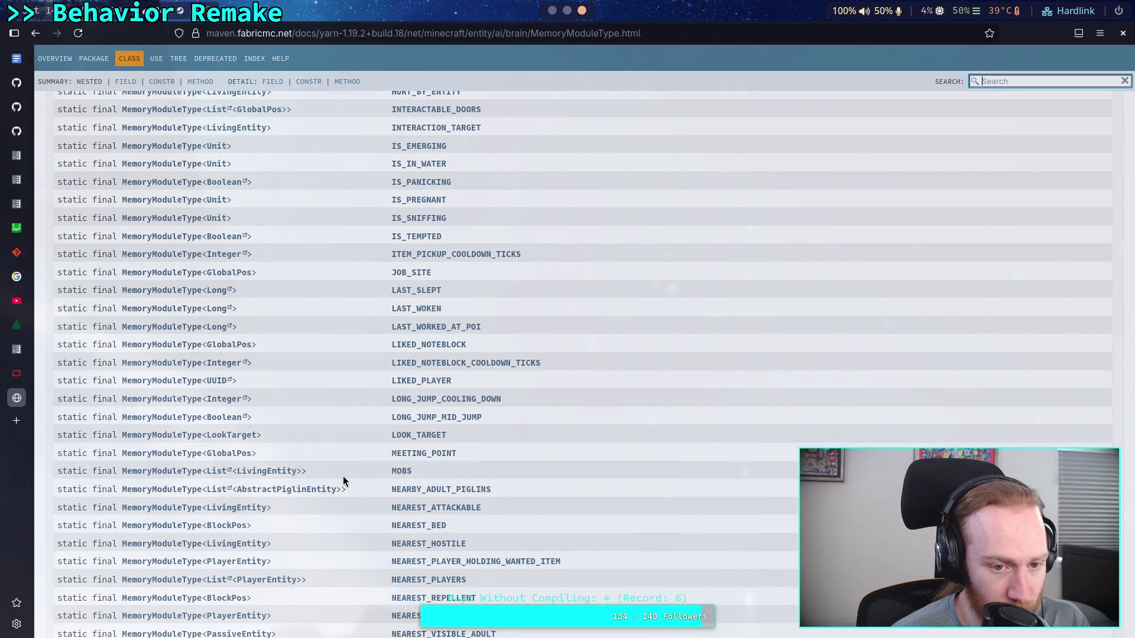
{"action": "scroll", "coordinate": [344, 482], "scroll_direction": "down", "scroll_amount": 5}
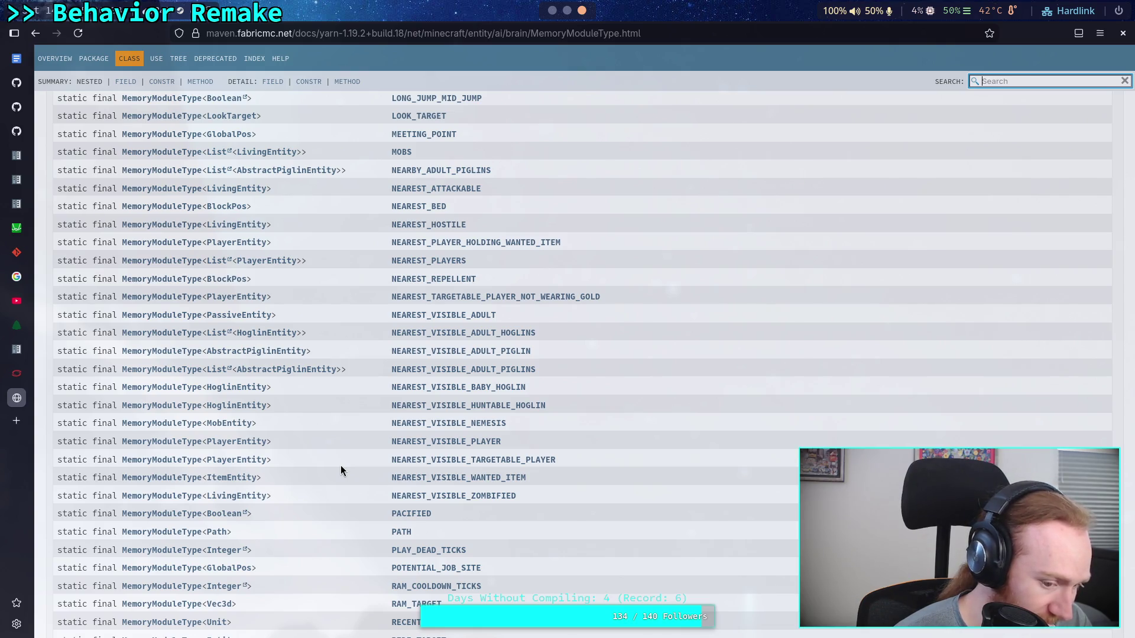
{"action": "scroll", "coordinate": [340, 466], "scroll_direction": "up", "scroll_amount": 6}
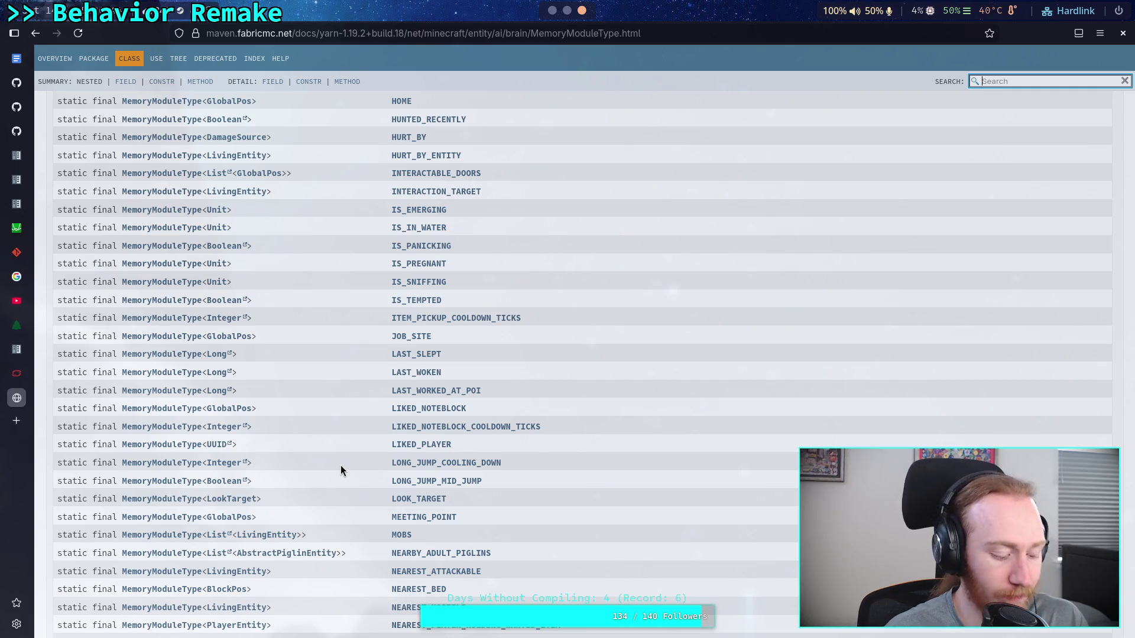
{"action": "key", "text": "alt+Tab"}
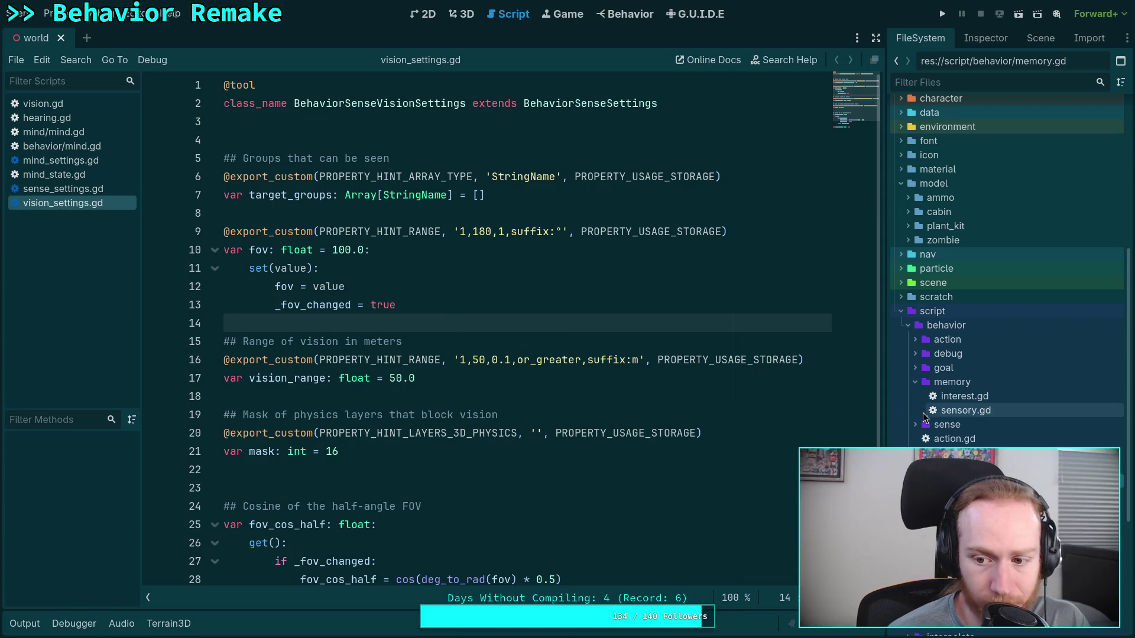
Start a new script in the memory folder, cancel it, and expand the mind folder.
{"action": "scroll", "coordinate": [951, 294], "scroll_direction": "up", "scroll_amount": 5}
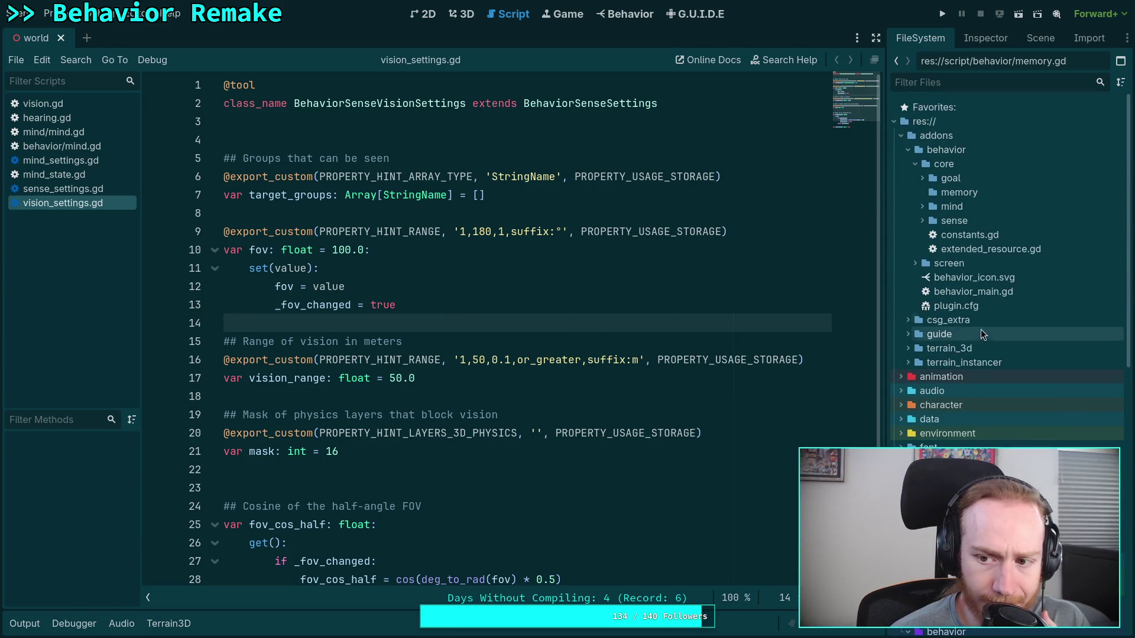
{"action": "left_click", "coordinate": [942, 192]}
{"action": "right_click", "coordinate": [940, 195]}
{"action": "mouse_move", "coordinate": [948, 210]}
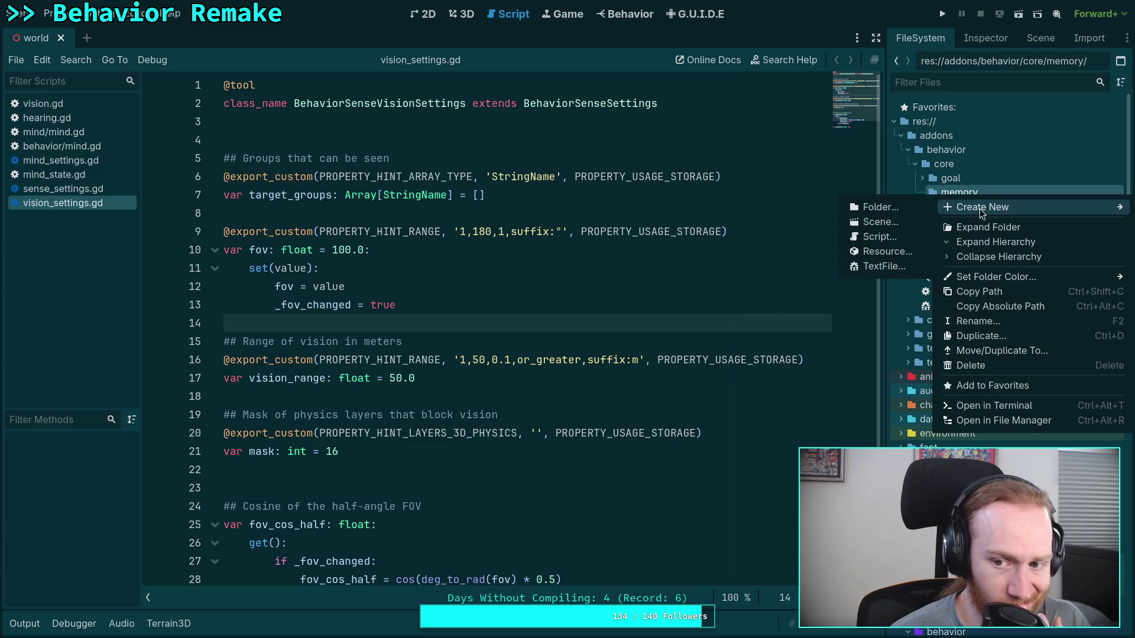
{"action": "left_click", "coordinate": [892, 238]}
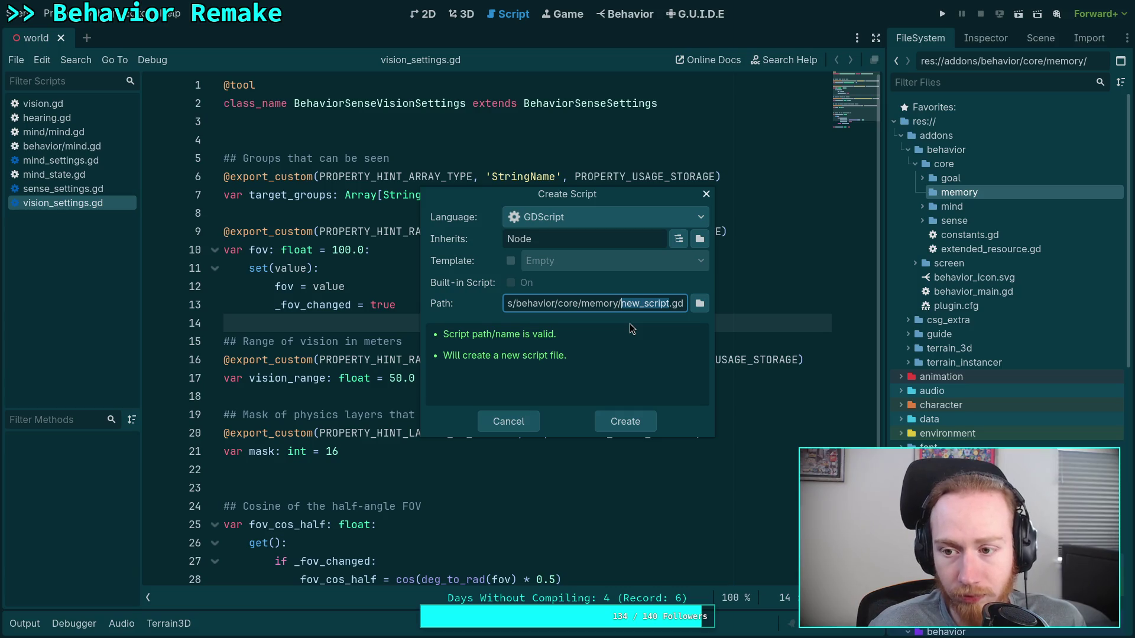
{"action": "left_click", "coordinate": [524, 430]}
{"action": "left_click", "coordinate": [922, 206]}
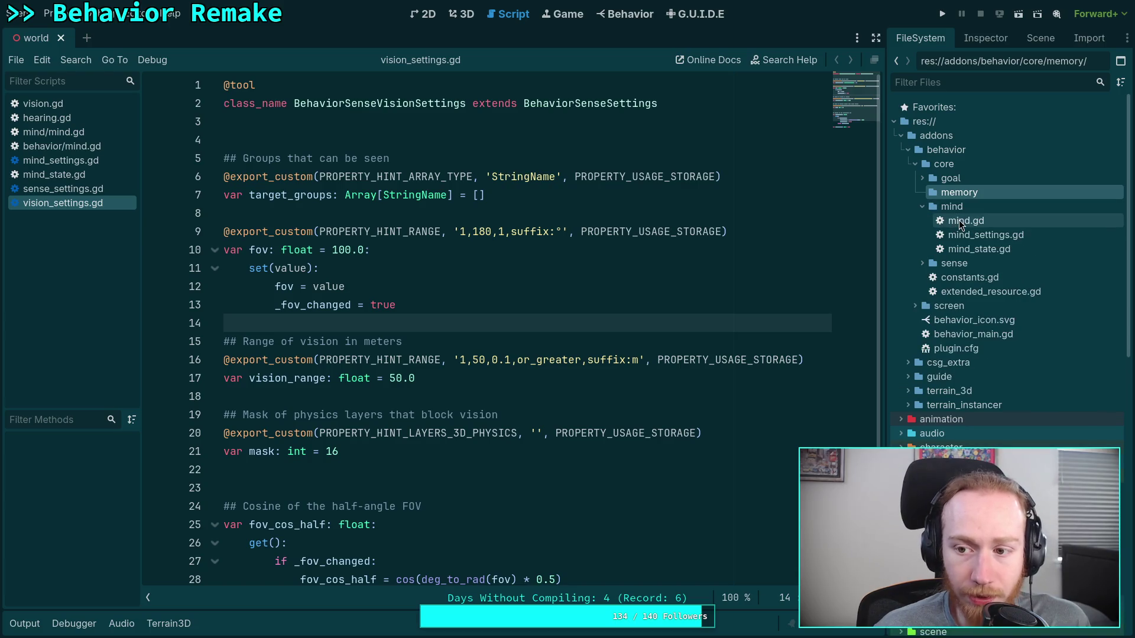
Open mind_state.gd and insert a new line below the delta variable.
{"action": "double_click", "coordinate": [963, 249]}
{"action": "left_click", "coordinate": [561, 234]}
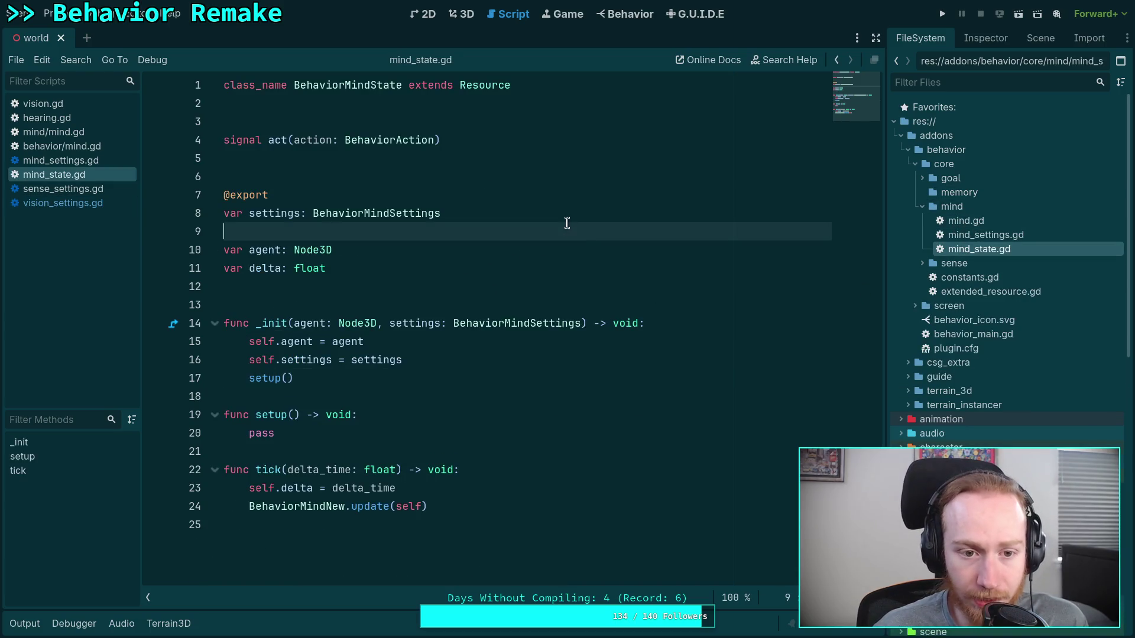
{"action": "left_click", "coordinate": [486, 286]}
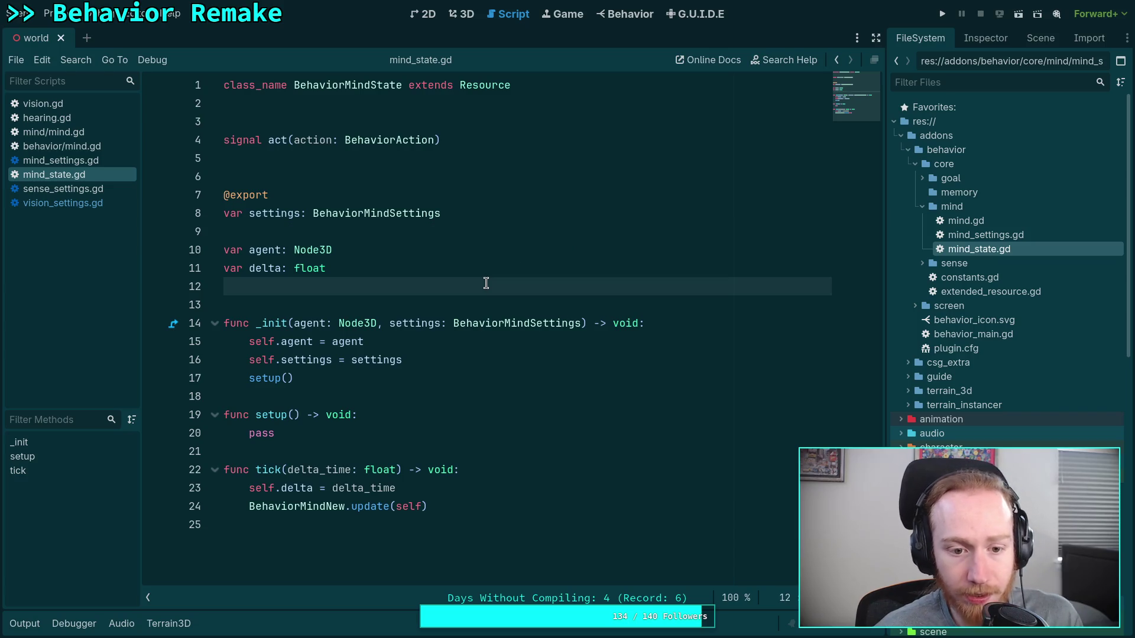
{"action": "key", "text": "Return"}
{"action": "key", "text": "Return"}
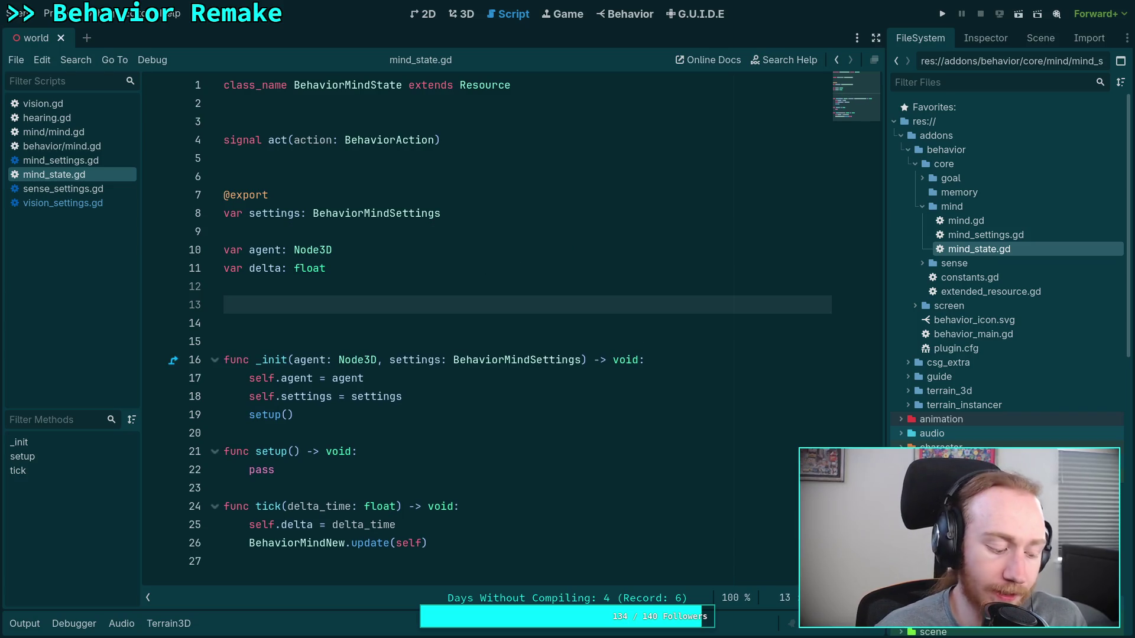
{"action": "type", "text": "@"}
{"action": "key", "text": "BackSpace"}
{"action": "key", "text": "Return"}
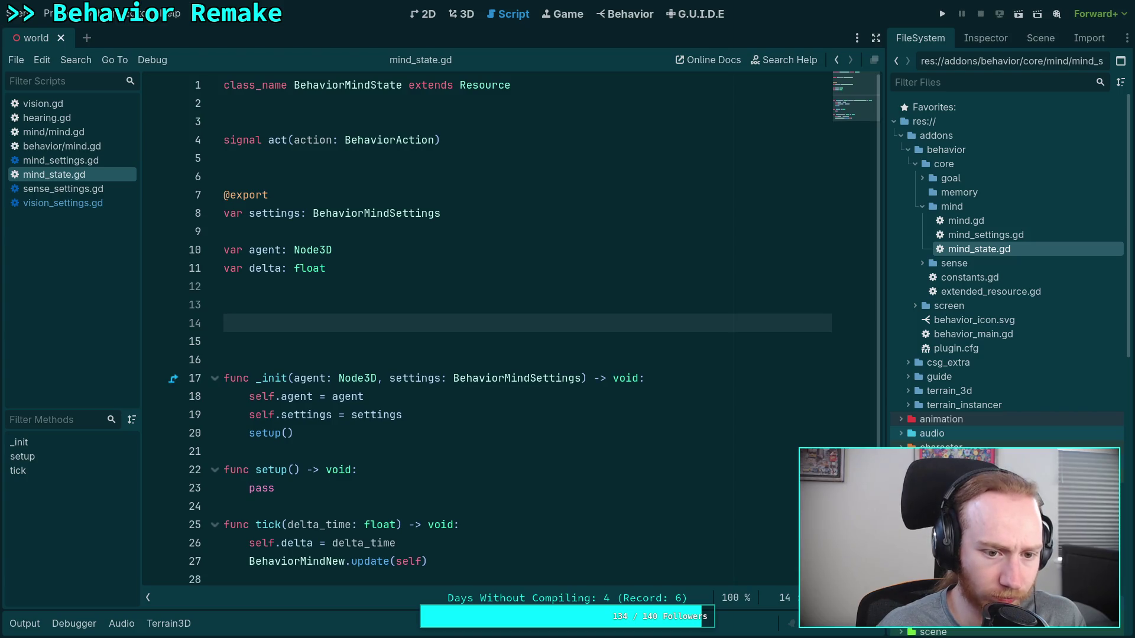
{"action": "type", "text": "@export_cust"}
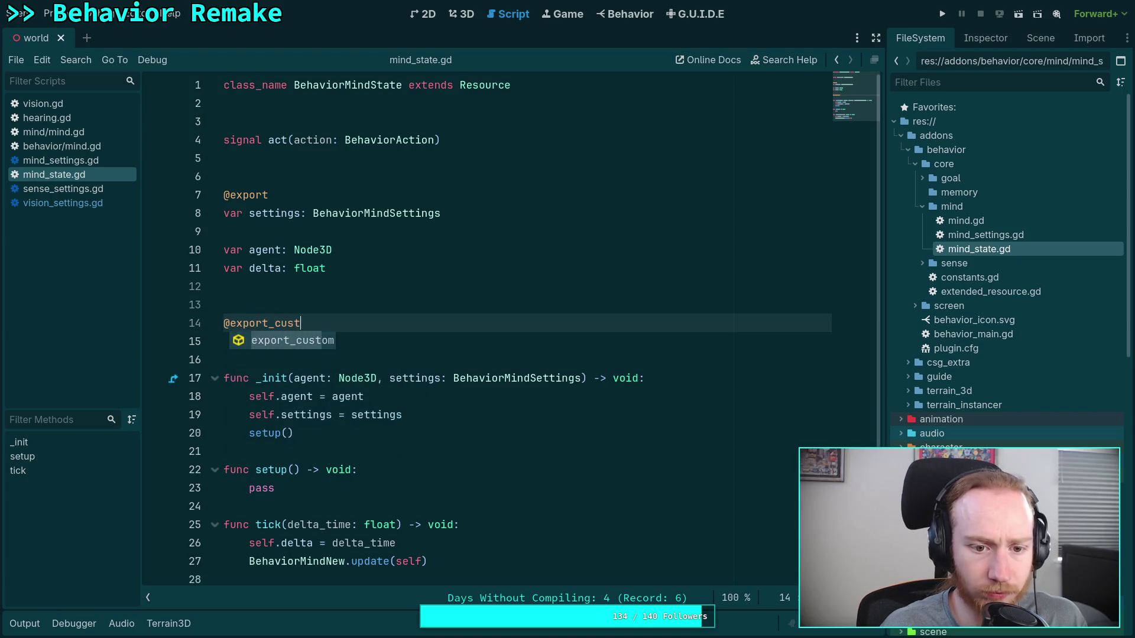
{"action": "type", "text": "om("}
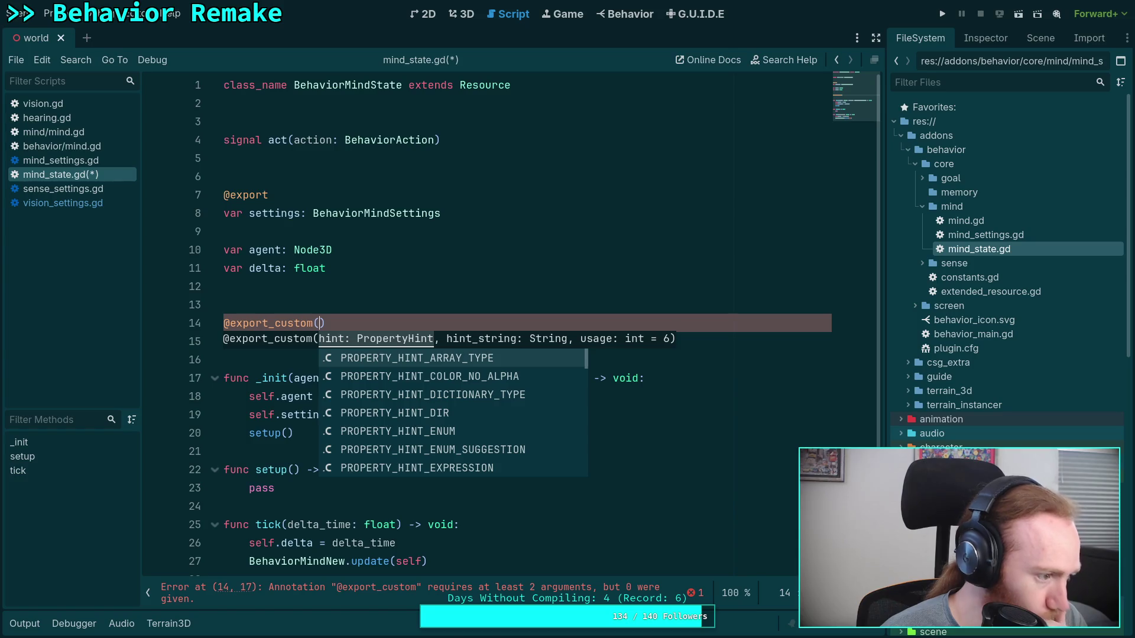
{"action": "left_click", "coordinate": [406, 307]}
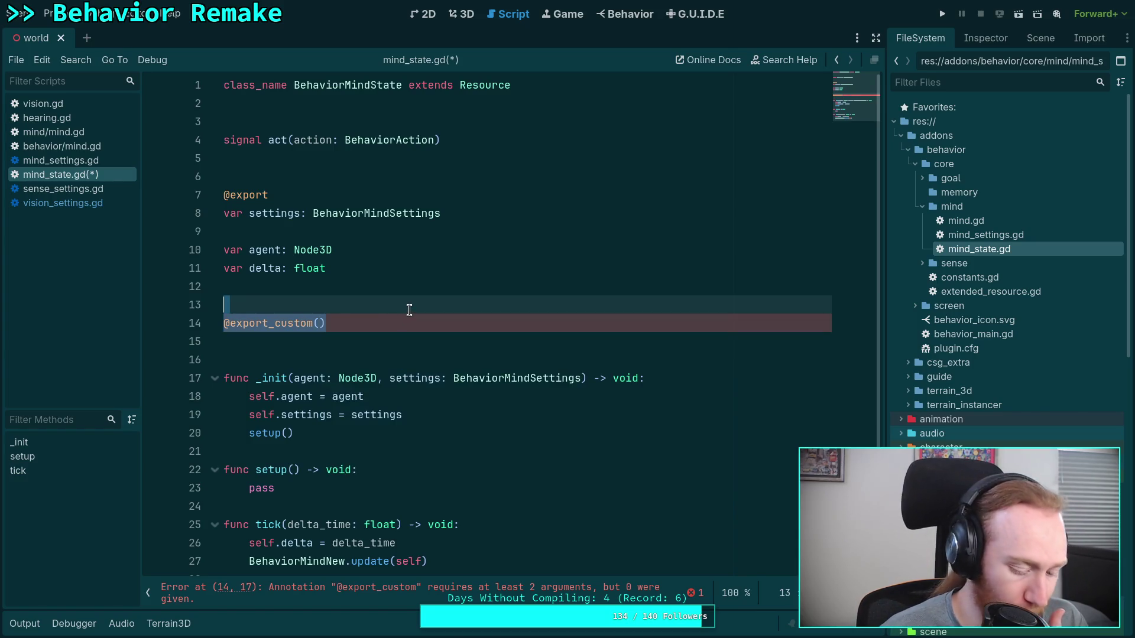
{"action": "key", "text": "ctrl+z"}
{"action": "key", "text": "BackSpace"}
{"action": "key", "text": "BackSpace"}
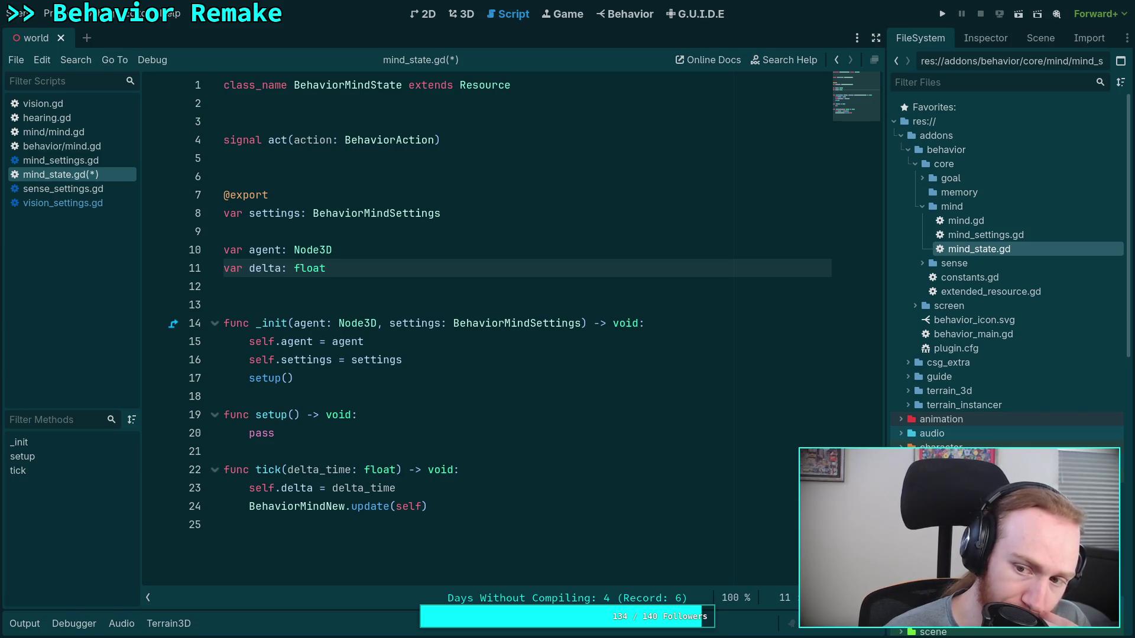
{"action": "right_click", "coordinate": [940, 192]}
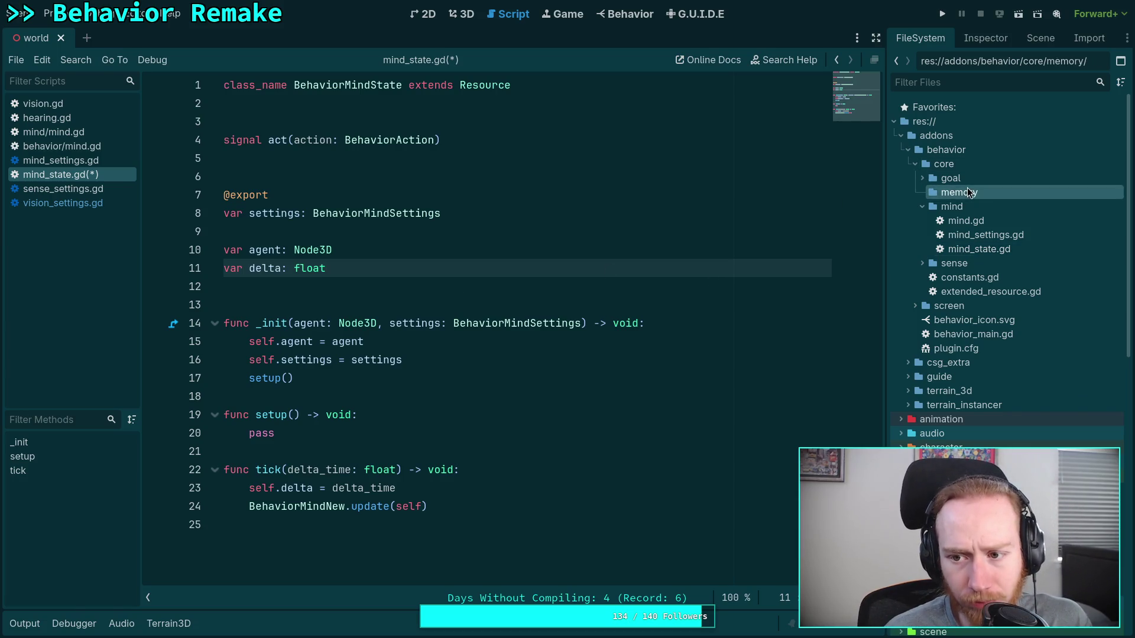
Create memory_tags.gd in the memory folder inheriting Object.
{"action": "mouse_move", "coordinate": [981, 199]}
{"action": "left_click", "coordinate": [886, 230]}
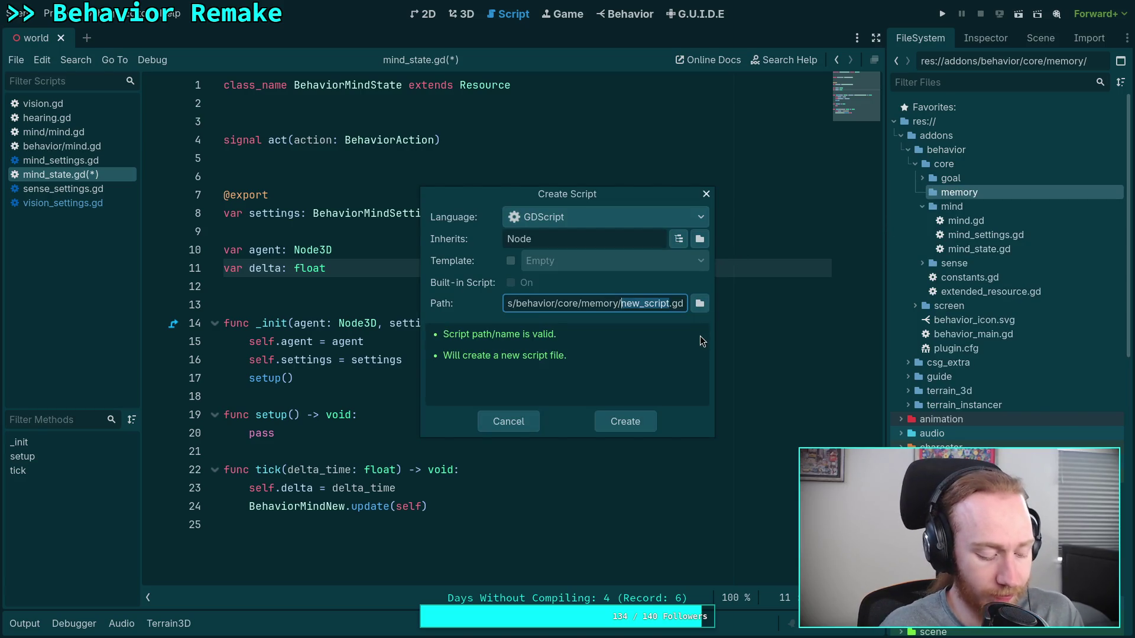
{"action": "type", "text": "memo"}
{"action": "type", "text": "ry_tags"}
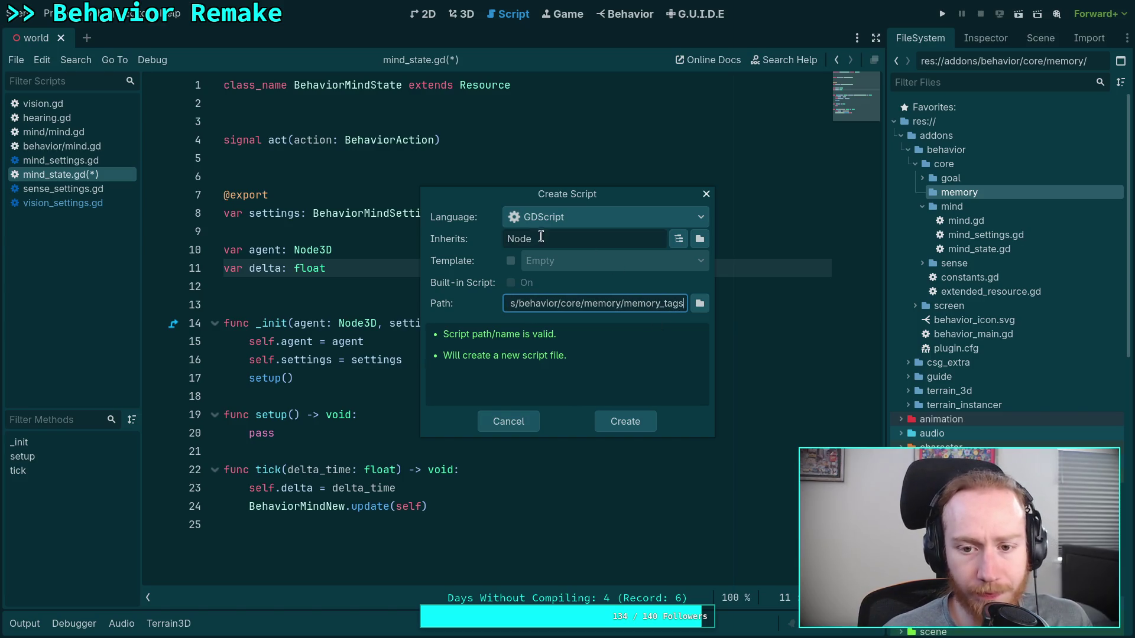
{"action": "left_click_drag", "start_coordinate": [540, 237], "coordinate": [488, 239]}
{"action": "type", "text": "Object"}
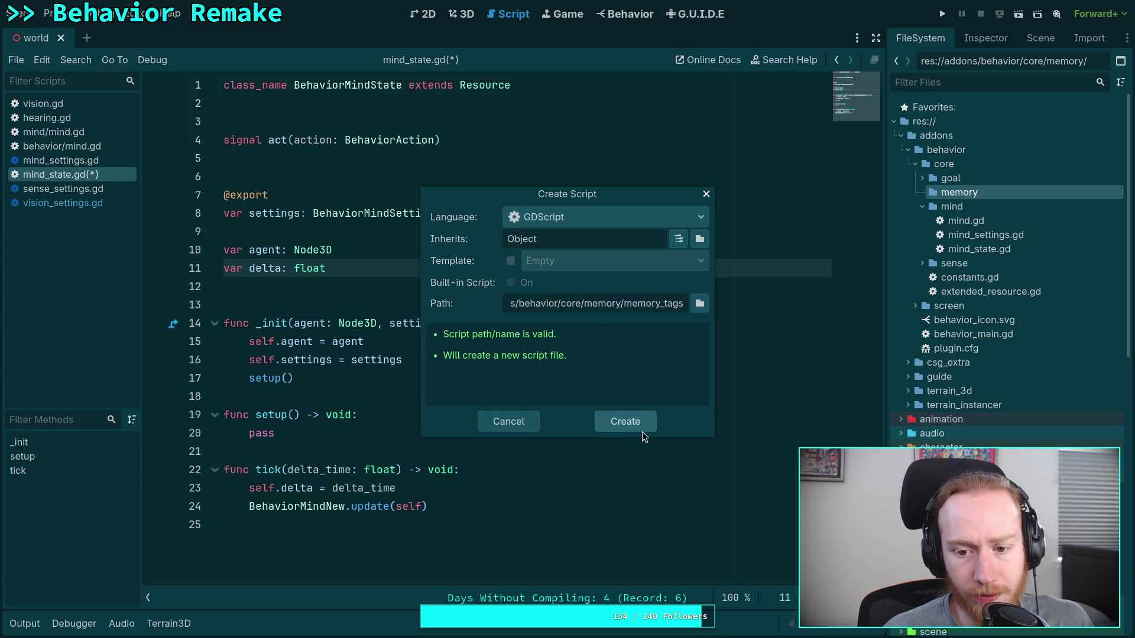
{"action": "left_click", "coordinate": [642, 430]}
Clear memory_tags.gd's default extends Object line, leaving an empty script with a blank second line.
{"action": "left_click", "coordinate": [368, 180]}
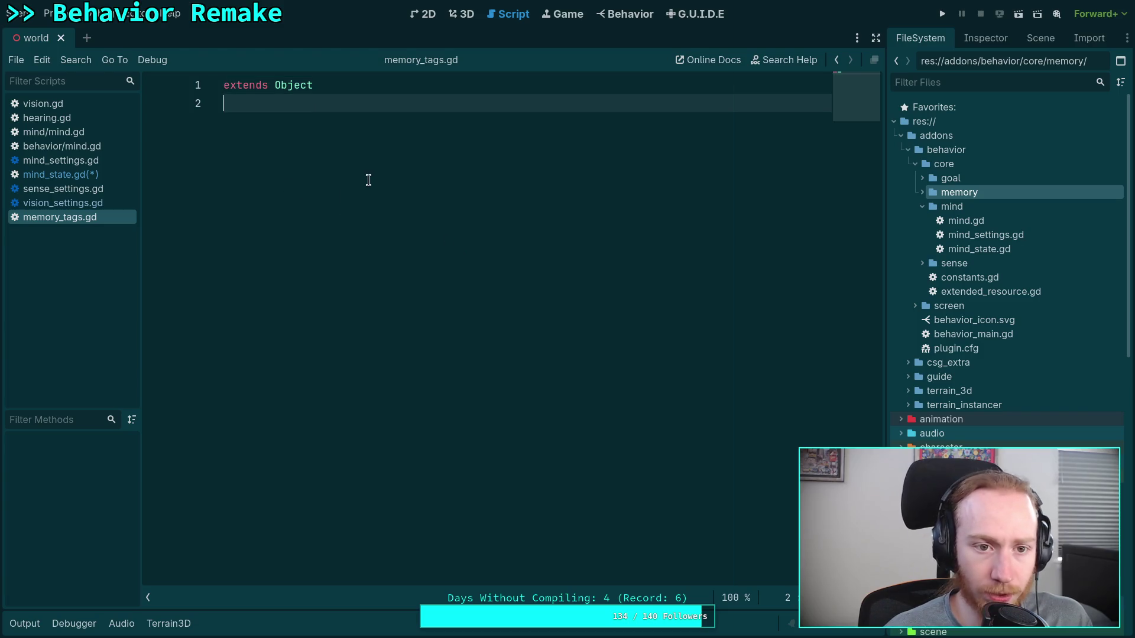
{"action": "key", "text": "ctrl+a"}
{"action": "key", "text": "BackSpace"}
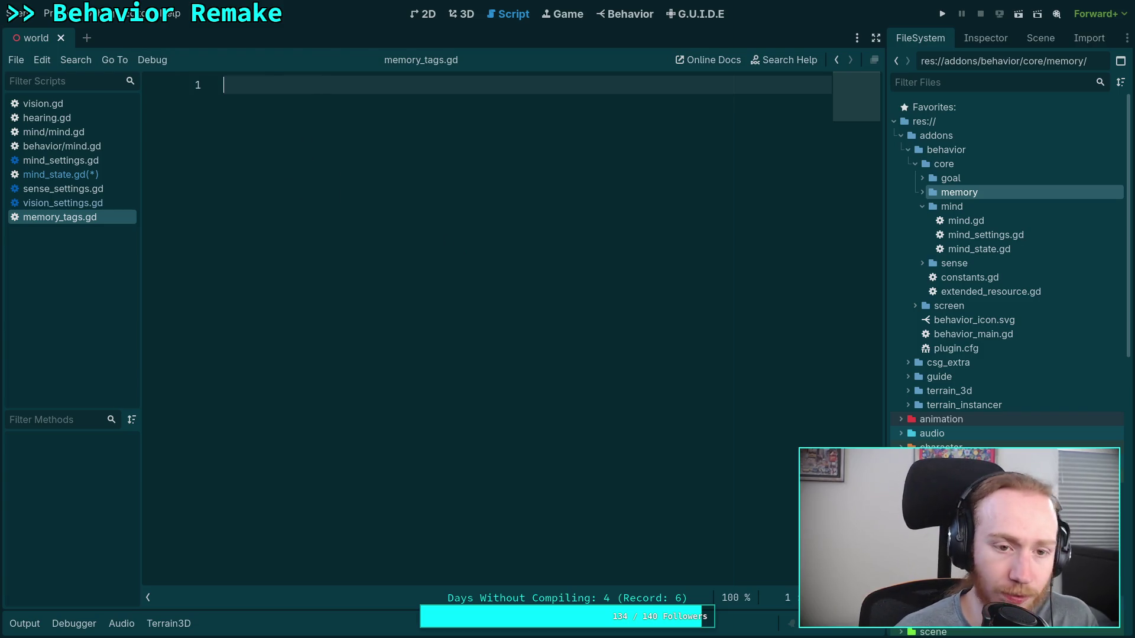
{"action": "key", "text": "Return"}
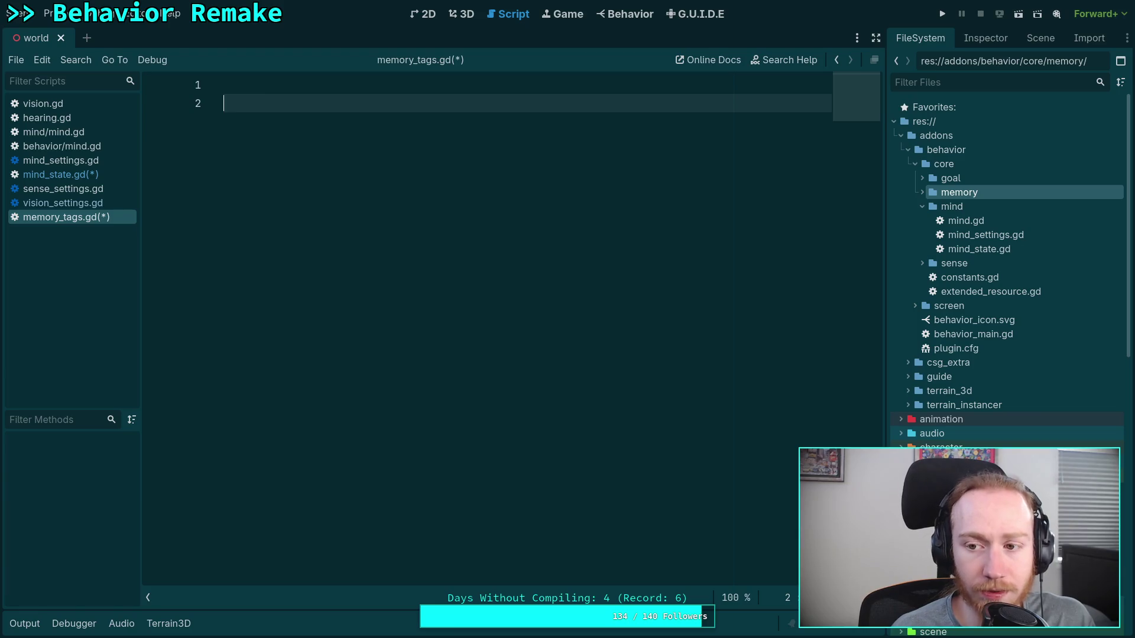
Declare const PLAYER_LOCATION: StringName = &'player_location' and save memory_tags.gd.
{"action": "type", "text": "const"}
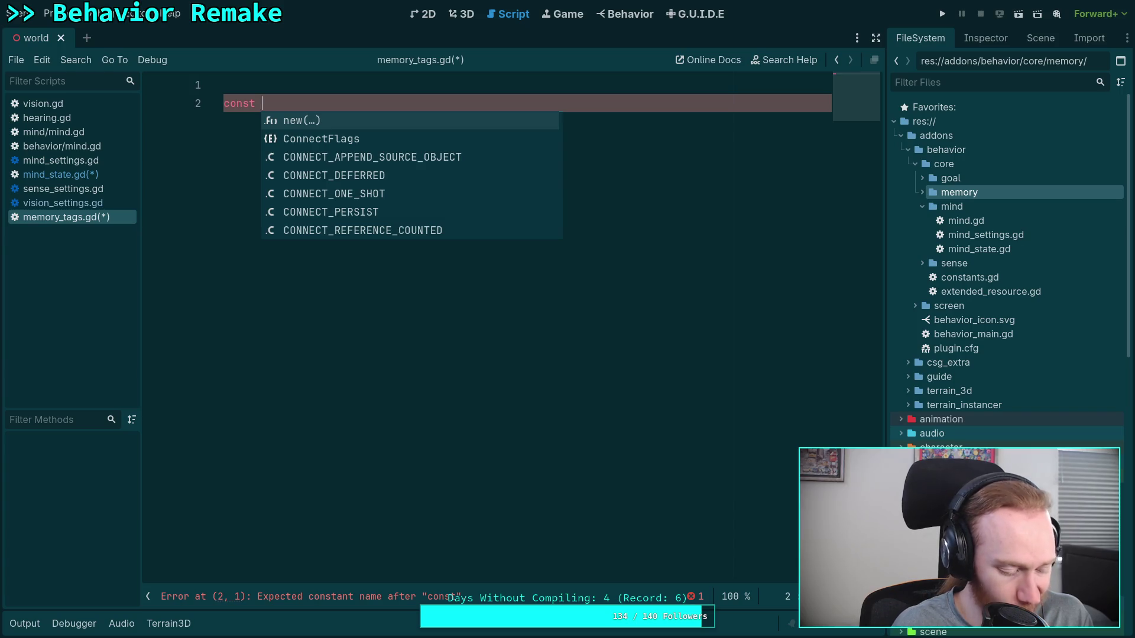
{"action": "type", "text": "PLAYER_L"}
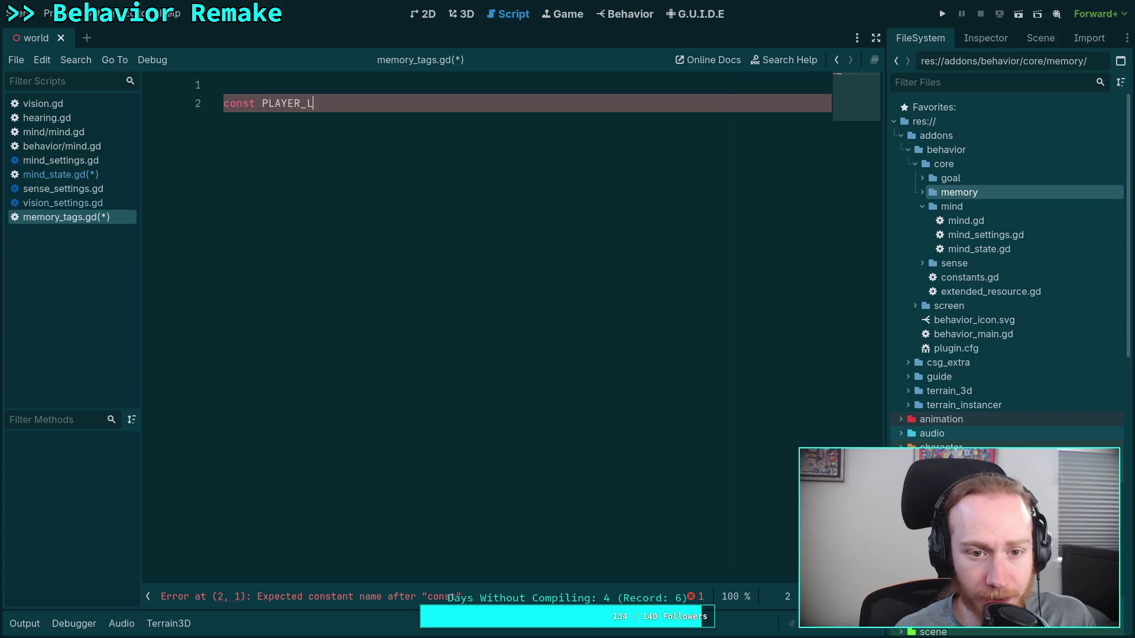
{"action": "type", "text": "OCAT"}
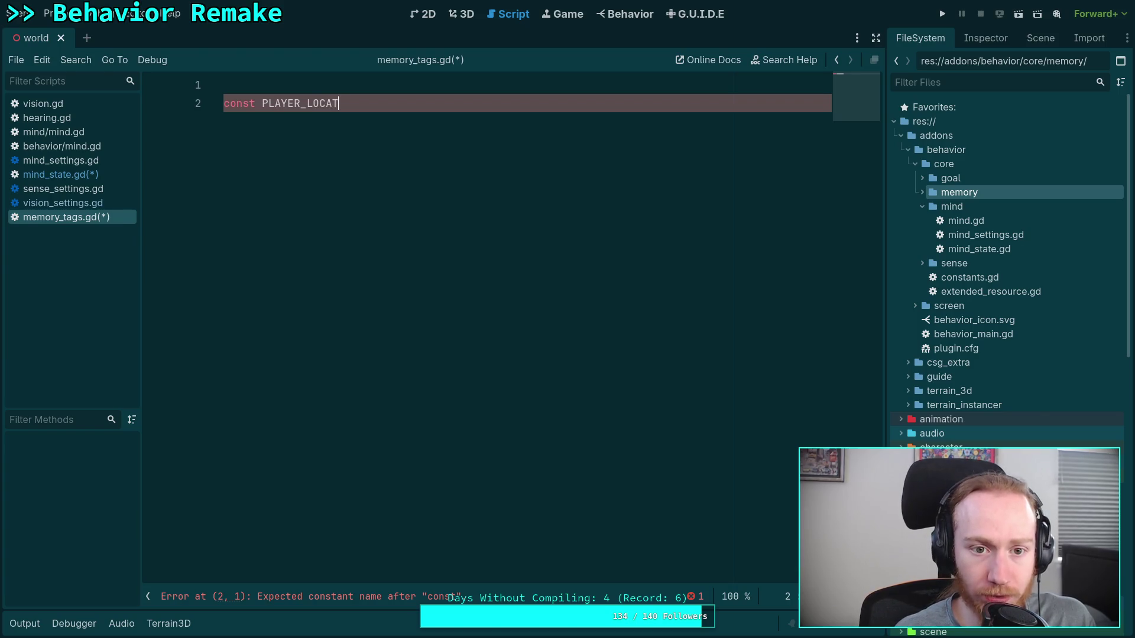
{"action": "type", "text": "ION: StringName "}
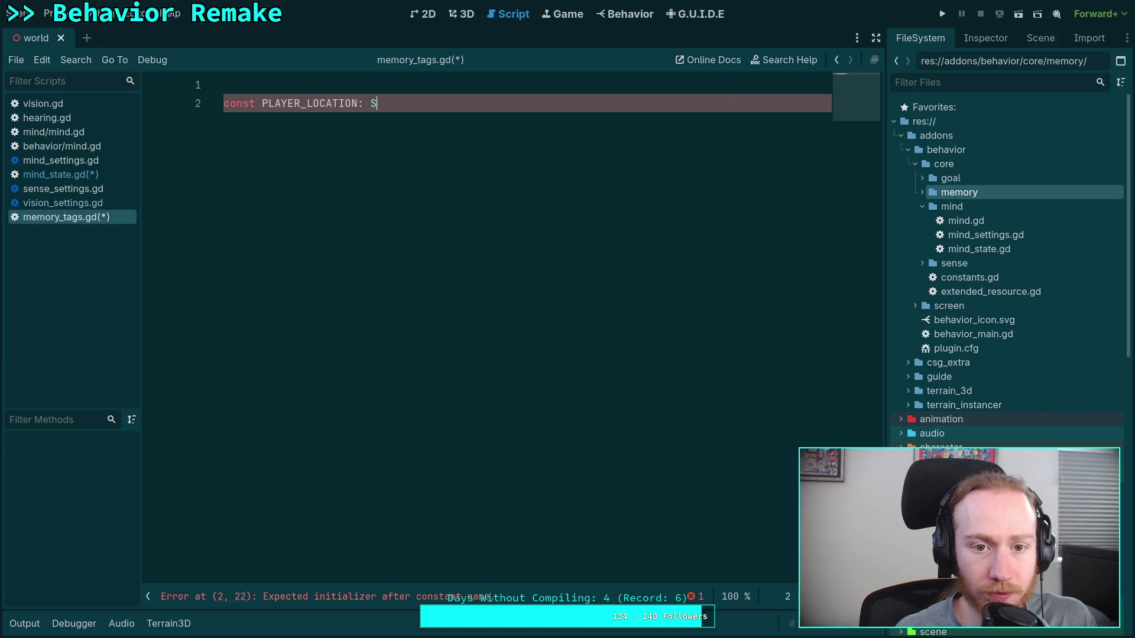
{"action": "type", "text": "= &'pl"}
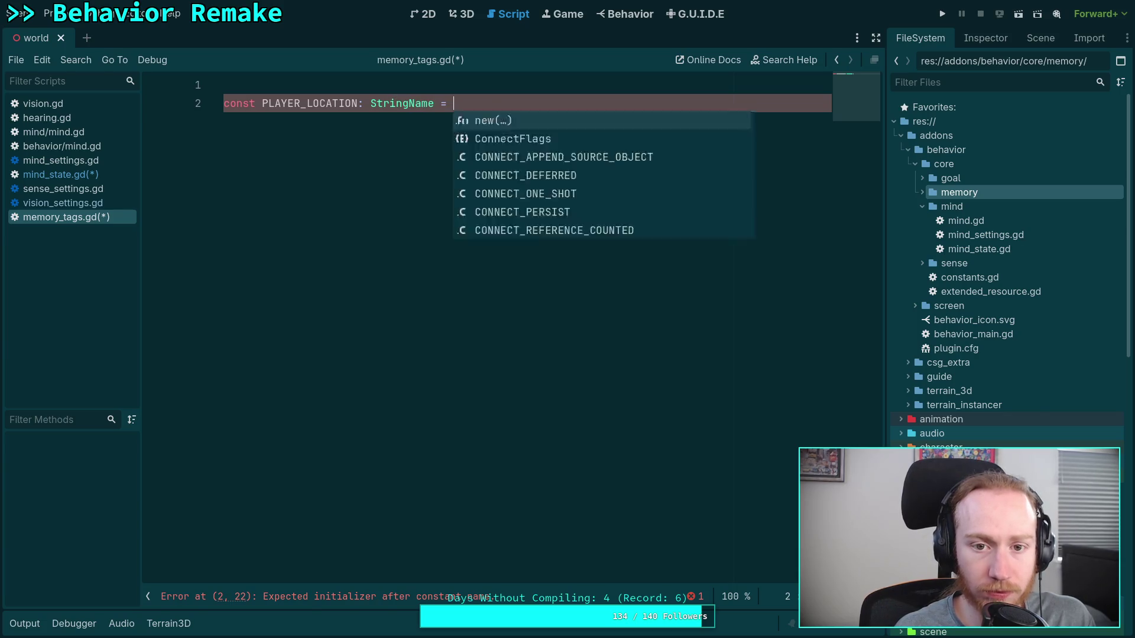
{"action": "type", "text": "ayer_loca"}
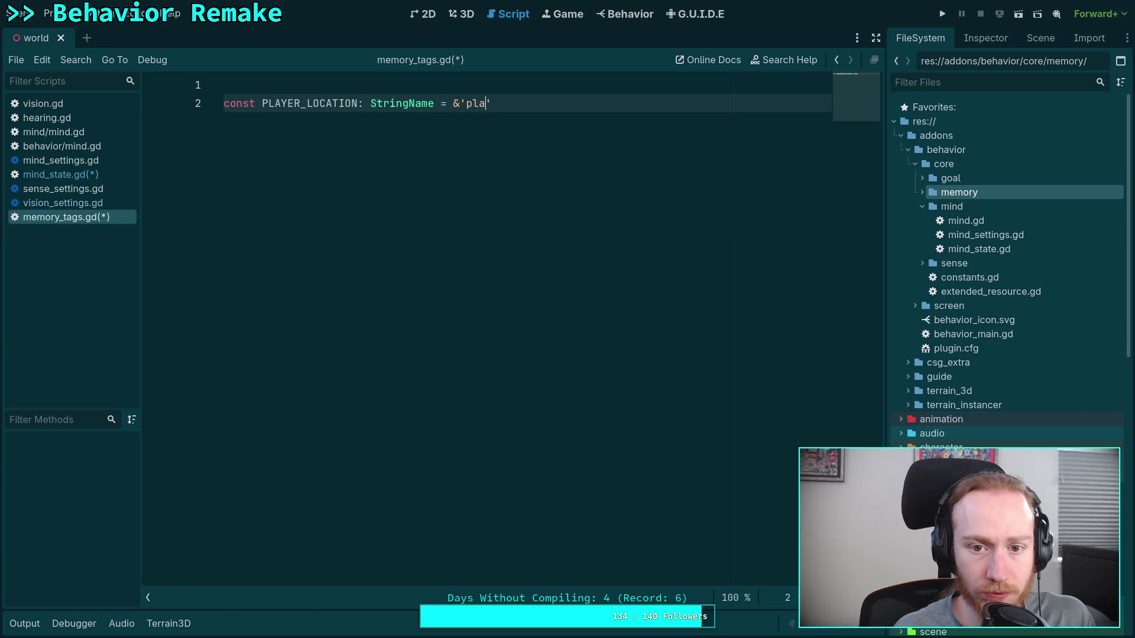
{"action": "type", "text": "tion"}
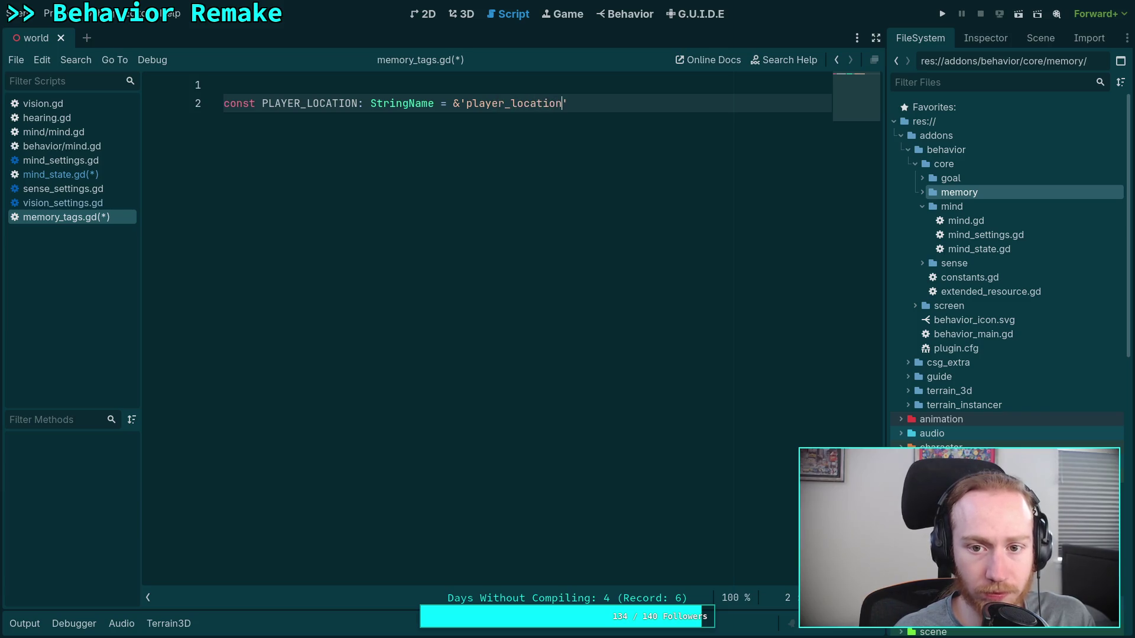
{"action": "key", "text": "Return"}
{"action": "key", "text": "ctrl+s"}
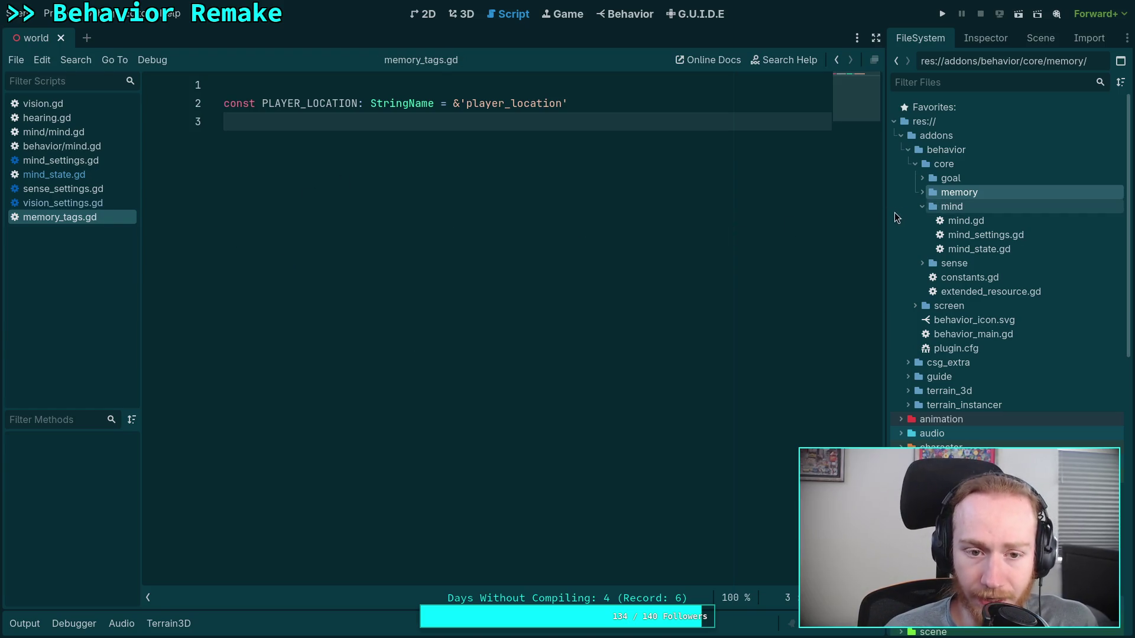
{"action": "double_click", "coordinate": [948, 194]}
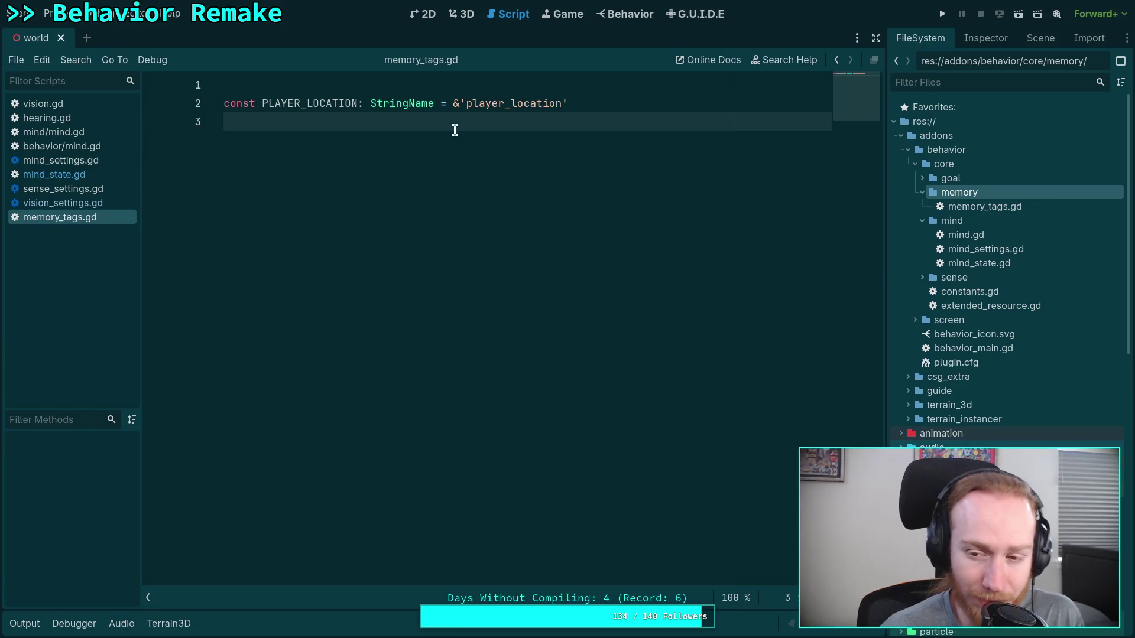
Bring up the memory folder's context menu to add another file.
{"action": "right_click", "coordinate": [977, 196]}
Create memory.gd in the memory folder inheriting Resource.
{"action": "mouse_move", "coordinate": [998, 210]}
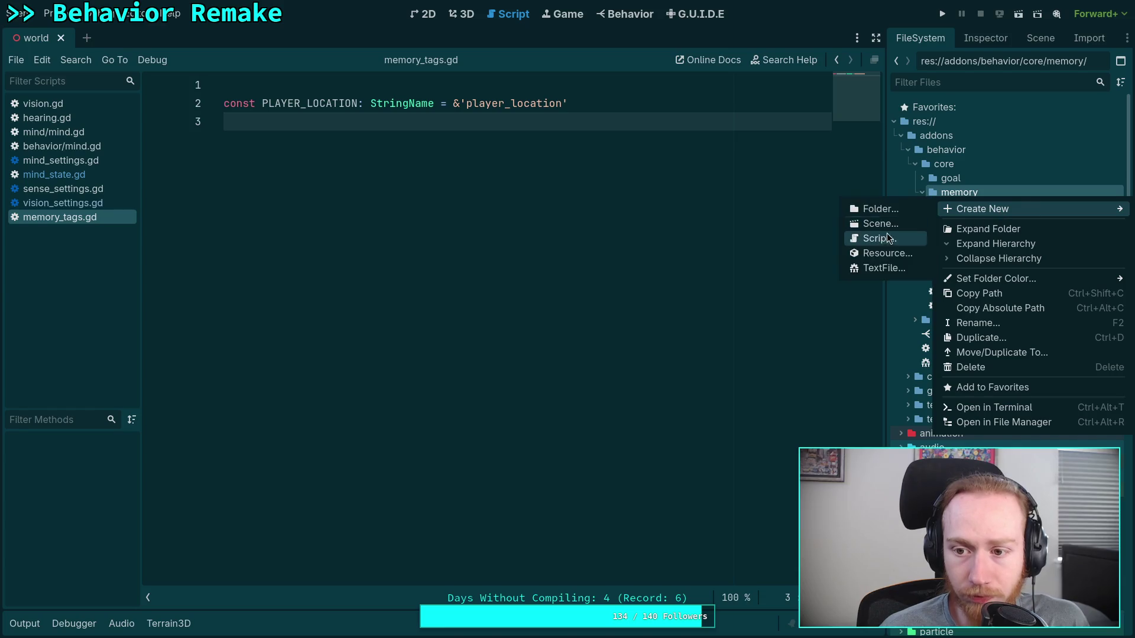
{"action": "left_click", "coordinate": [876, 239]}
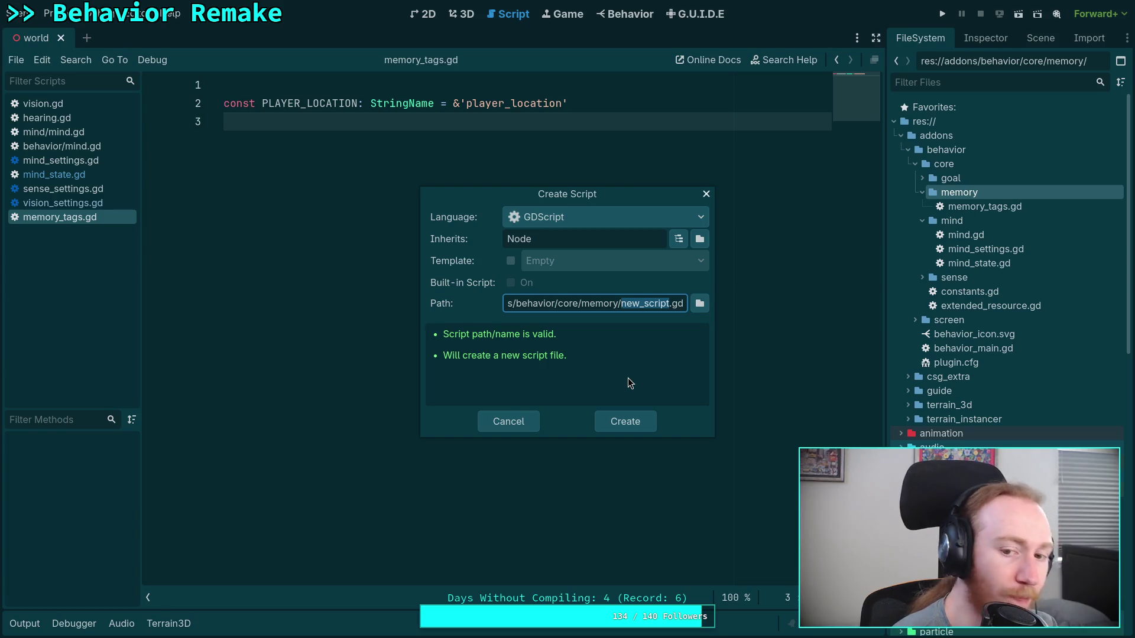
{"action": "type", "text": "memory"}
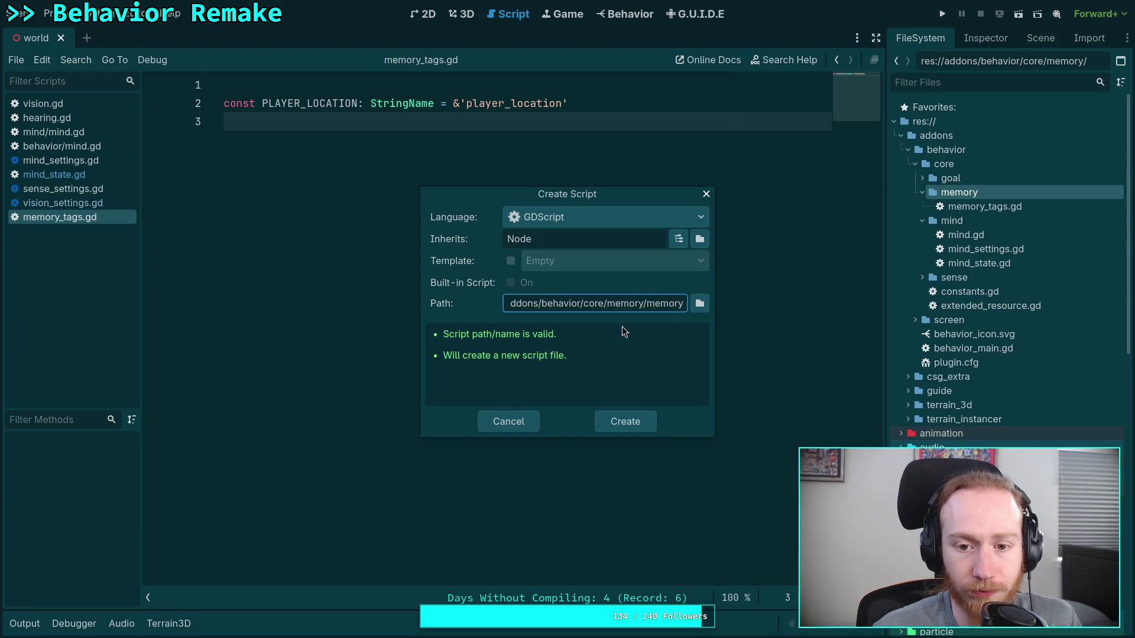
{"action": "double_click", "coordinate": [519, 238]}
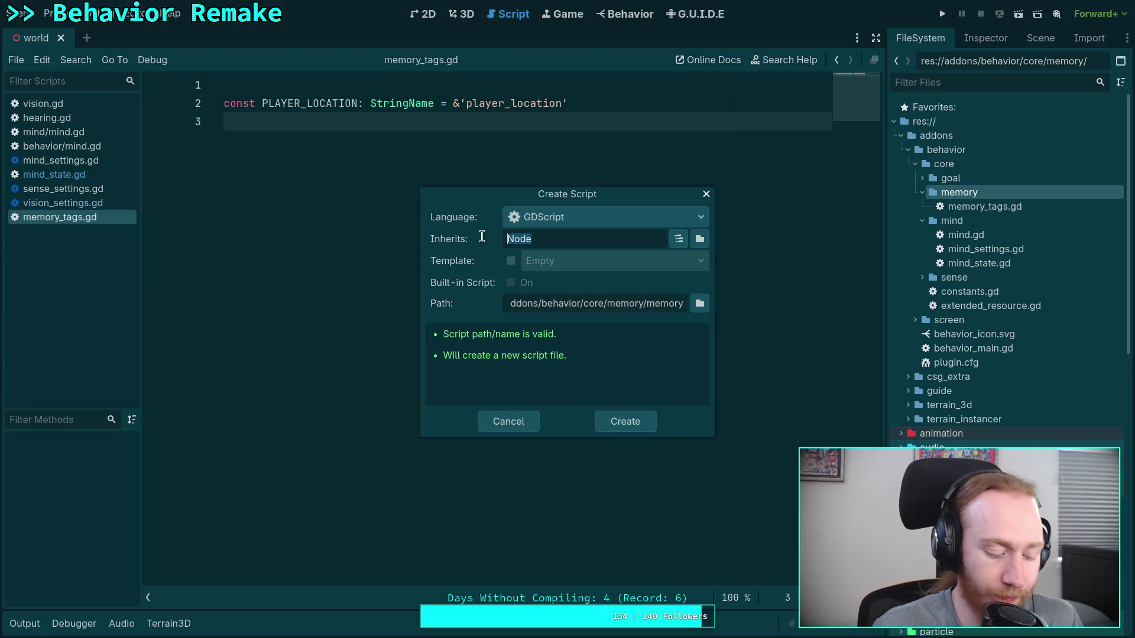
{"action": "type", "text": "Resource"}
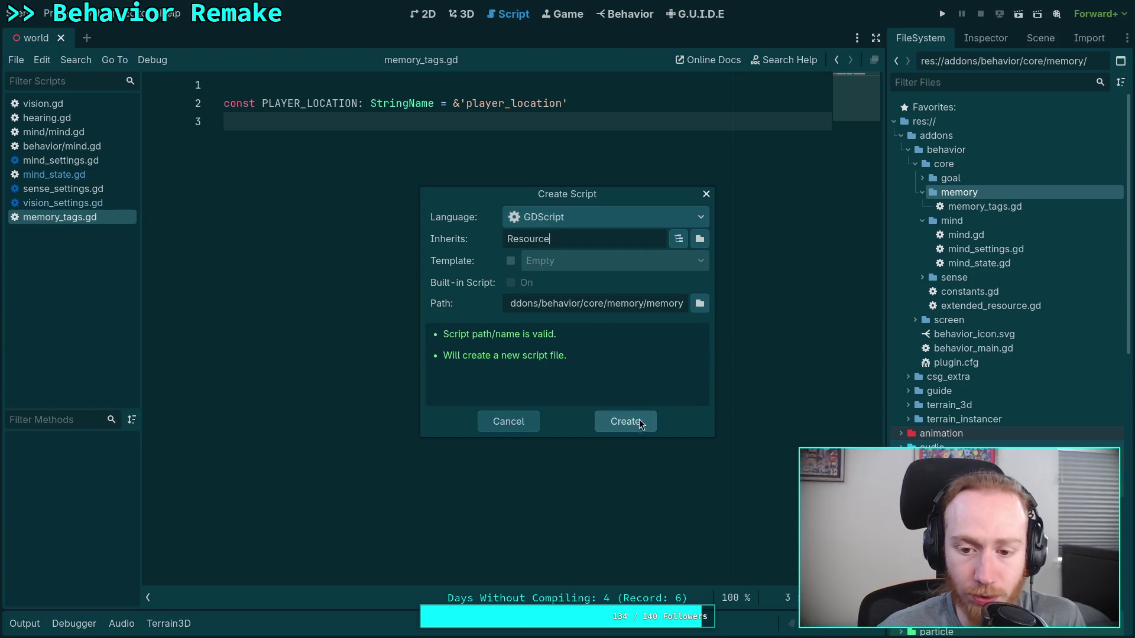
{"action": "left_click", "coordinate": [625, 421]}
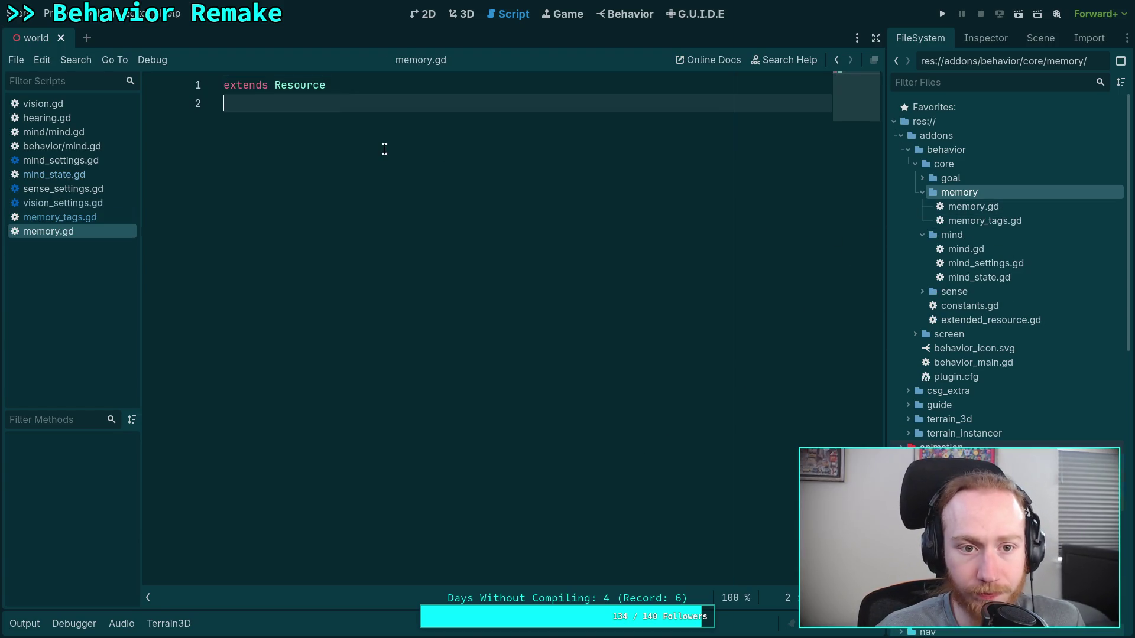
Add class_name BehaviorMemory before extends Resource on memory.gd's first line.
{"action": "left_click", "coordinate": [225, 85]}
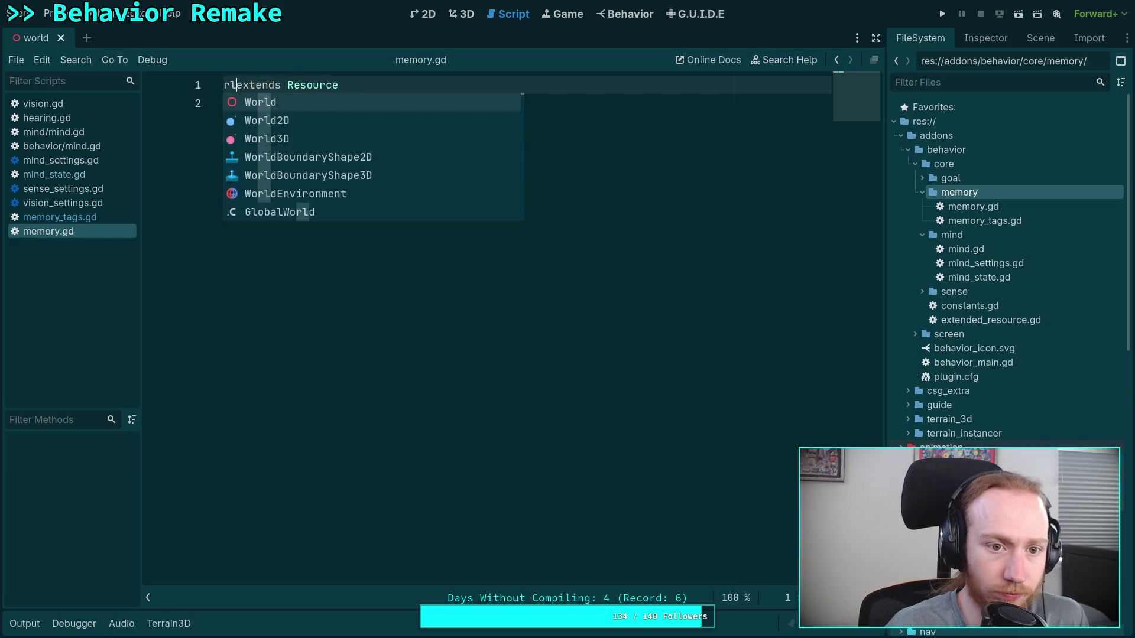
{"action": "type", "text": "class_"}
{"action": "type", "text": "name Behav"}
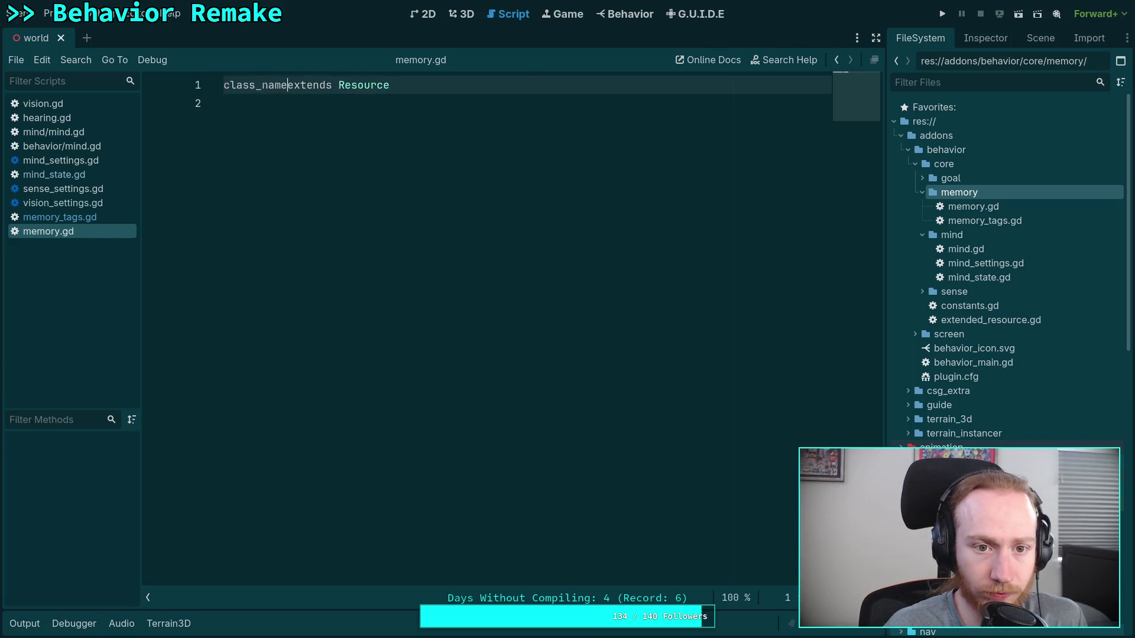
{"action": "type", "text": "mory"}
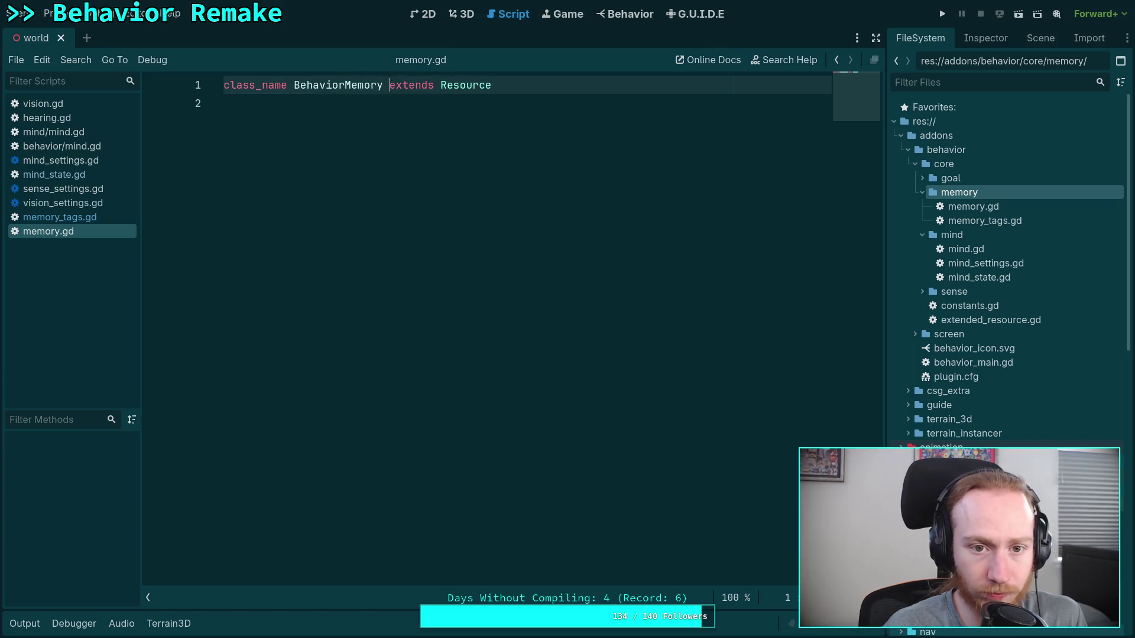
{"action": "left_click", "coordinate": [376, 118]}
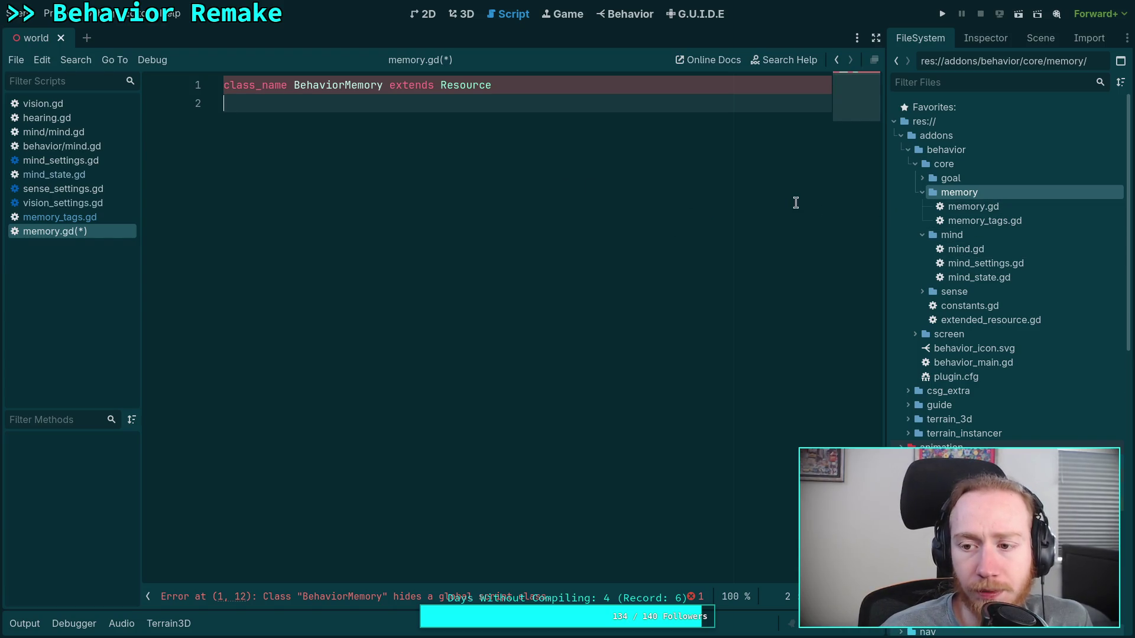
{"action": "left_click", "coordinate": [987, 207]}
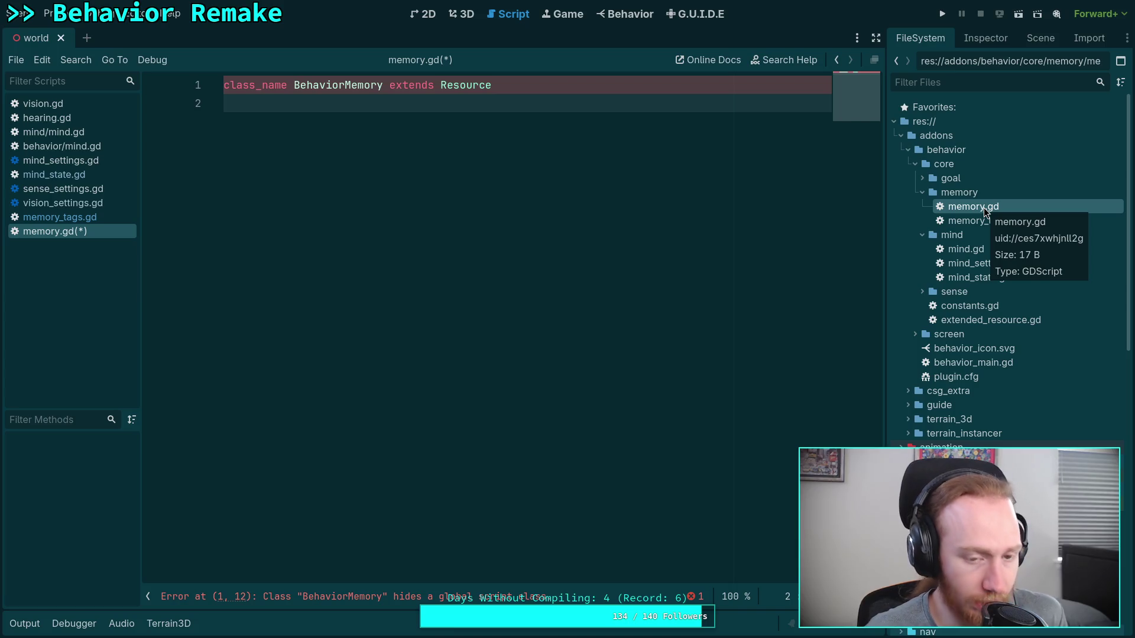
Open and close the old behavior/memory.gd, then add a line below memory.gd's class declaration.
{"action": "scroll", "coordinate": [946, 392], "scroll_direction": "down", "scroll_amount": 10}
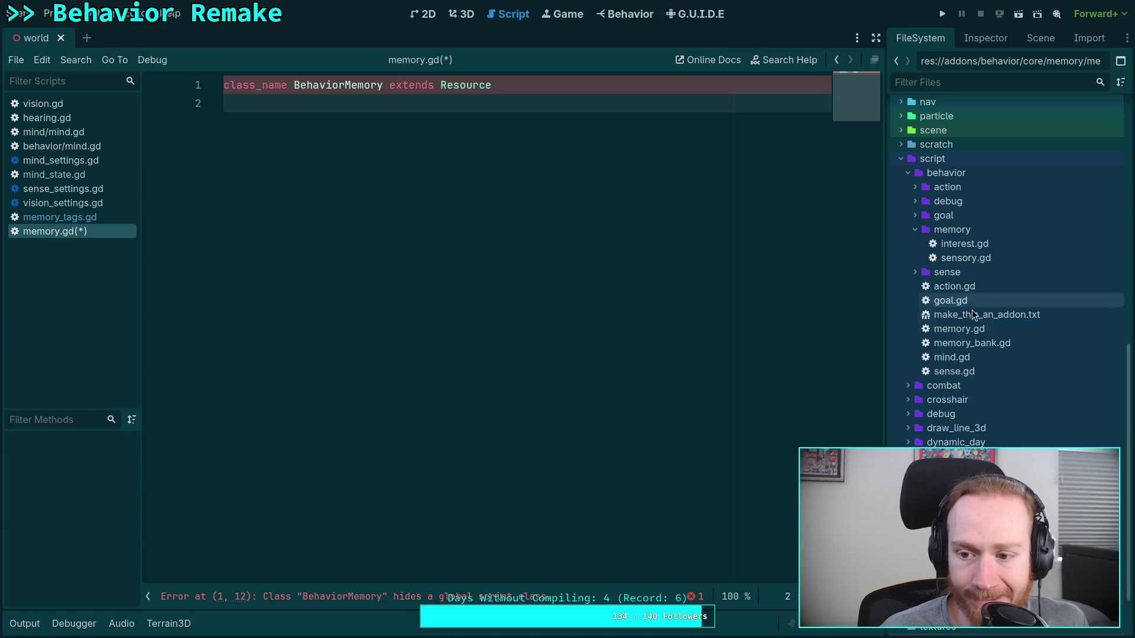
{"action": "double_click", "coordinate": [999, 329]}
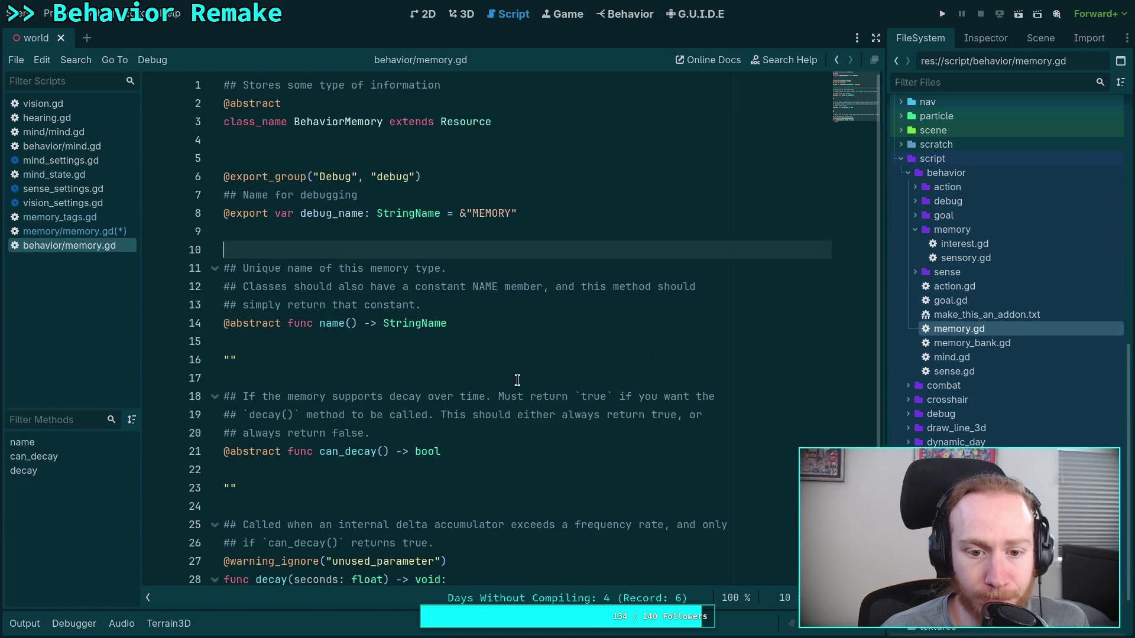
{"action": "scroll", "coordinate": [403, 347], "scroll_direction": "down", "scroll_amount": 1}
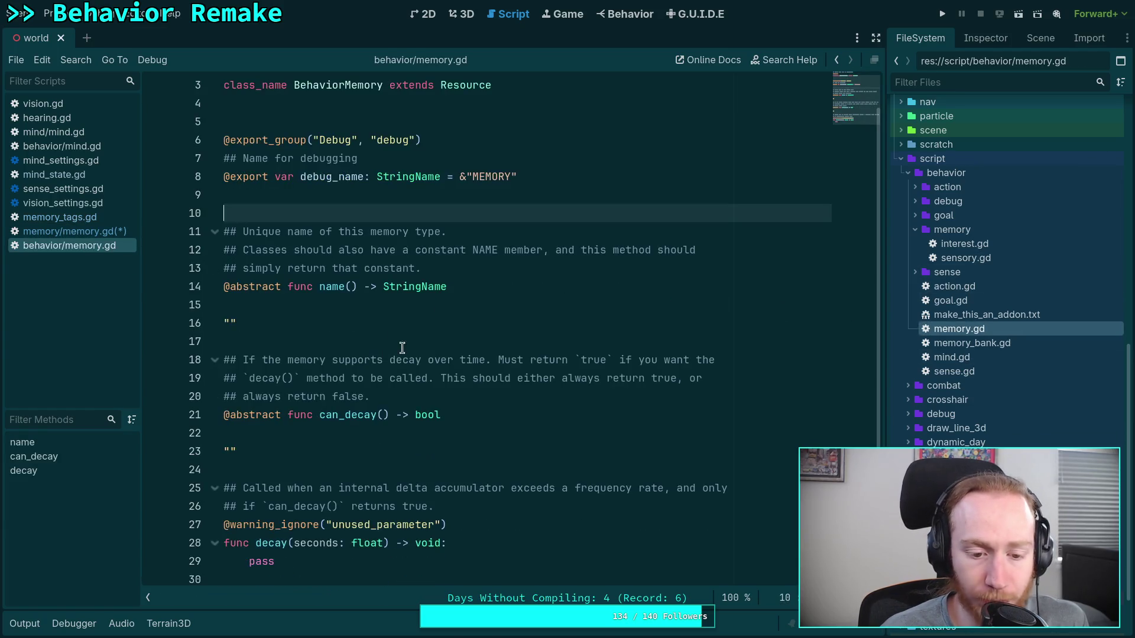
{"action": "right_click", "coordinate": [91, 253]}
{"action": "left_click", "coordinate": [127, 285]}
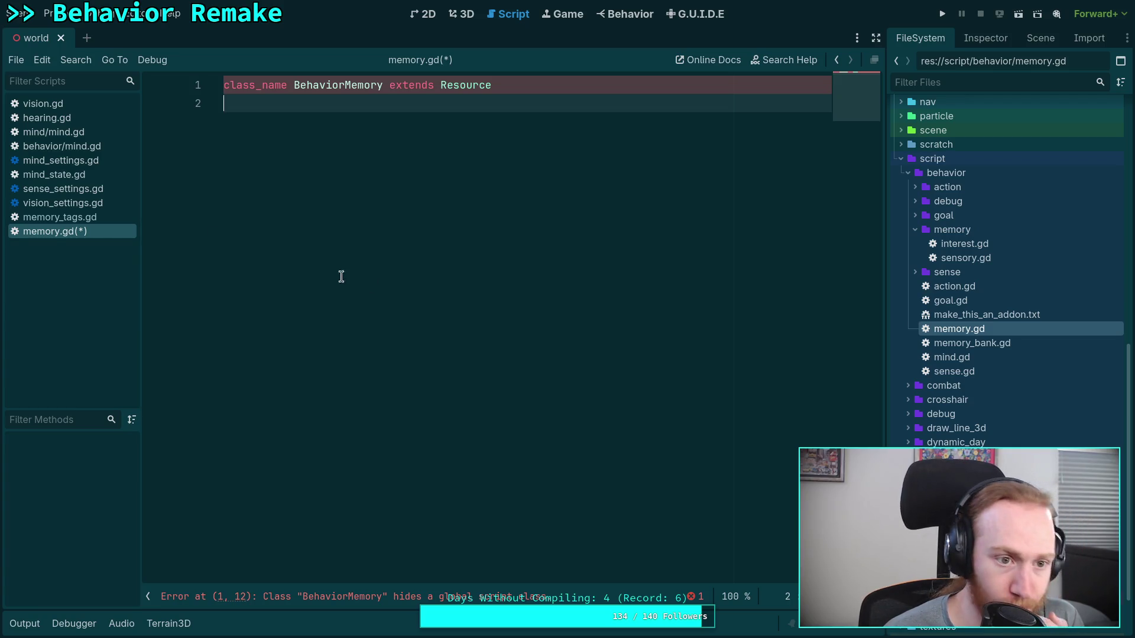
{"action": "left_click", "coordinate": [70, 174]}
{"action": "left_click", "coordinate": [69, 231]}
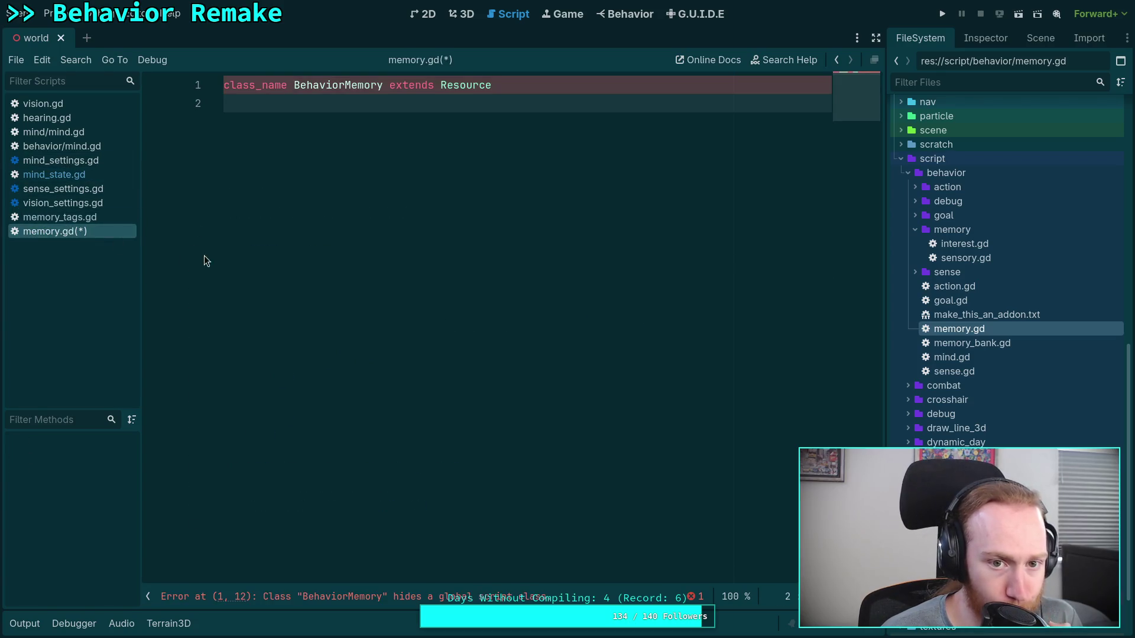
{"action": "key", "text": "Return"}
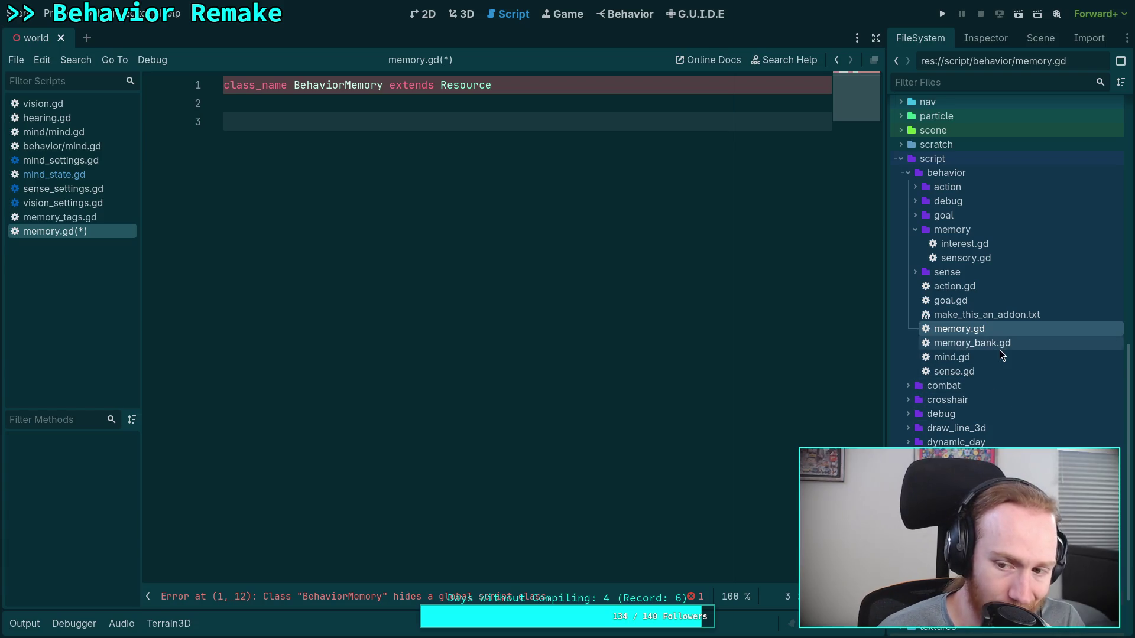
Open memory_bank.gd and the old behavior/memory.gd for reference, then reopen the addon memory.gd.
{"action": "double_click", "coordinate": [999, 347]}
{"action": "double_click", "coordinate": [999, 332]}
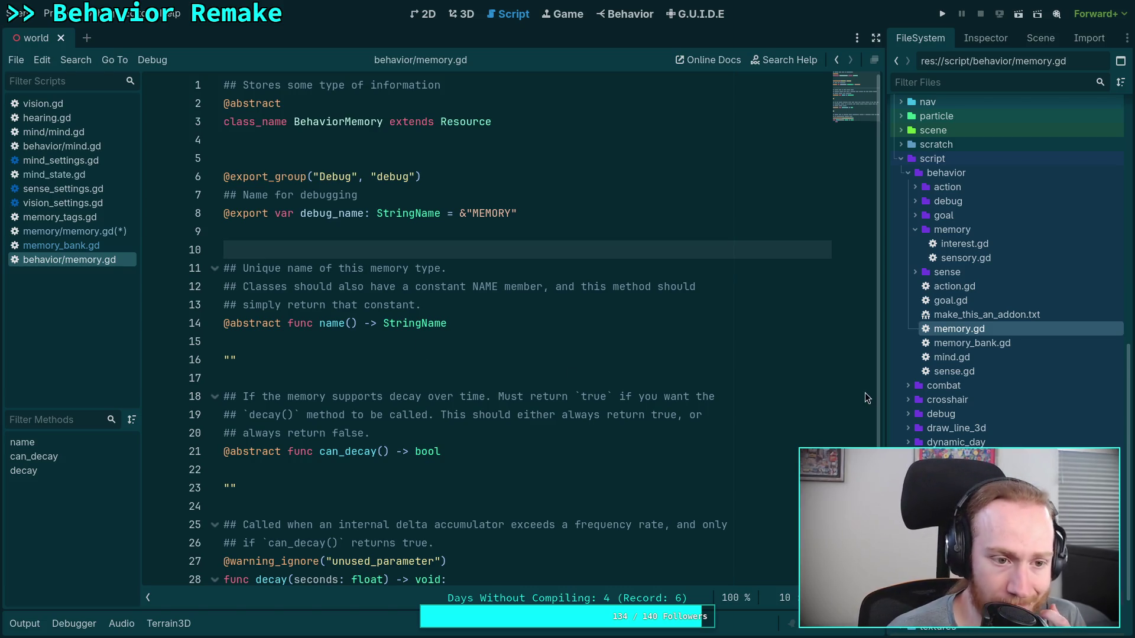
{"action": "scroll", "coordinate": [996, 389], "scroll_direction": "up", "scroll_amount": 10}
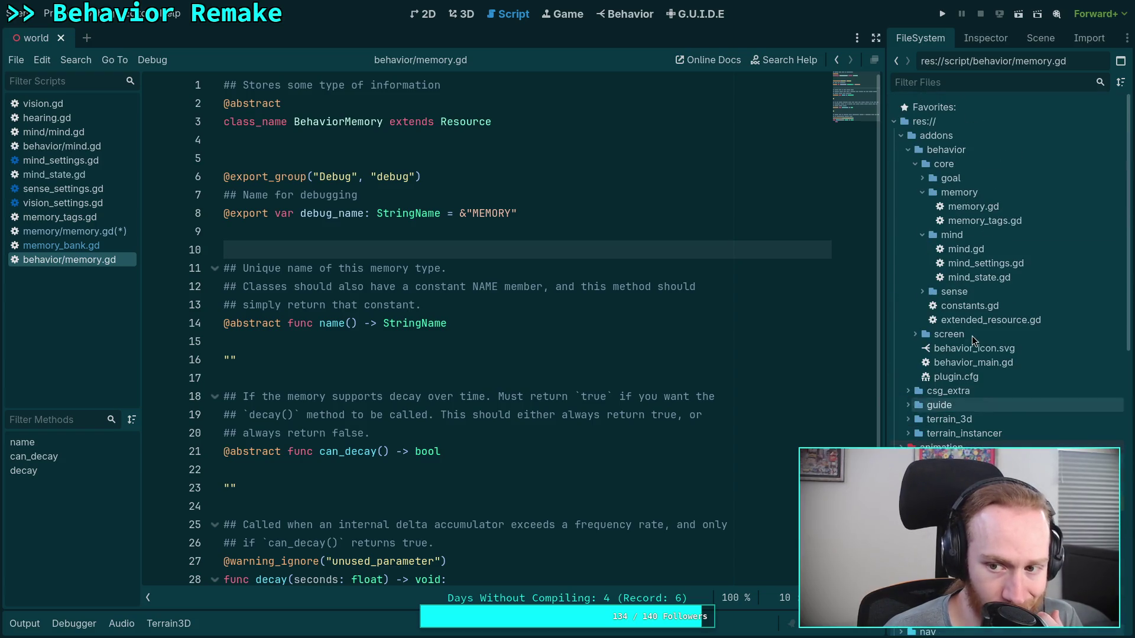
{"action": "mouse_move", "coordinate": [1022, 279]}
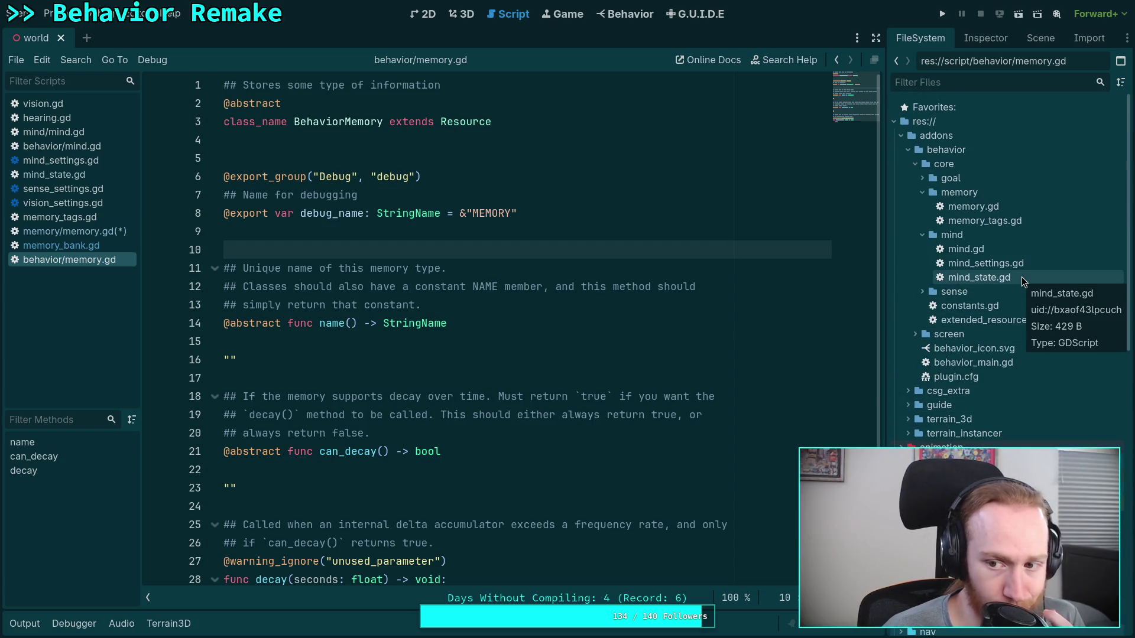
{"action": "double_click", "coordinate": [1012, 208]}
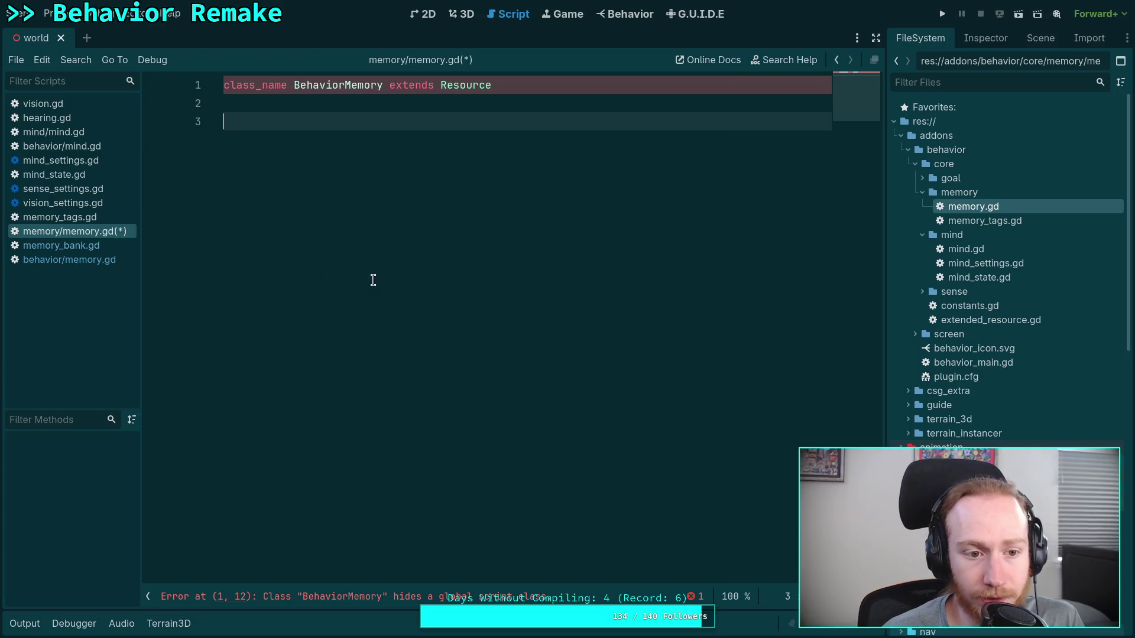
Delete memory.gd from the addon's memory folder.
{"action": "right_click", "coordinate": [976, 208]}
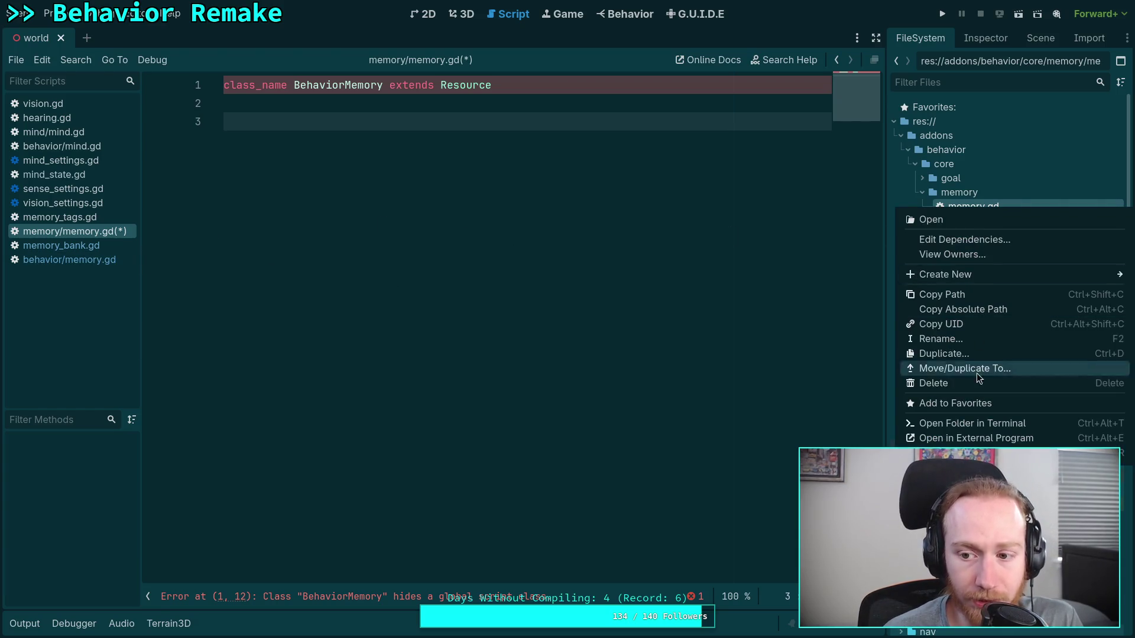
{"action": "left_click", "coordinate": [946, 383]}
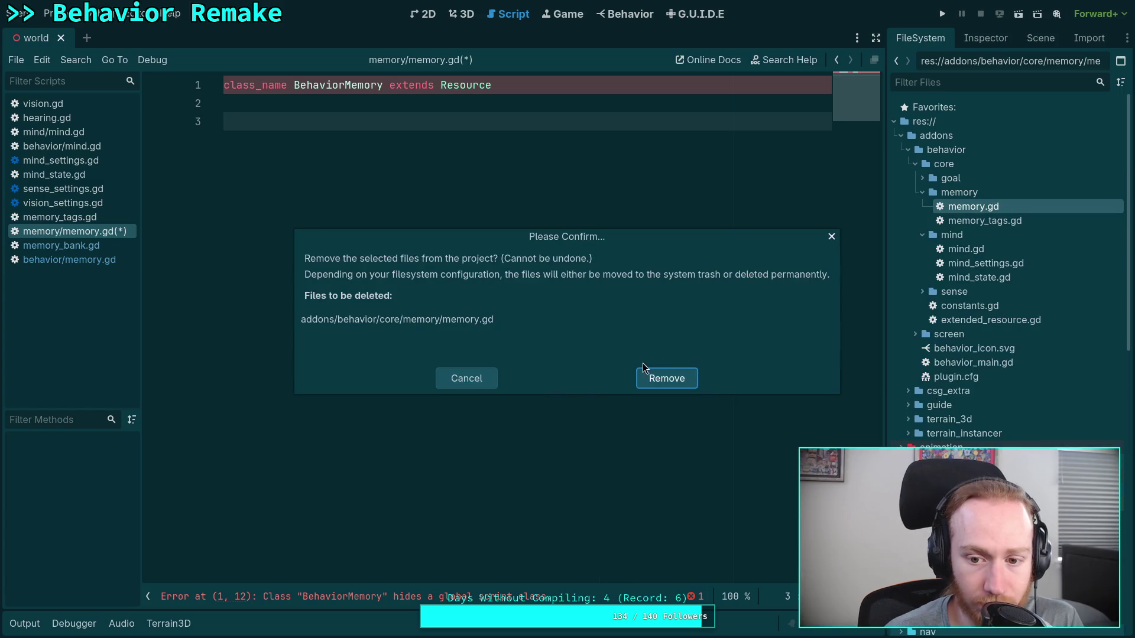
{"action": "left_click", "coordinate": [650, 379]}
Create memory_bank.gd in the memory folder inheriting Resource.
{"action": "right_click", "coordinate": [978, 194]}
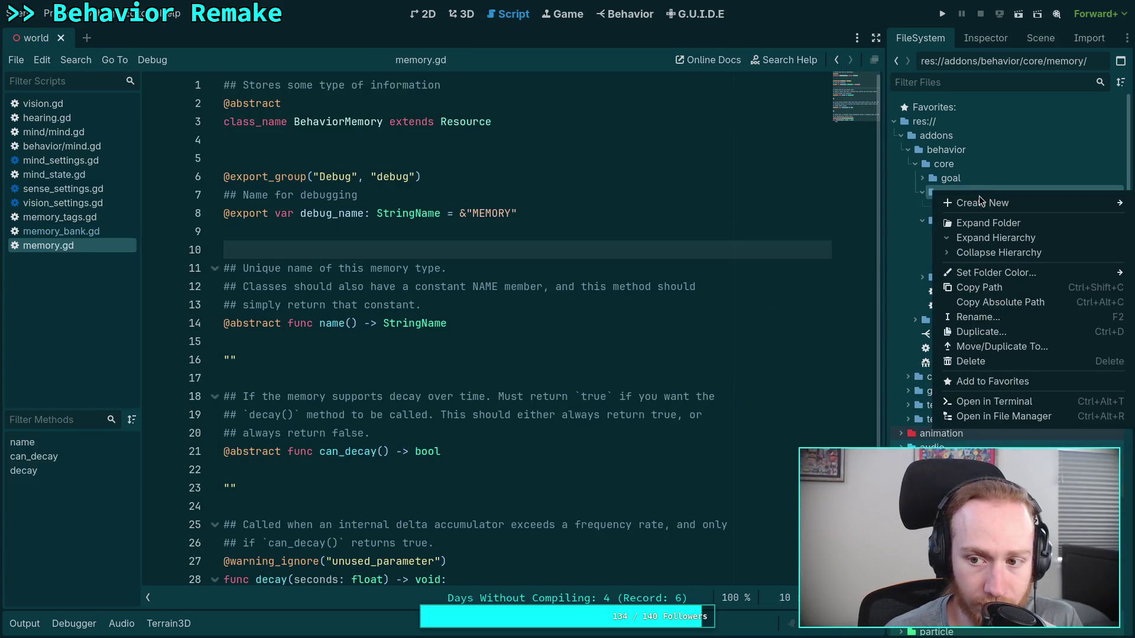
{"action": "mouse_move", "coordinate": [980, 203]}
{"action": "left_click", "coordinate": [881, 233]}
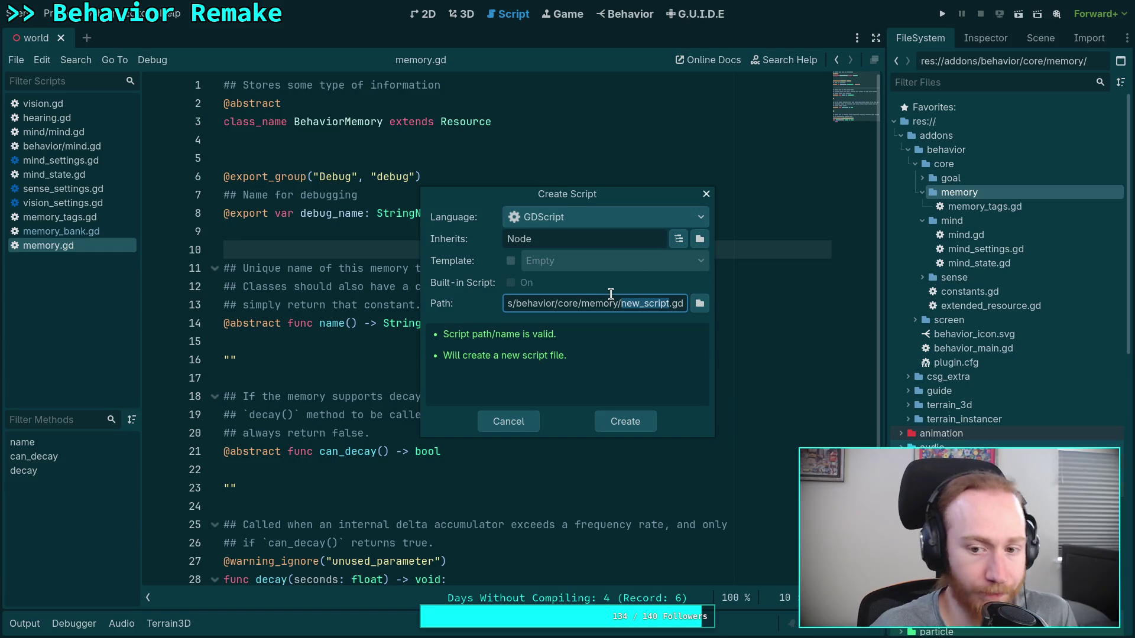
{"action": "type", "text": "memory-"}
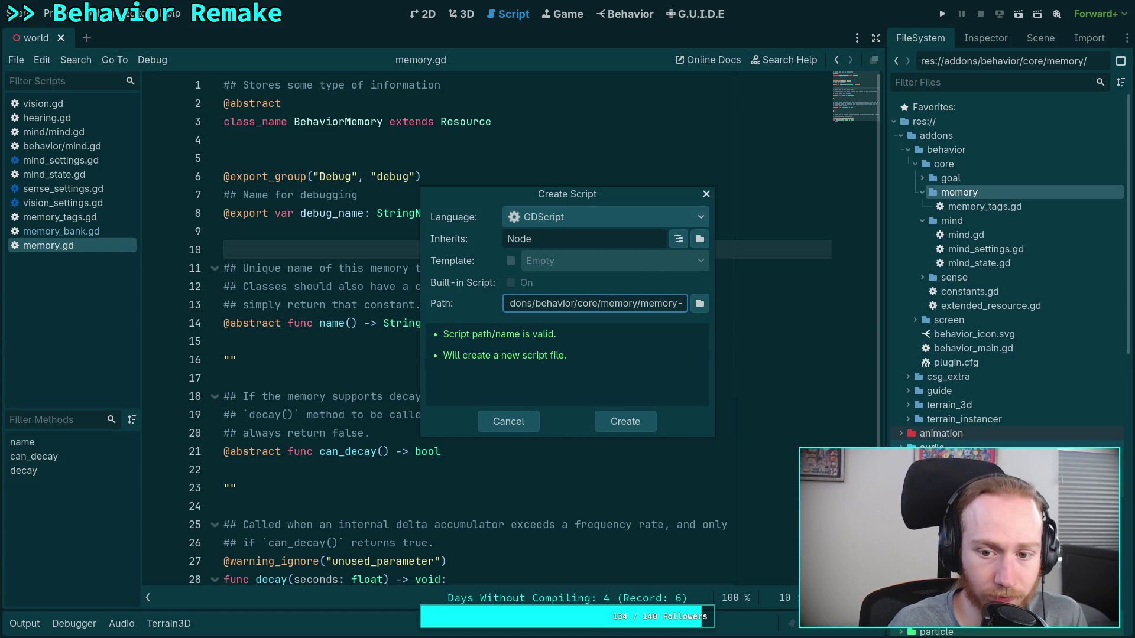
{"action": "type", "text": "_bank"}
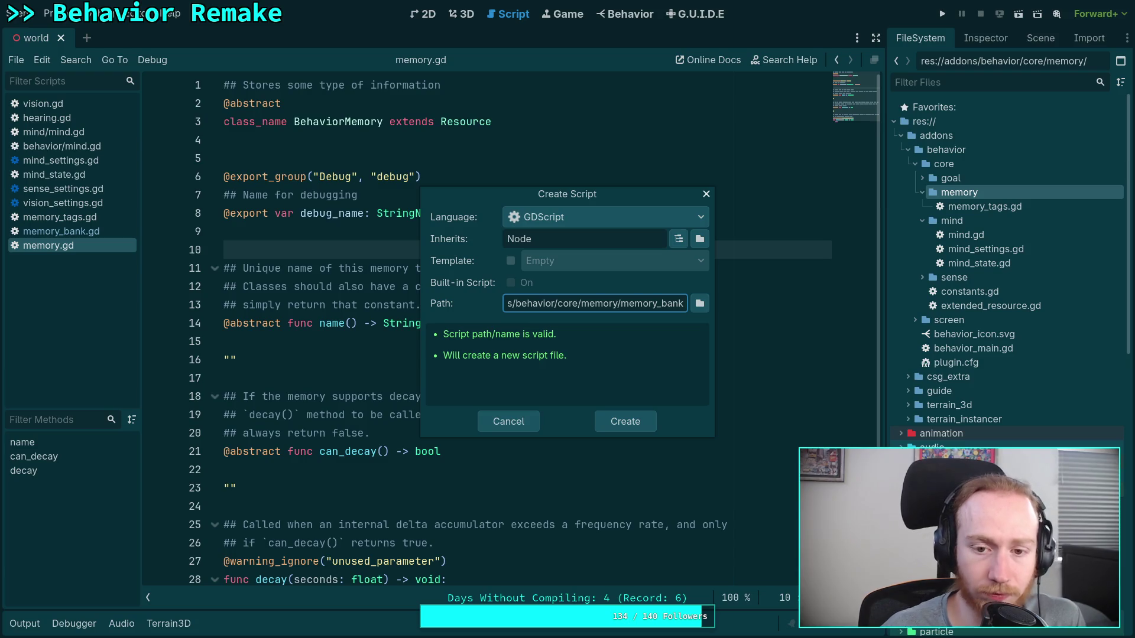
{"action": "left_click", "coordinate": [585, 239]}
{"action": "key", "text": "BackSpace"}
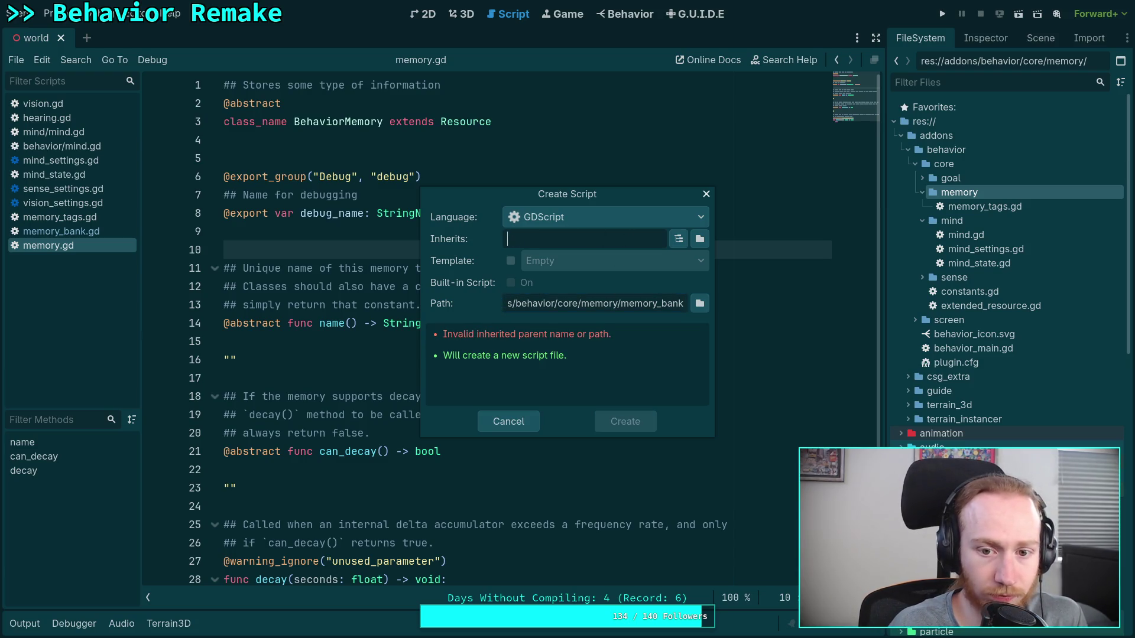
{"action": "type", "text": "Resource"}
{"action": "key", "text": "Return"}
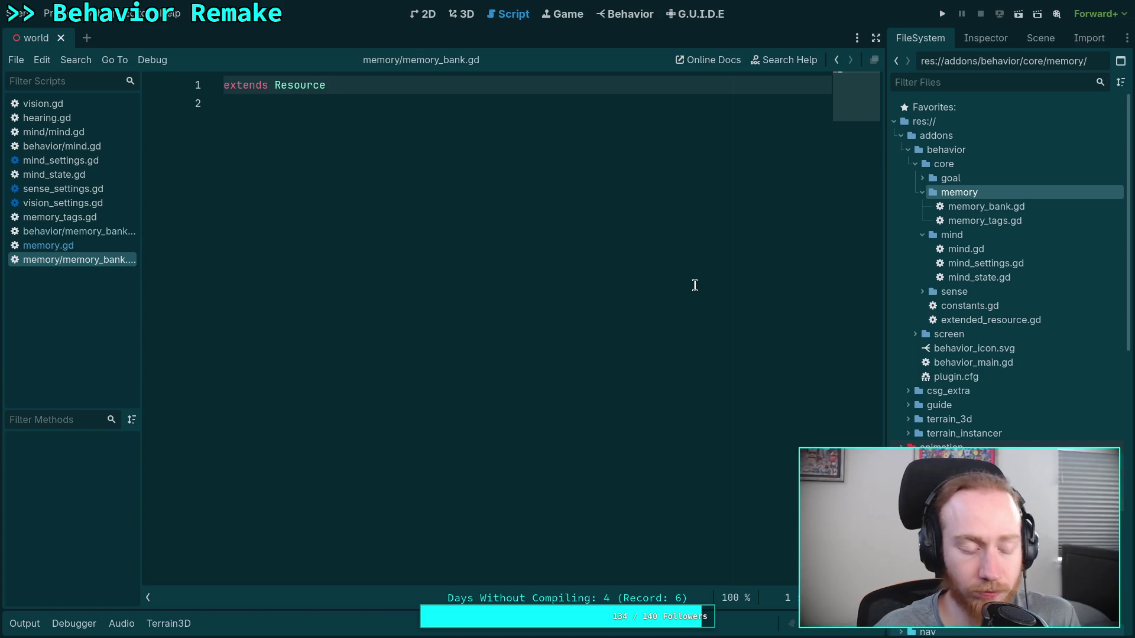
Declare class_name BehaviorMemoryBank in memory_bank.gd and save it.
{"action": "type", "text": "class_name"}
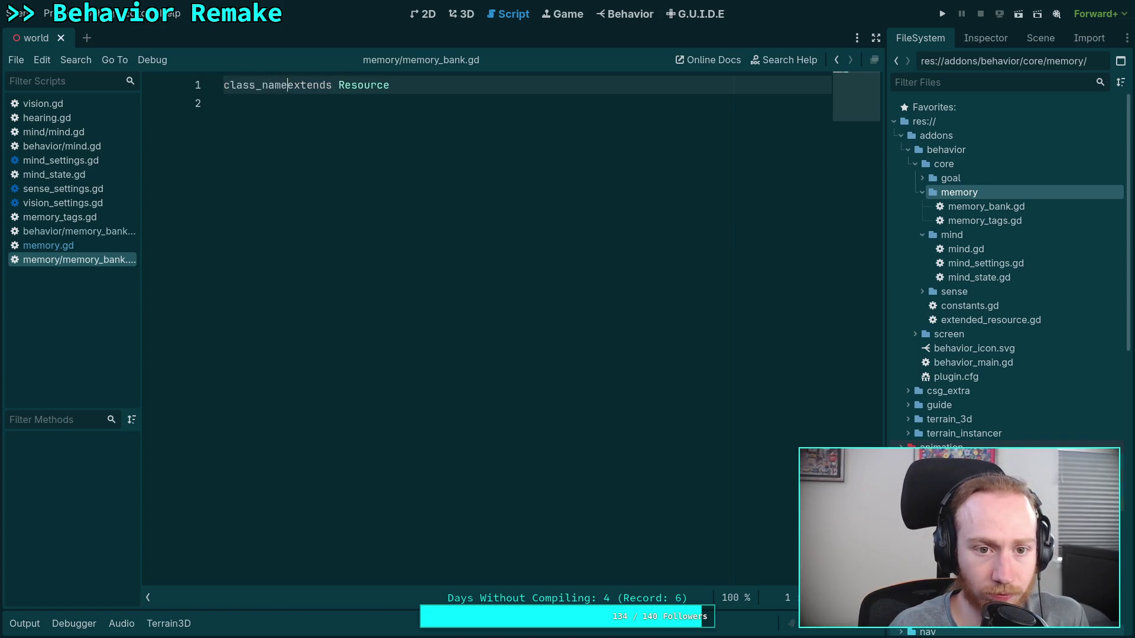
{"action": "type", "text": " Beha"}
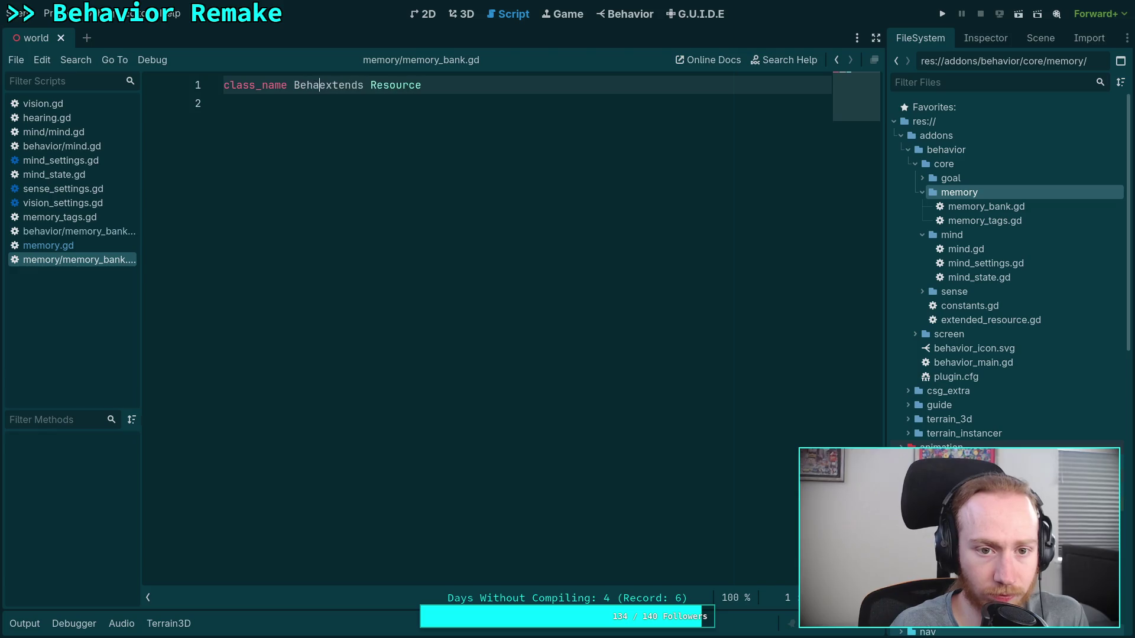
{"action": "type", "text": "viorMemoryBand"}
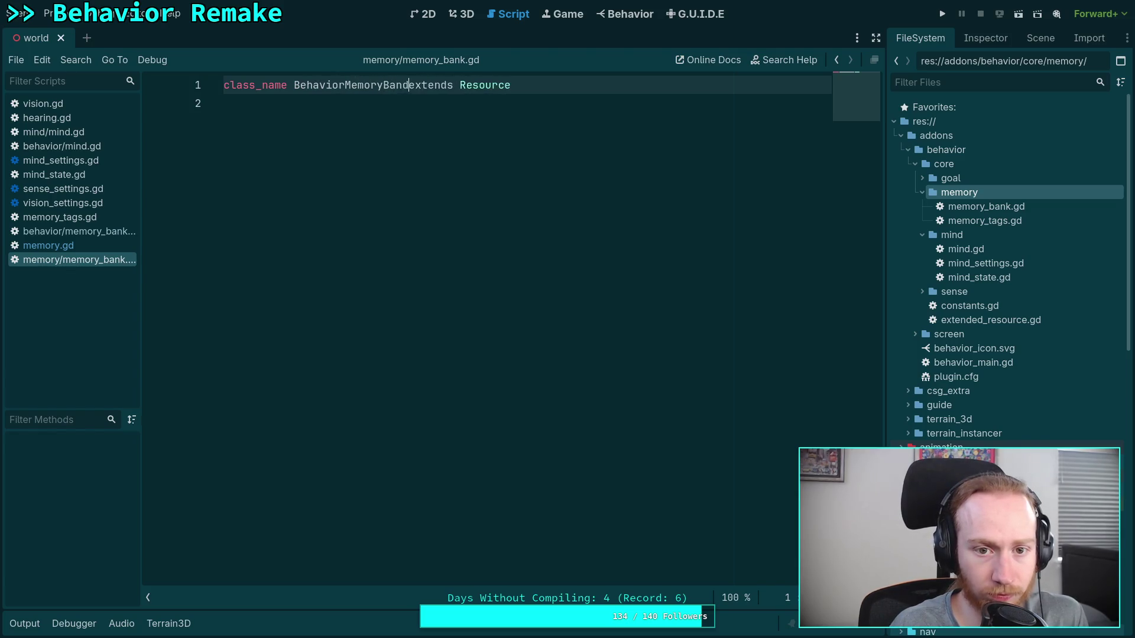
{"action": "key", "text": "BackSpace"}
{"action": "type", "text": "k"}
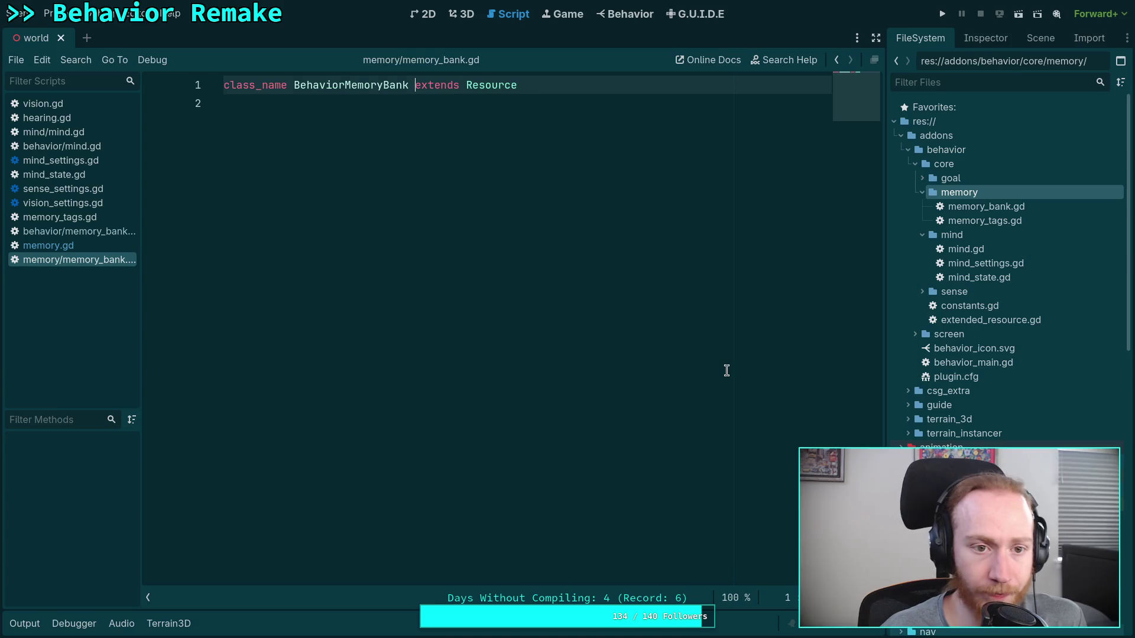
{"action": "left_click", "coordinate": [726, 370]}
{"action": "key", "text": "ctrl+s"}
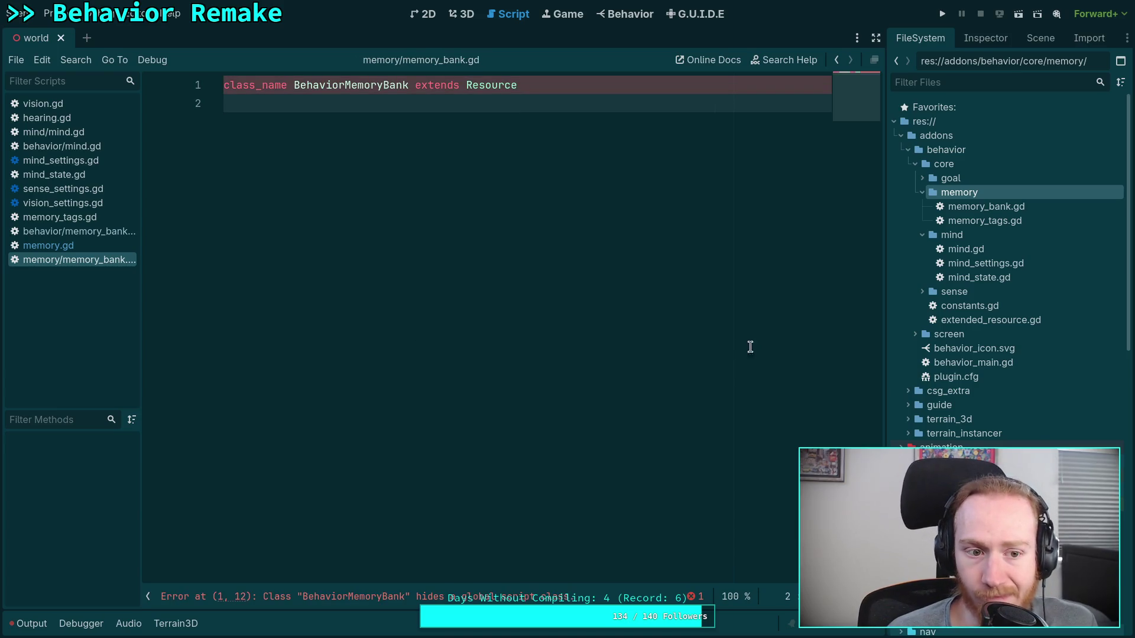
{"action": "left_click", "coordinate": [89, 233]}
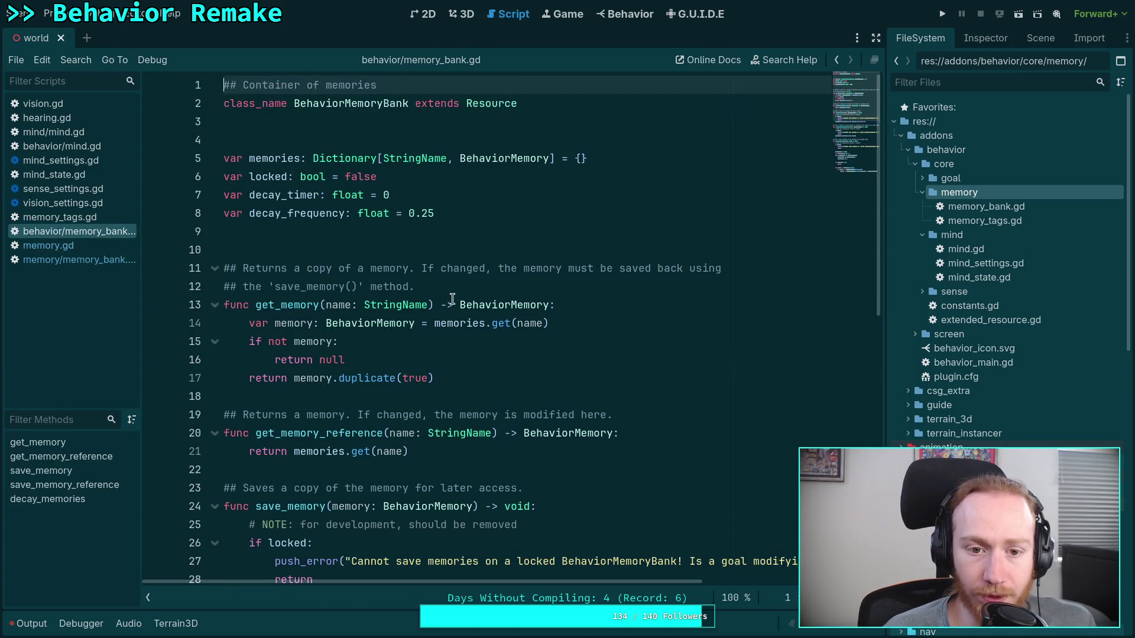
Review behavior/memory_bank.gd, mind_state.gd's tick and behavior/mind.gd, then bring up mind/mind.gd.
{"action": "scroll", "coordinate": [475, 254], "scroll_direction": "down", "scroll_amount": 8}
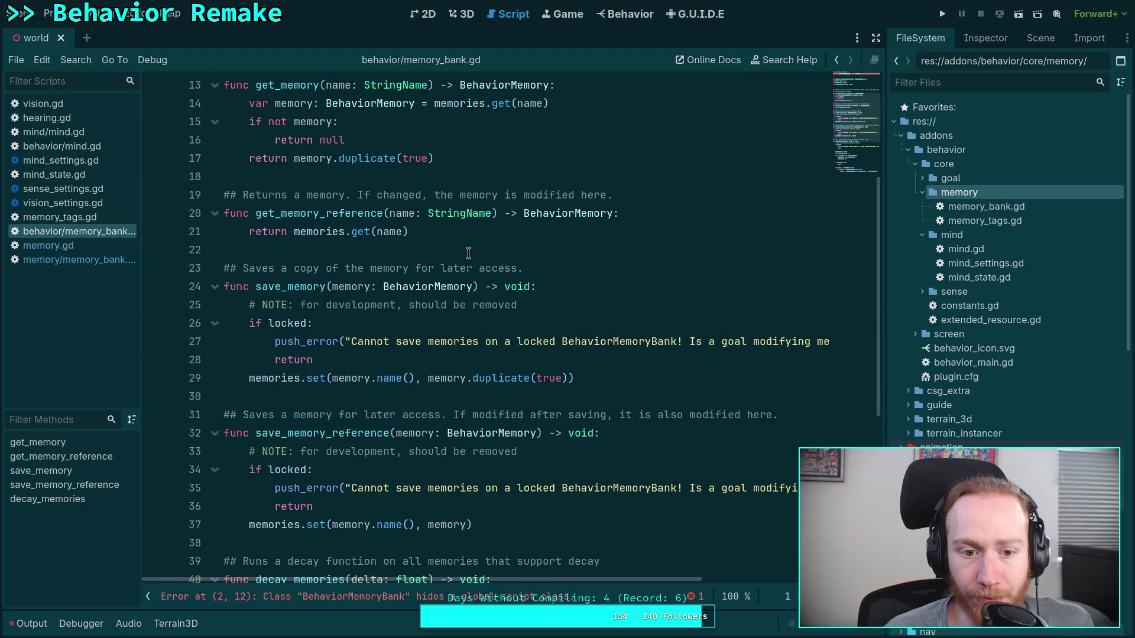
{"action": "scroll", "coordinate": [467, 254], "scroll_direction": "down", "scroll_amount": 2}
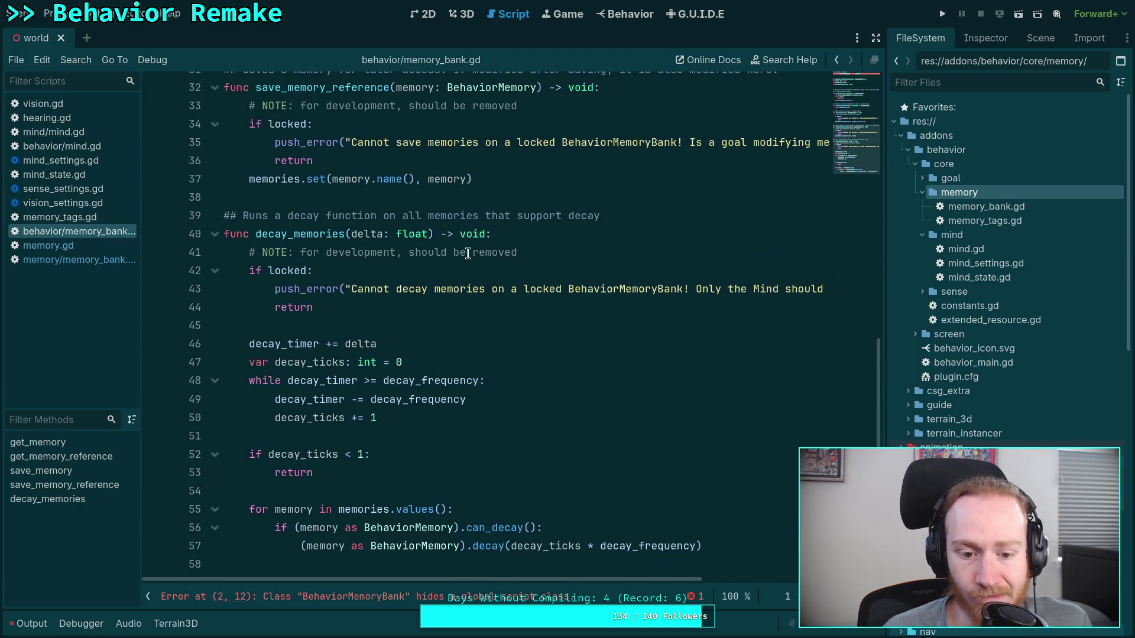
{"action": "scroll", "coordinate": [467, 263], "scroll_direction": "up", "scroll_amount": 10}
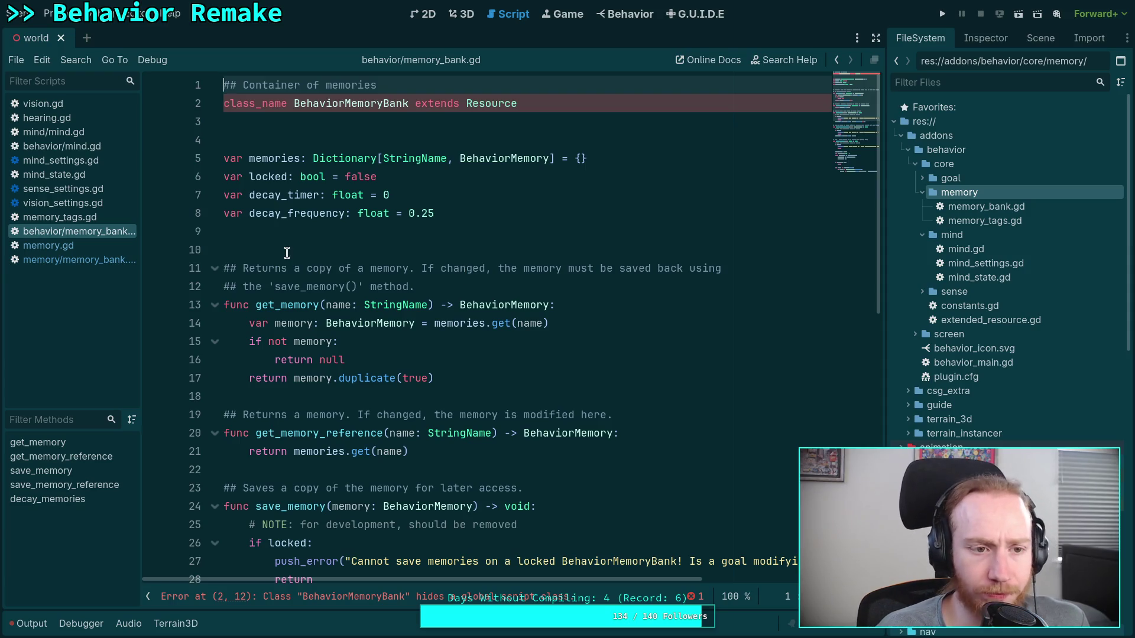
{"action": "left_click", "coordinate": [83, 173]}
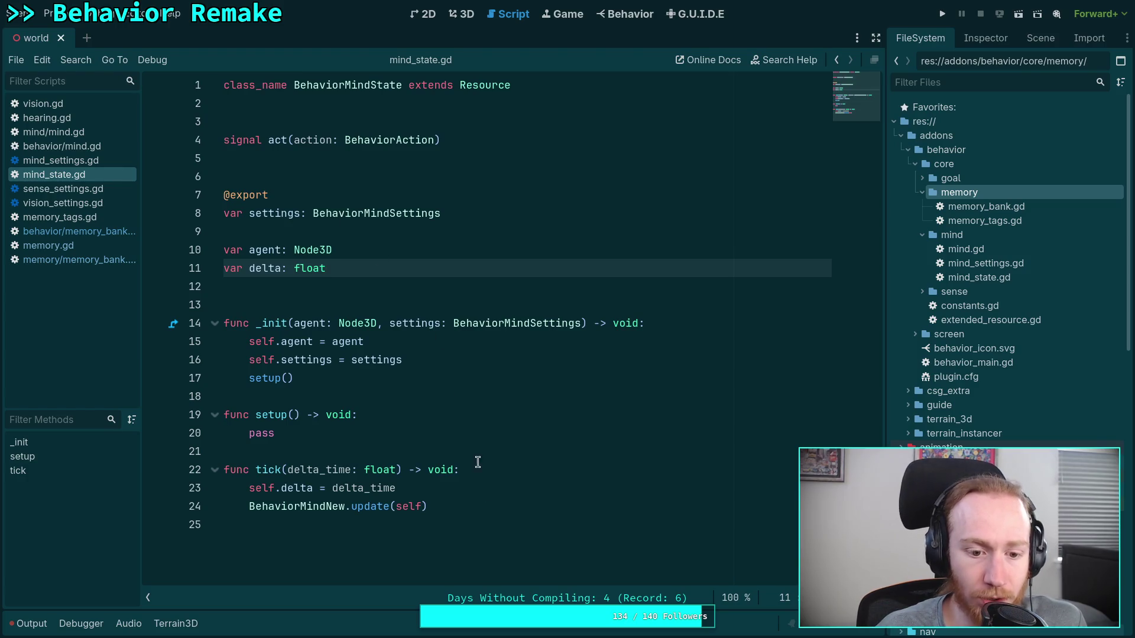
{"action": "left_click", "coordinate": [534, 485]}
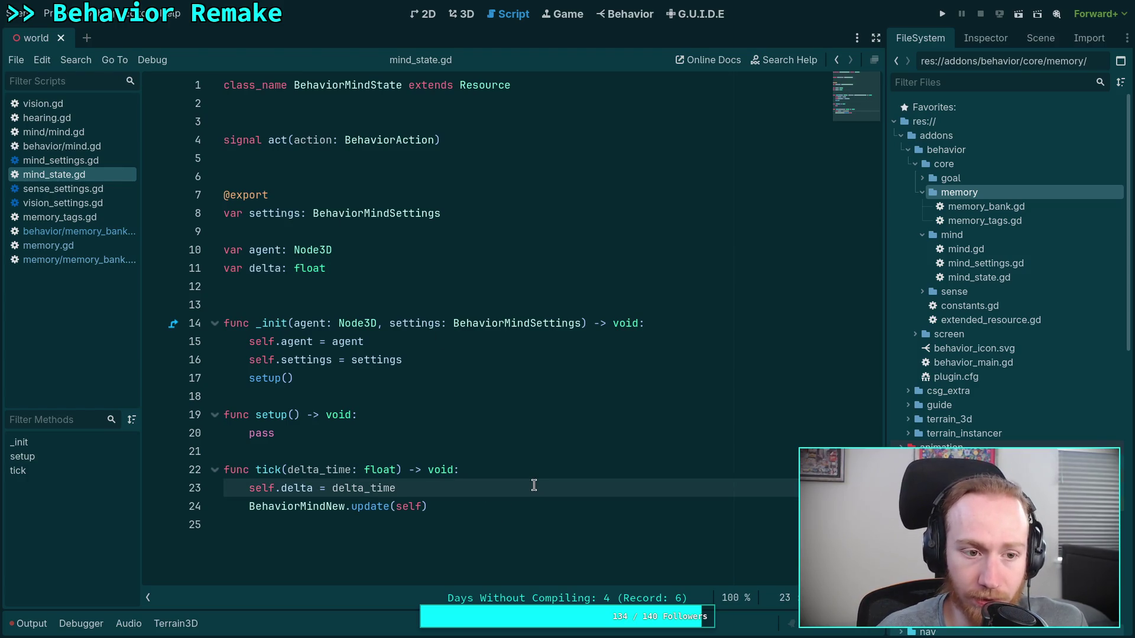
{"action": "left_click", "coordinate": [97, 147]}
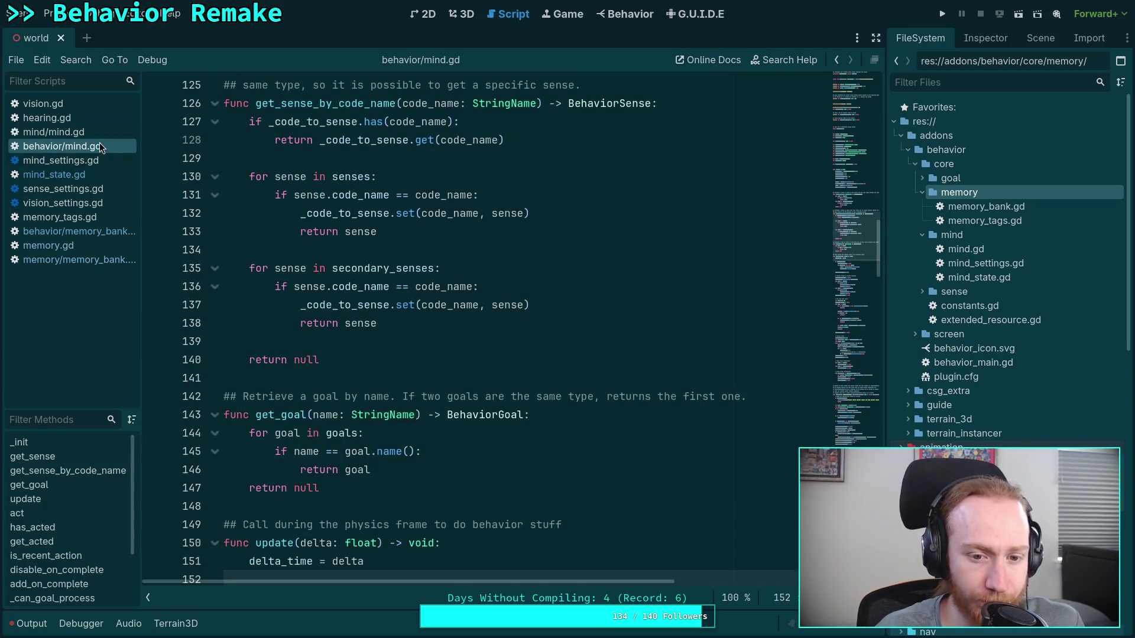
{"action": "scroll", "coordinate": [428, 368], "scroll_direction": "up", "scroll_amount": 3}
{"action": "scroll", "coordinate": [417, 369], "scroll_direction": "up", "scroll_amount": 4}
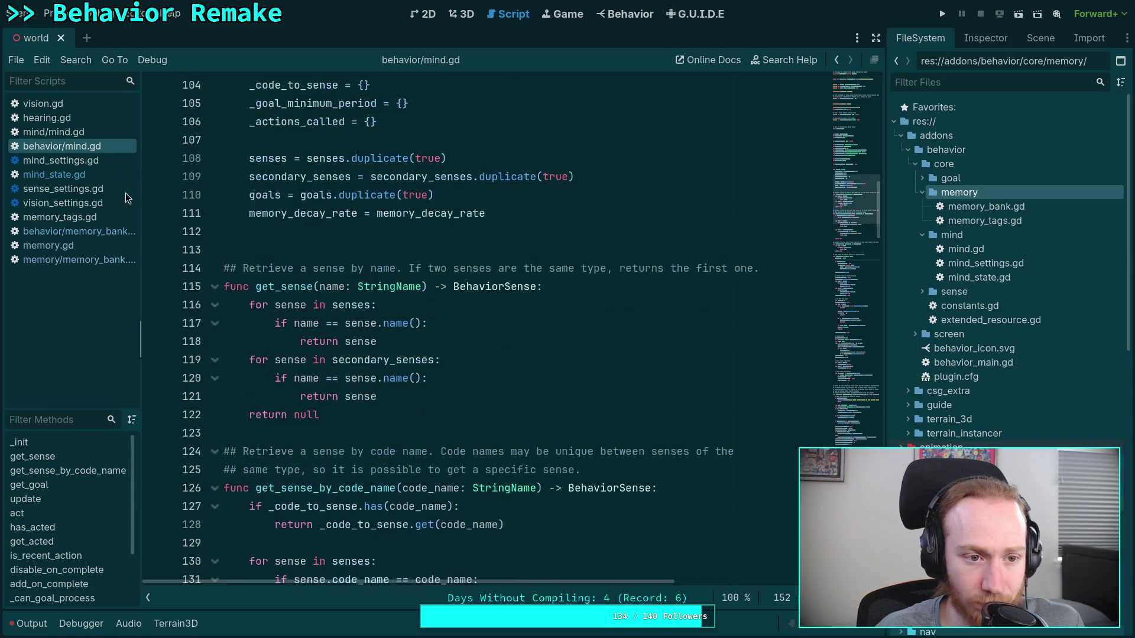
{"action": "left_click", "coordinate": [123, 131]}
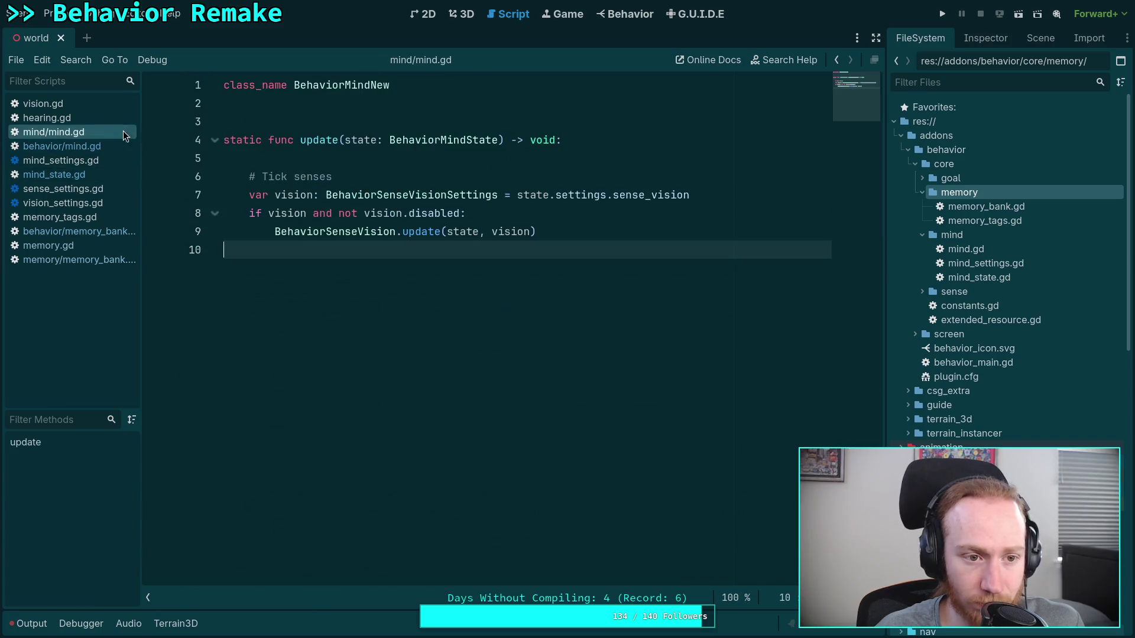
Add and then remove trial blank lines just below the update function header.
{"action": "left_click", "coordinate": [615, 159]}
{"action": "key", "text": "Return"}
{"action": "key", "text": "Up"}
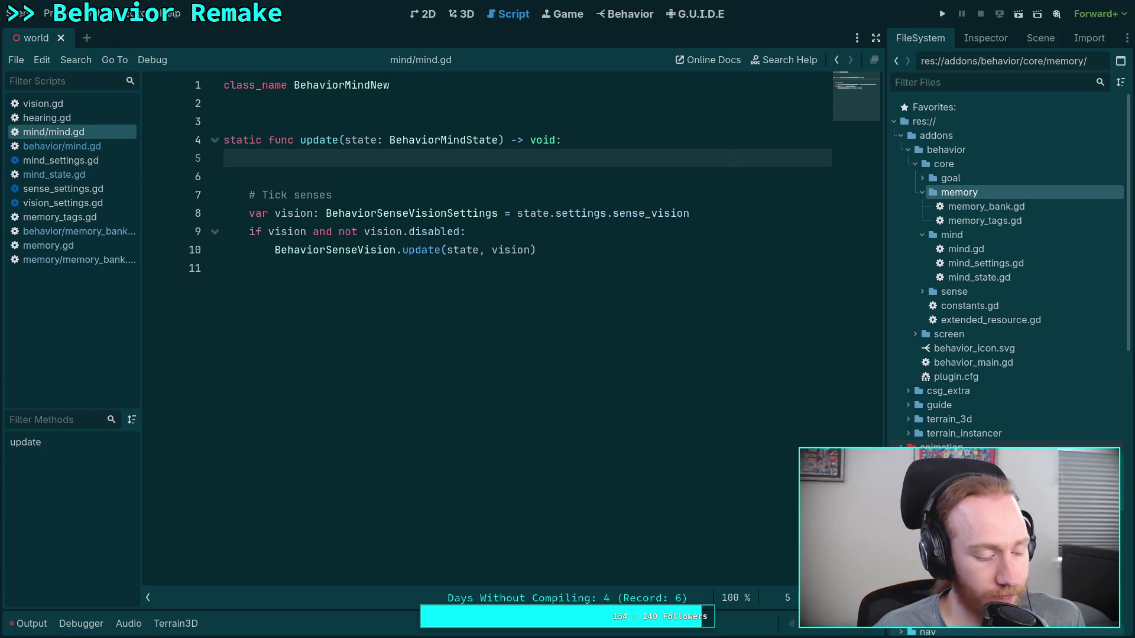
{"action": "key", "text": "Return"}
{"action": "key", "text": "BackSpace"}
{"action": "key", "text": "BackSpace"}
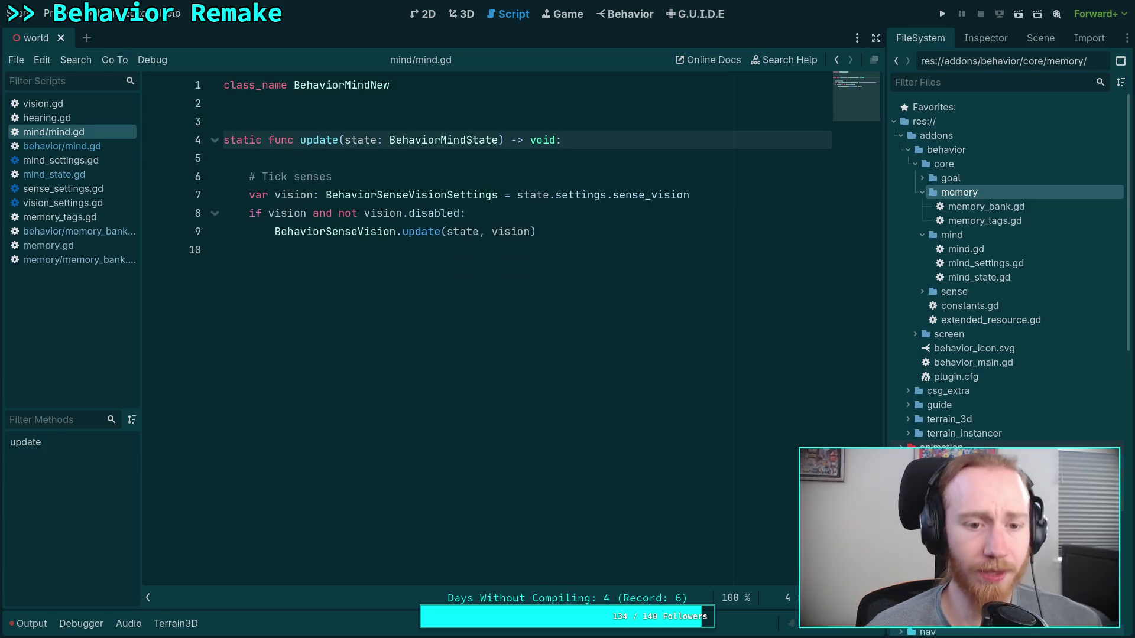
Start an indented '# Process' comment line after the vision sense tick in update.
{"action": "left_click", "coordinate": [224, 249]}
{"action": "key", "text": "Return"}
{"action": "key", "text": "Return"}
{"action": "key", "text": "Up"}
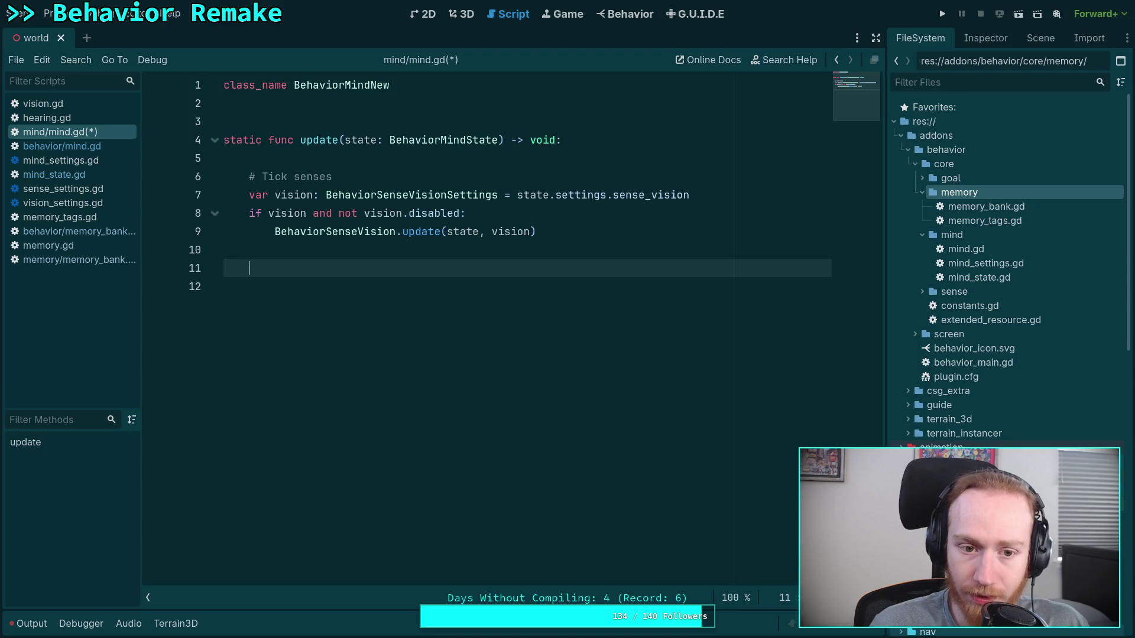
{"action": "type", "text": "#"}
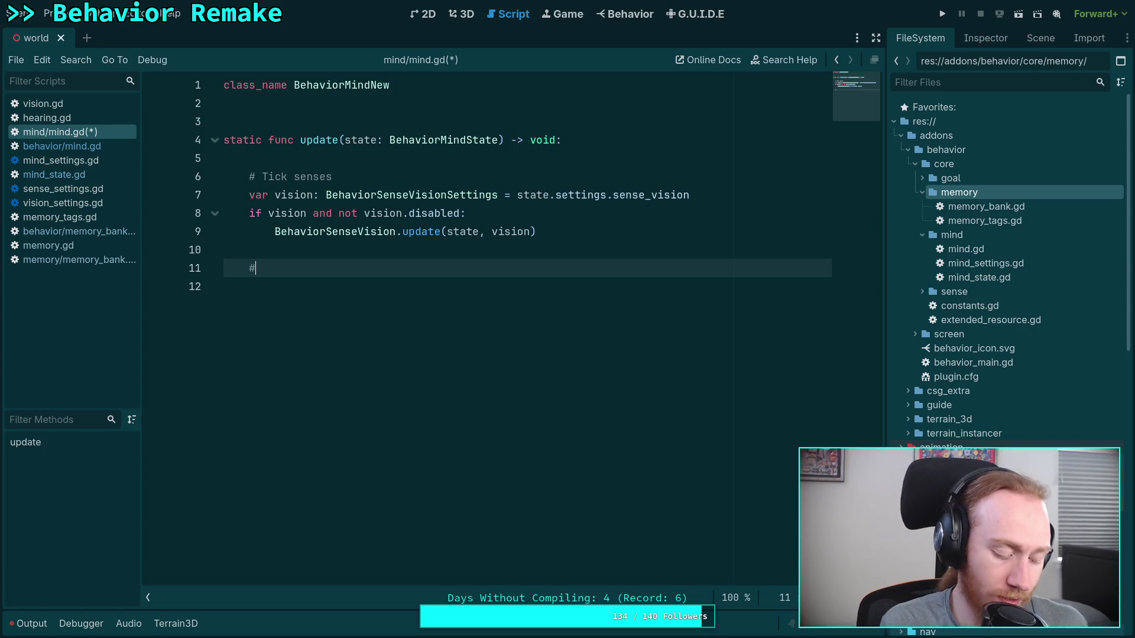
{"action": "type", "text": "Pr"}
{"action": "key", "text": "BackSpace"}
{"action": "key", "text": "BackSpace"}
{"action": "key", "text": "BackSpace"}
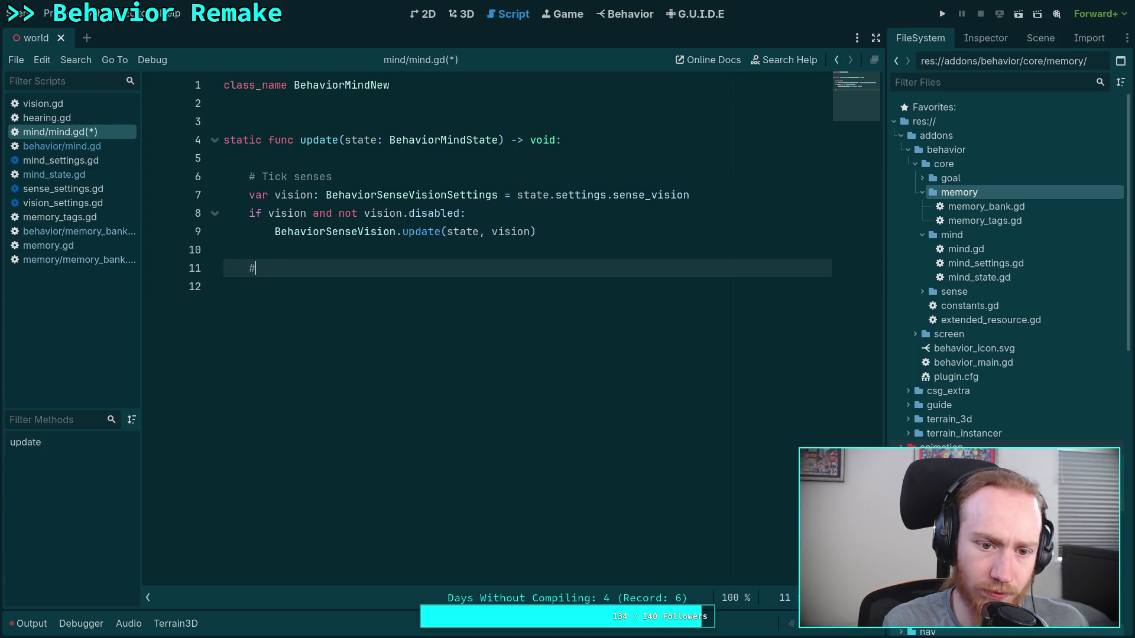
{"action": "type", "text": "Process"}
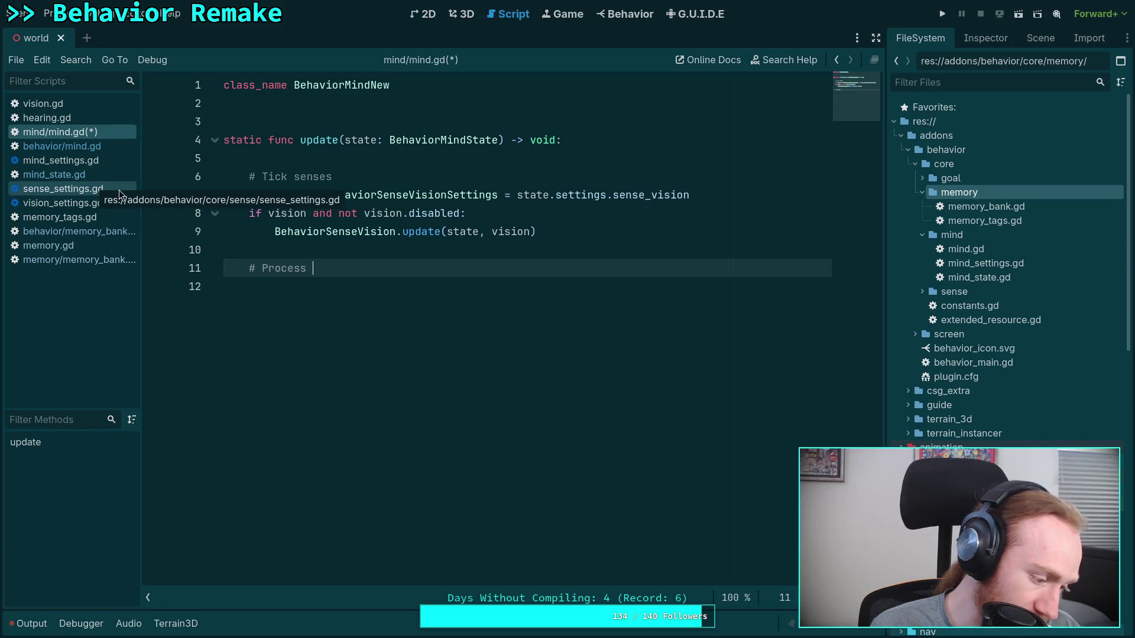
{"action": "mouse_move", "coordinate": [300, 236]}
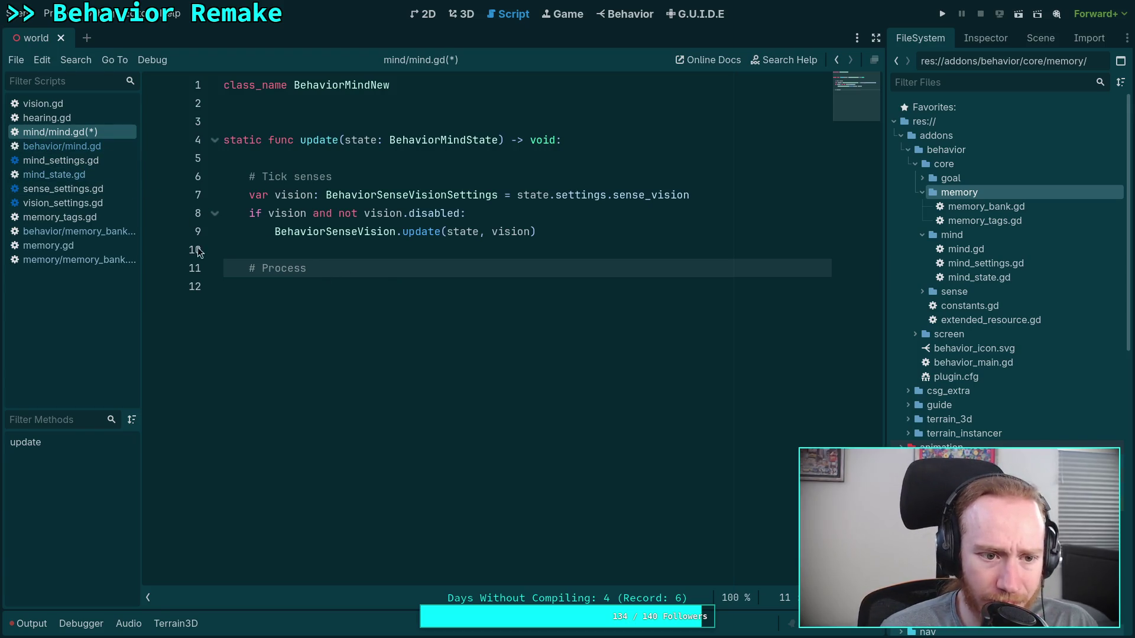
{"action": "left_click", "coordinate": [68, 260]}
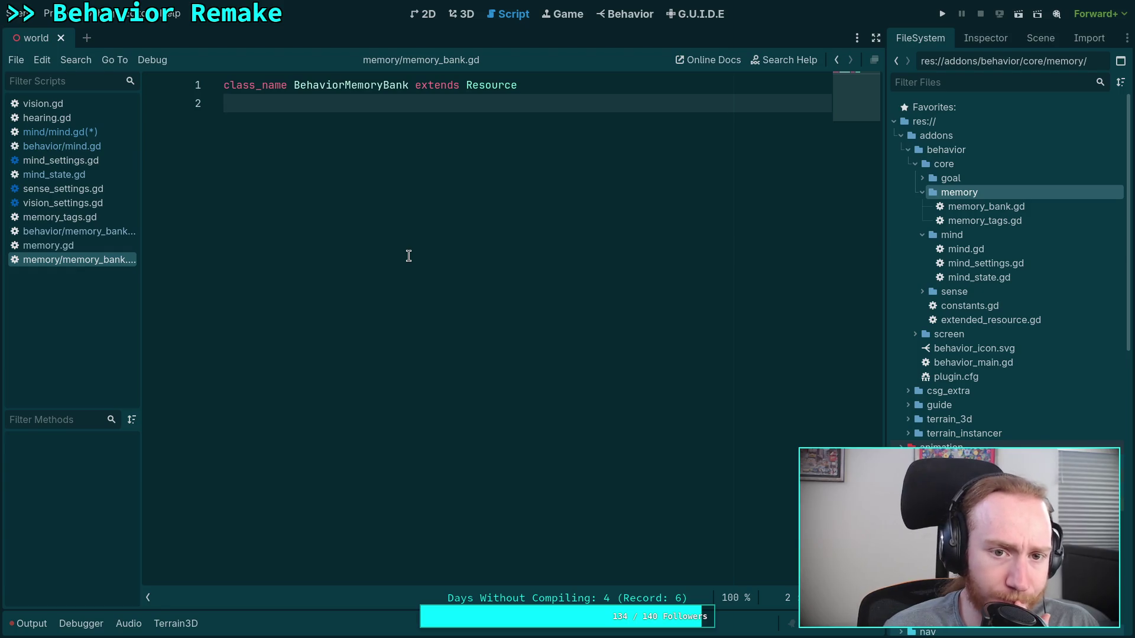
Switch to mind_state.gd and add blank lines below the var delta declaration.
{"action": "key", "text": "Return"}
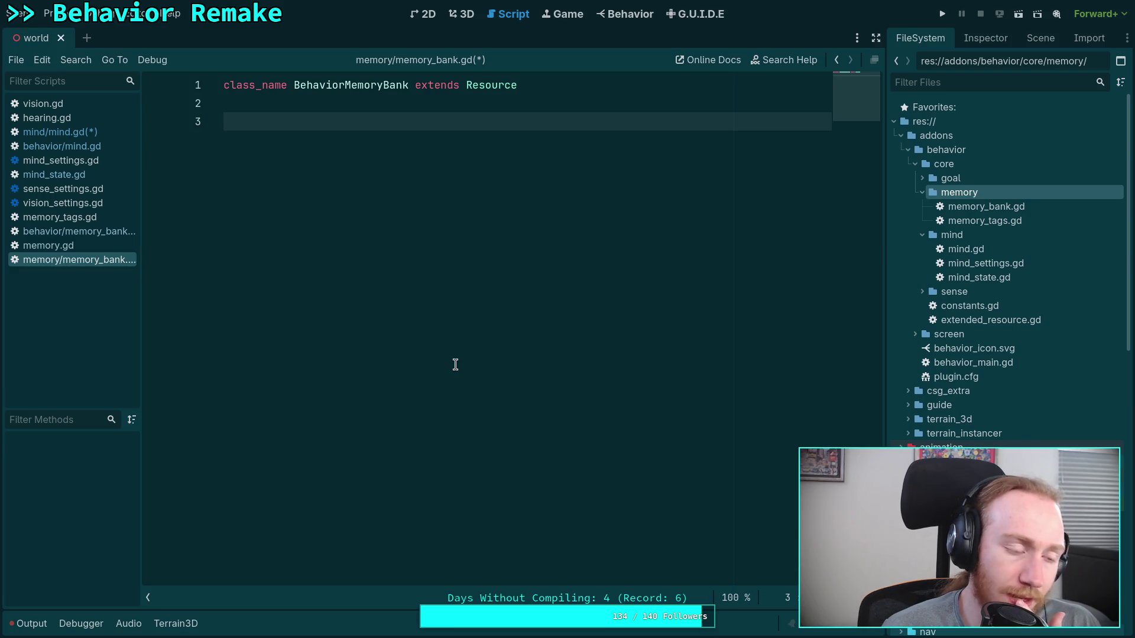
{"action": "left_click", "coordinate": [98, 175]}
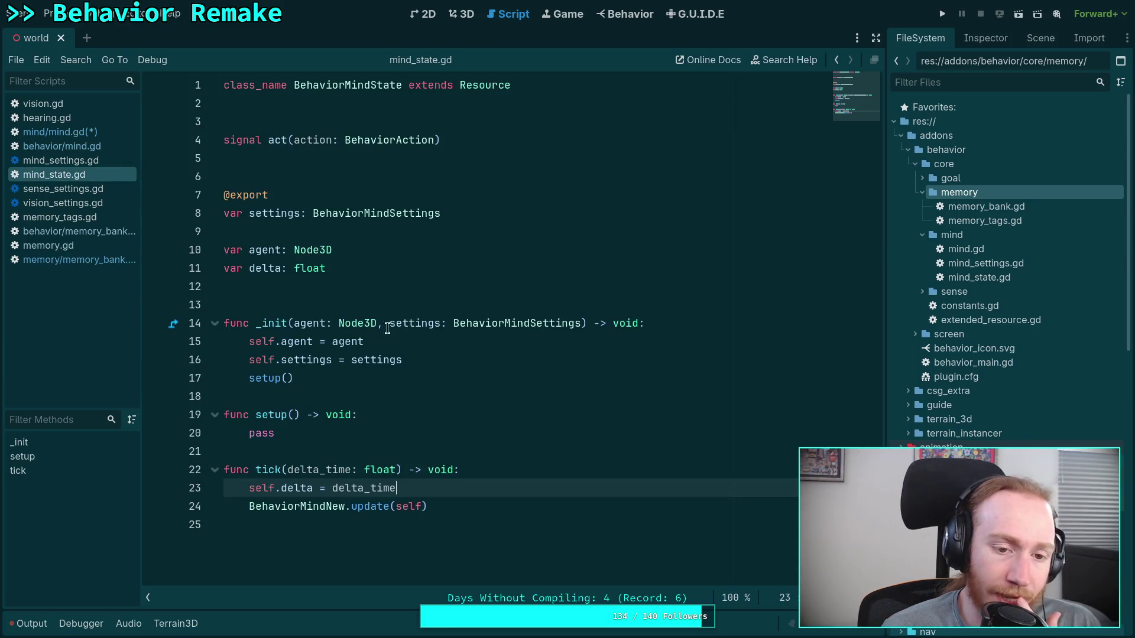
{"action": "left_click", "coordinate": [383, 272]}
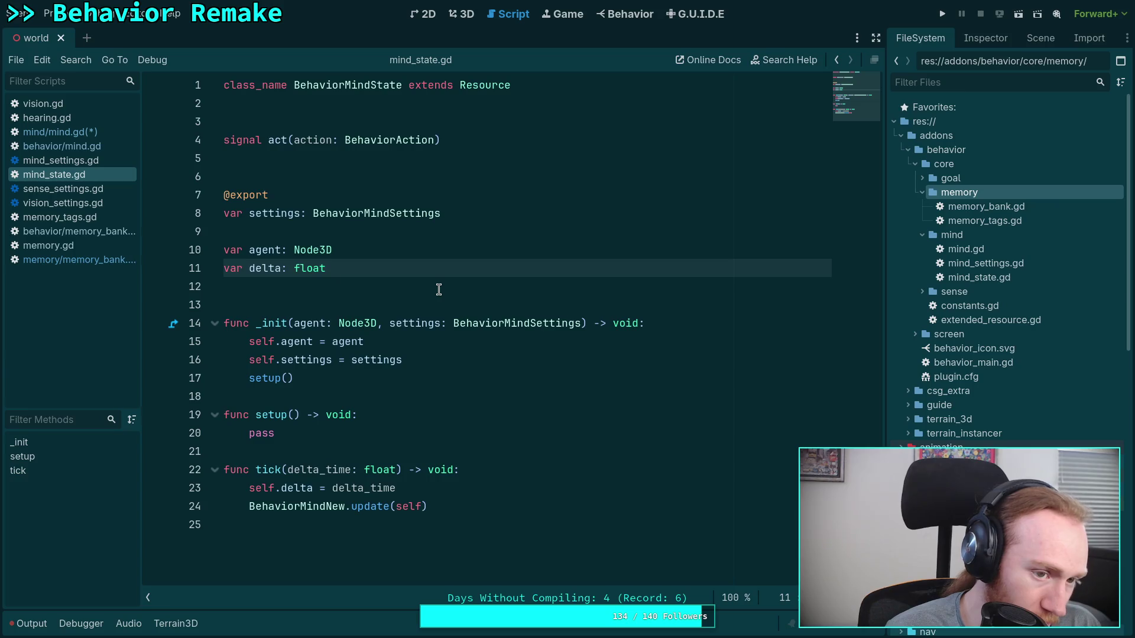
{"action": "key", "text": "Return"}
{"action": "key", "text": "Return"}
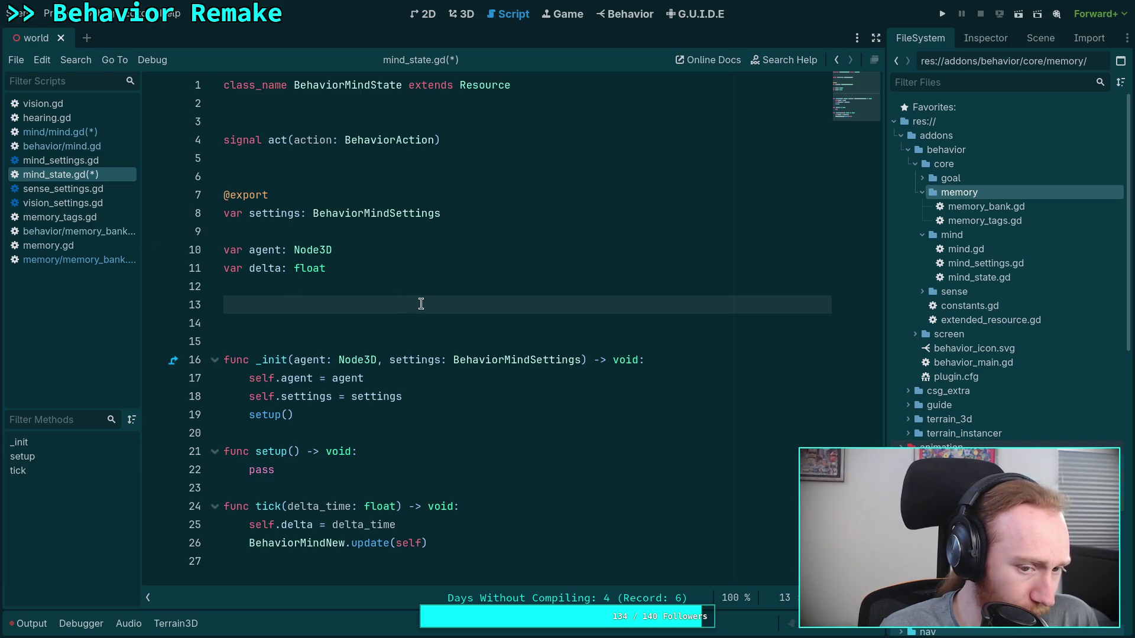
{"action": "key", "text": "BackSpace"}
{"action": "key", "text": "BackSpace"}
{"action": "key", "text": "Up"}
{"action": "key", "text": "Up"}
{"action": "key", "text": "Up"}
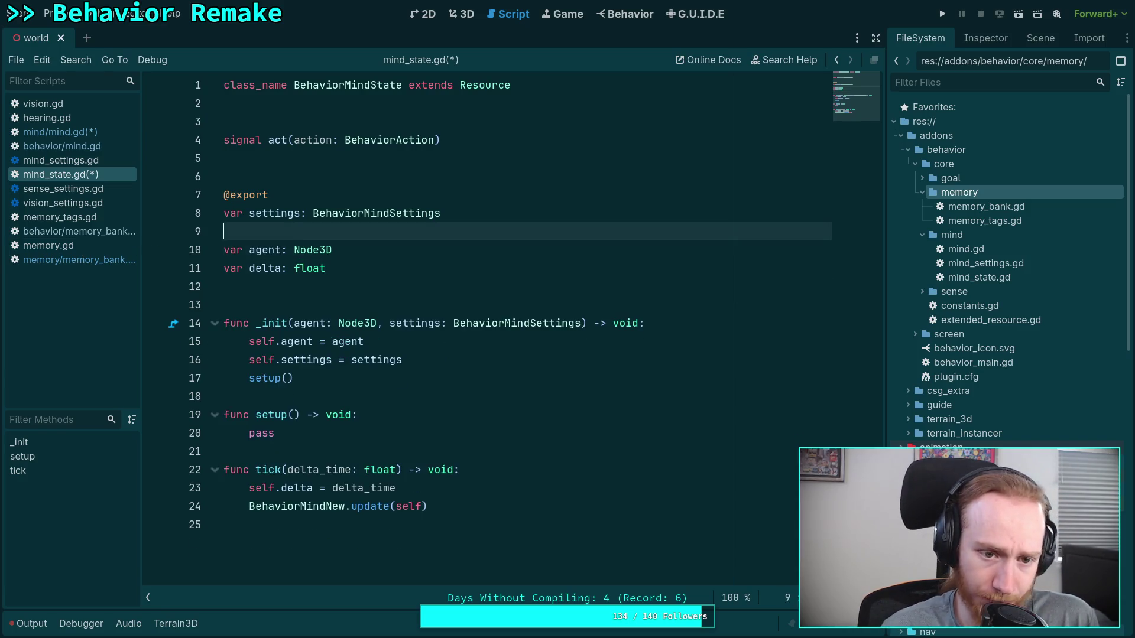
{"action": "key", "text": "Down"}
{"action": "key", "text": "Return"}
{"action": "key", "text": "Return"}
{"action": "key", "text": "Up"}
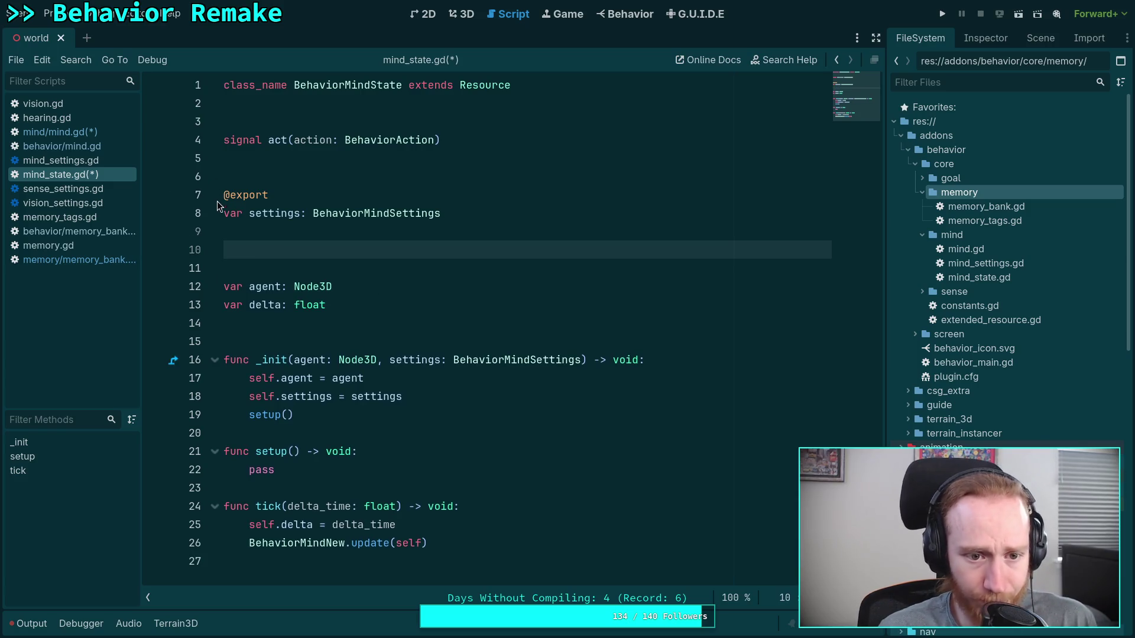
{"action": "left_click", "coordinate": [223, 210]}
{"action": "key", "text": "BackSpace"}
{"action": "key", "text": "Down"}
{"action": "key", "text": "Down"}
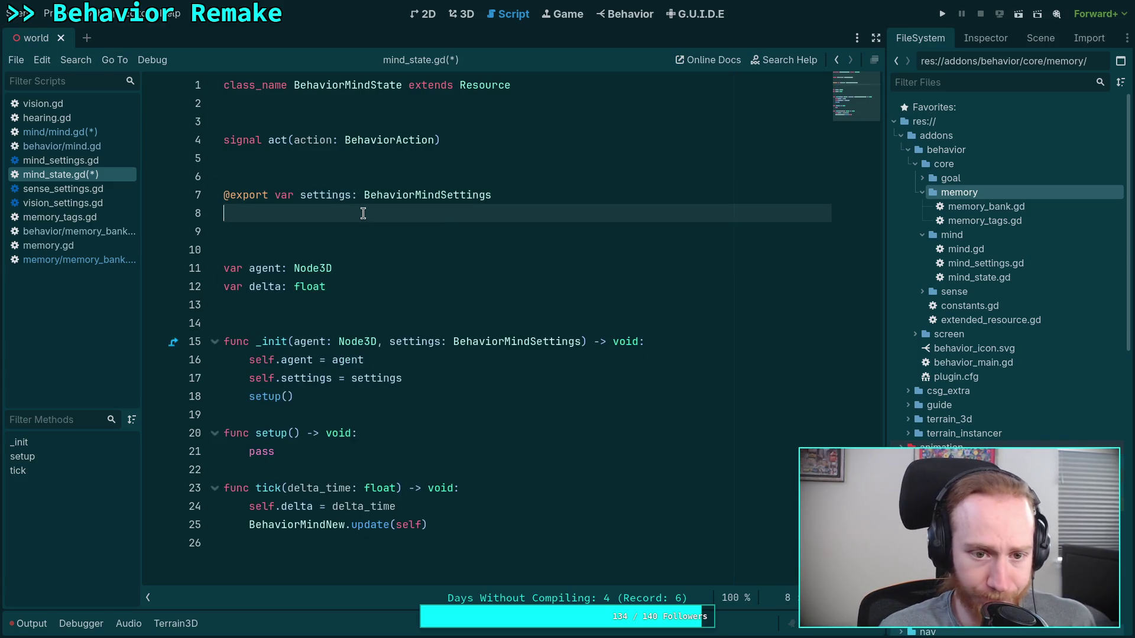
{"action": "key", "text": "Up"}
{"action": "left_click", "coordinate": [271, 198]}
{"action": "key", "text": "Delete"}
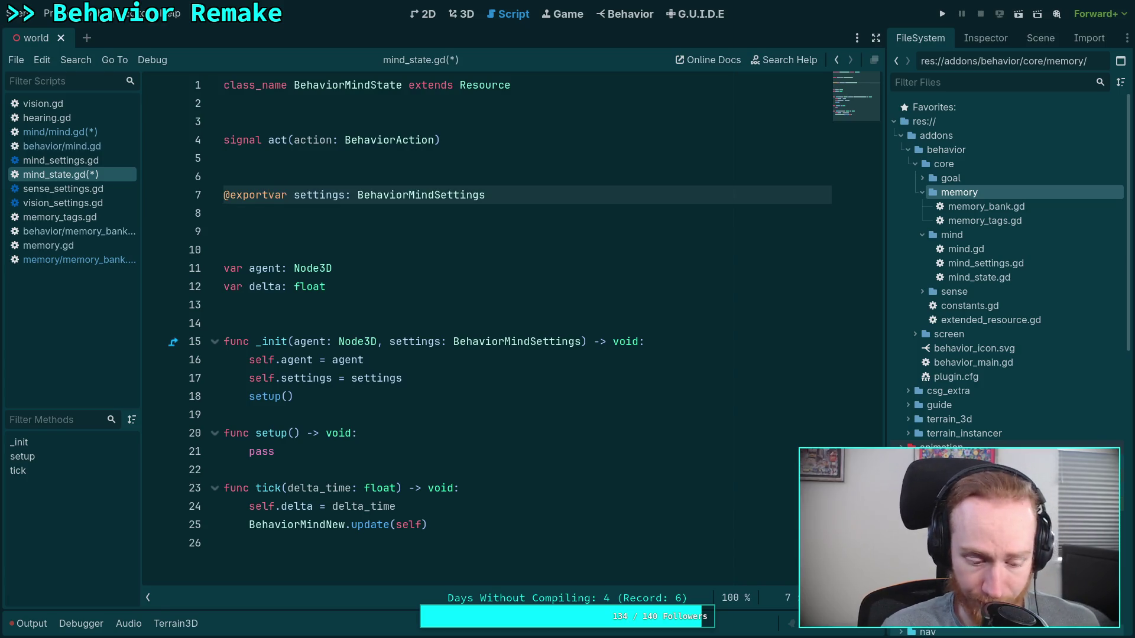
{"action": "key", "text": "Return"}
{"action": "key", "text": "Down"}
{"action": "key", "text": "Return"}
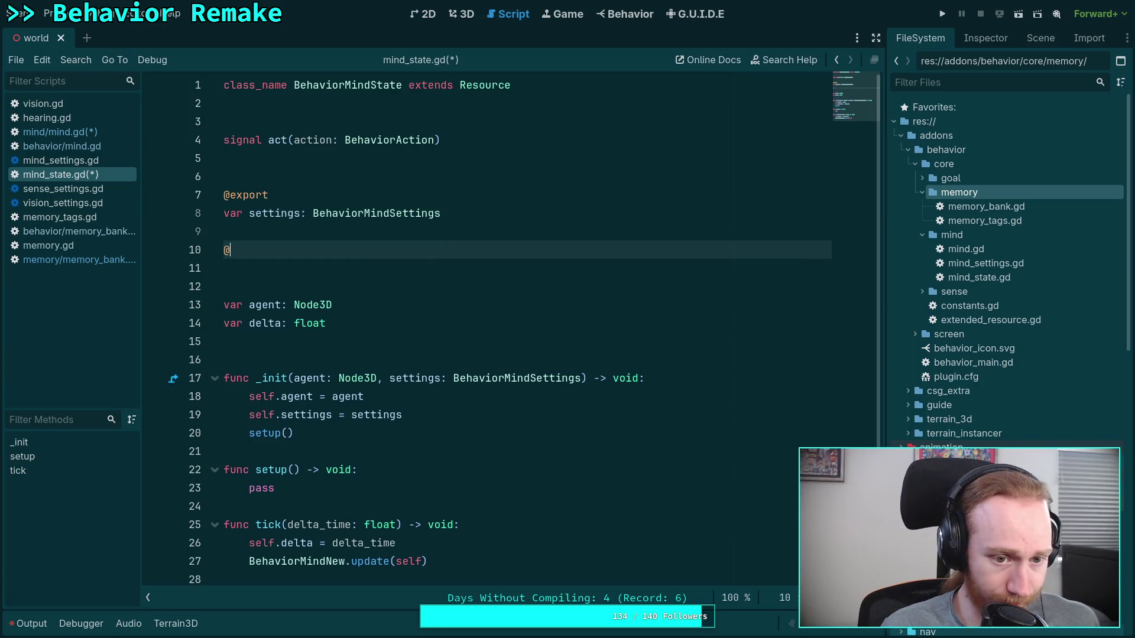
{"action": "type", "text": "@export"}
{"action": "key", "text": "Return"}
{"action": "key", "text": "Return"}
{"action": "type", "text": "var "}
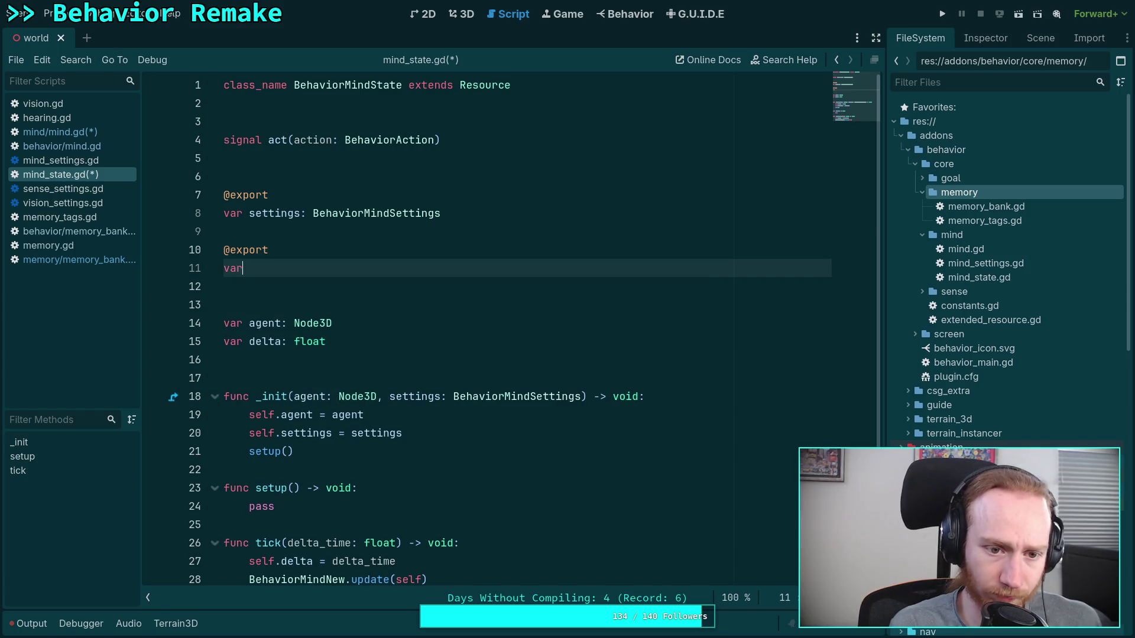
{"action": "type", "text": "memory_band"}
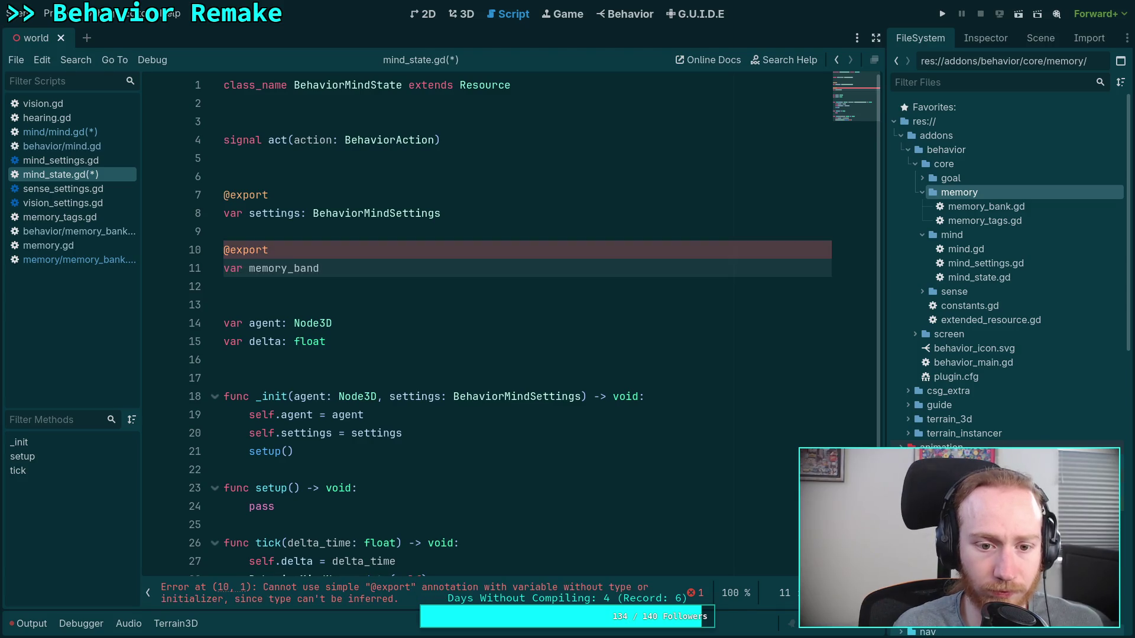
{"action": "key", "text": "BackSpace"}
{"action": "type", "text": "k:"}
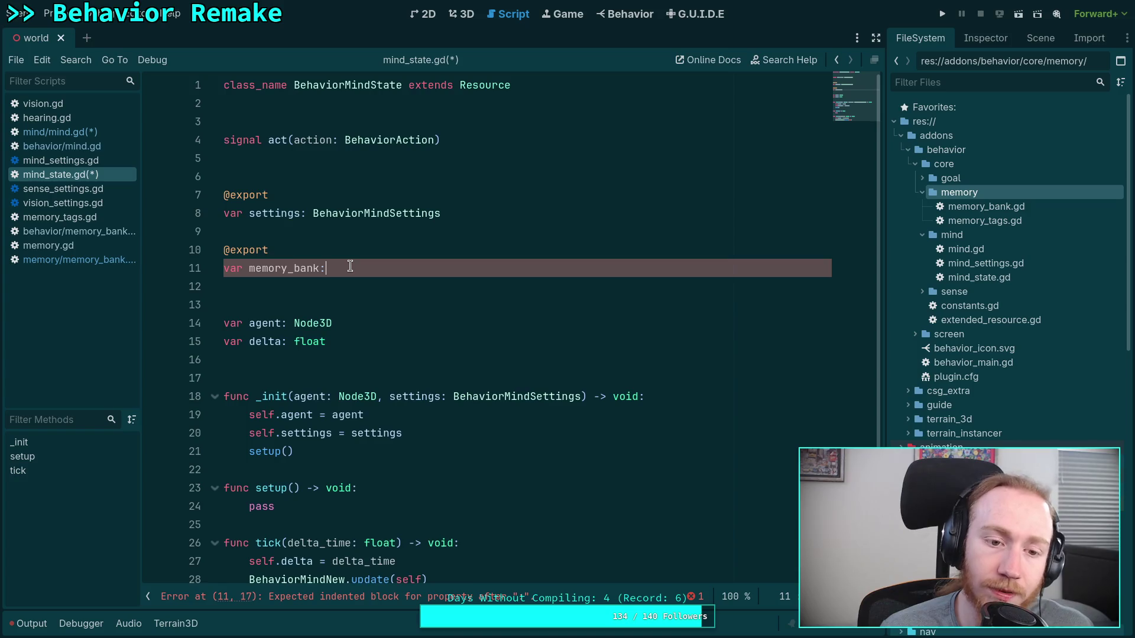
{"action": "key", "text": "shift+Home"}
{"action": "key", "text": "shift+Up"}
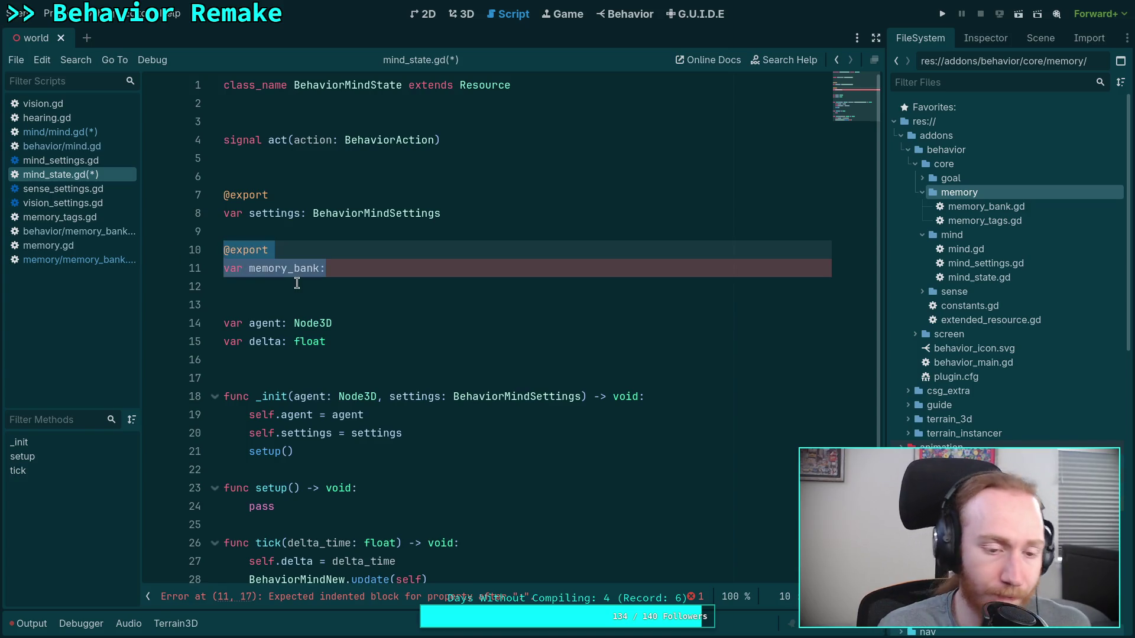
{"action": "key", "text": "BackSpace"}
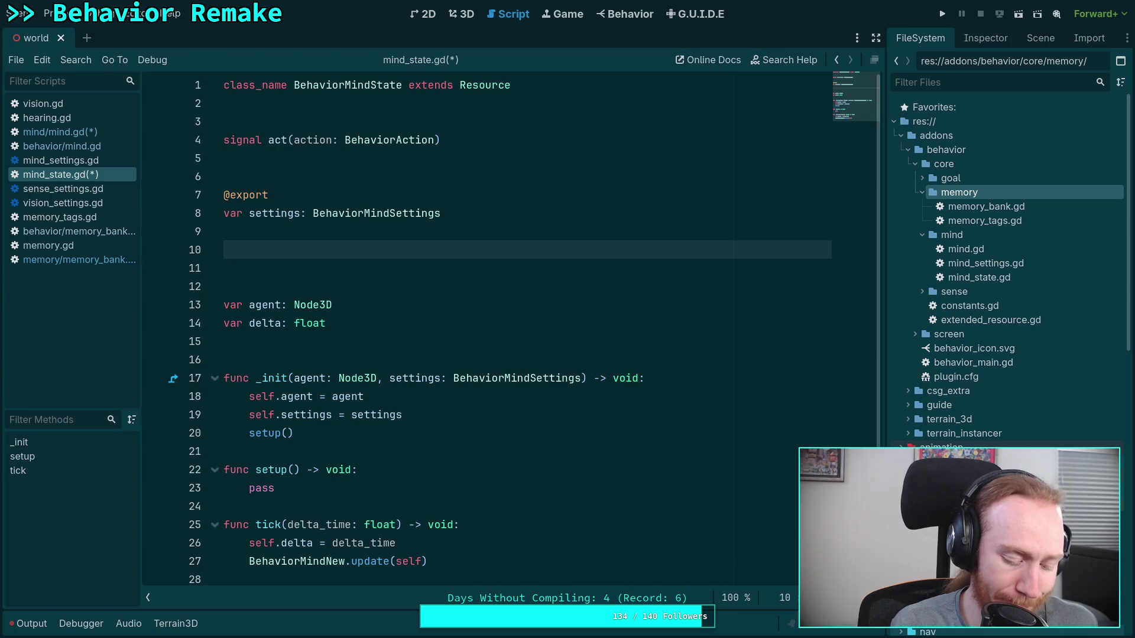
Declare var sensory_events: Array[Dictionary] and move it below the delta variable.
{"action": "type", "text": "var "}
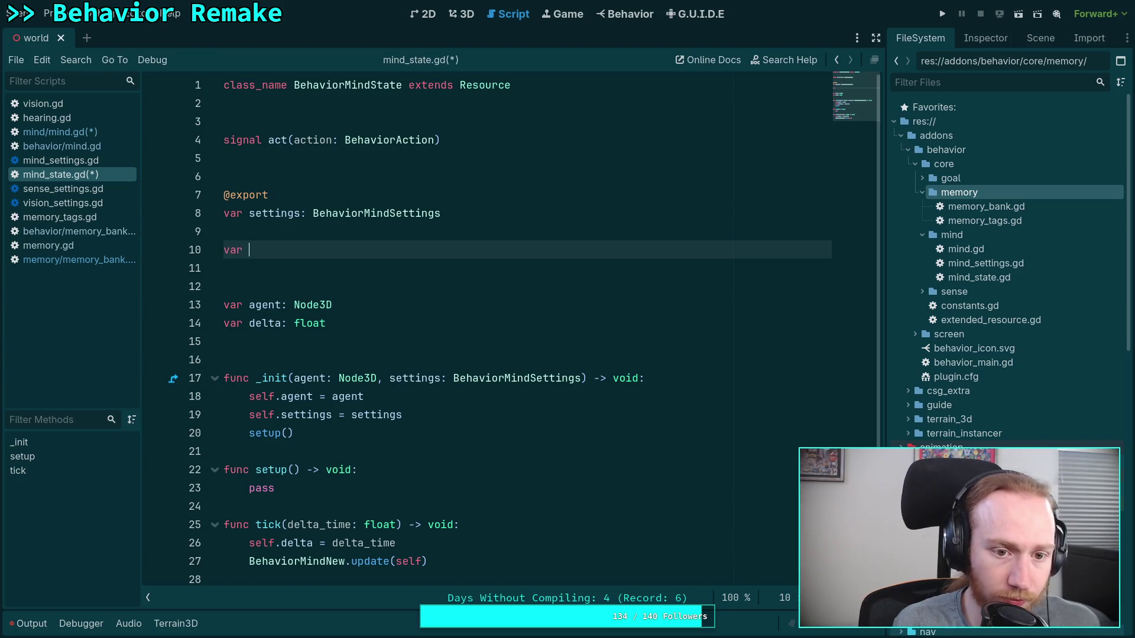
{"action": "type", "text": "sense"}
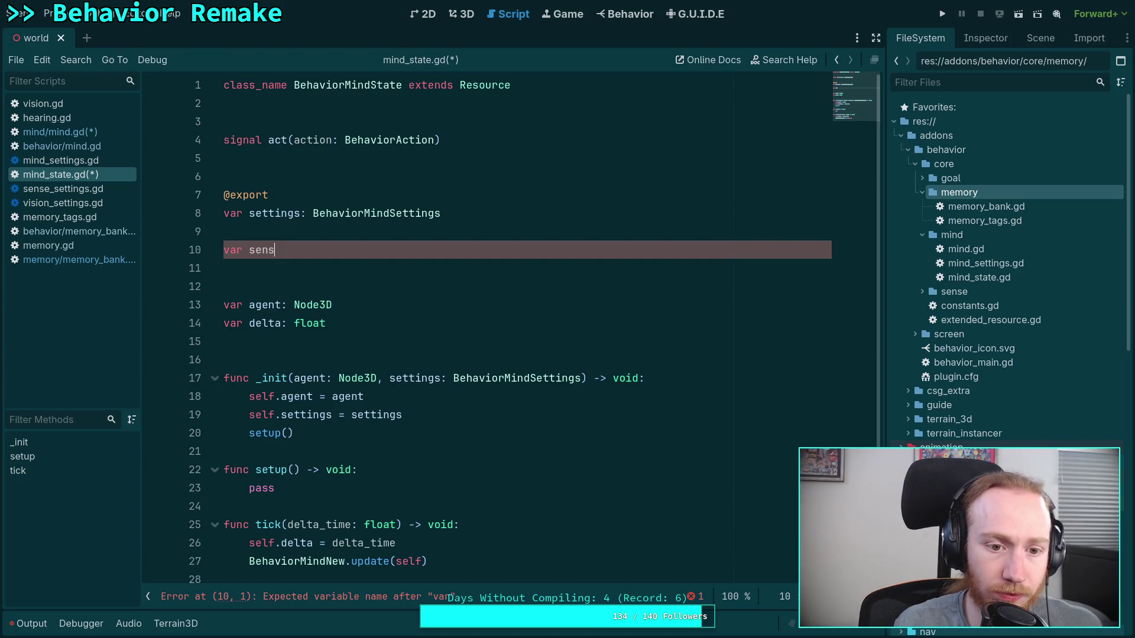
{"action": "key", "text": "BackSpace"}
{"action": "type", "text": "ory_"}
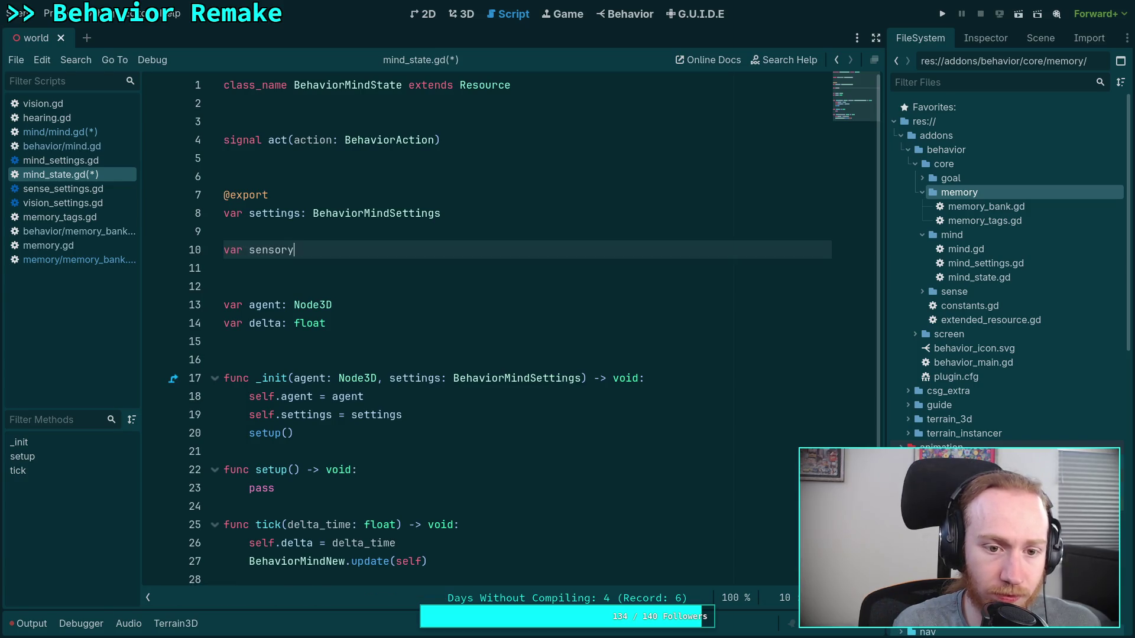
{"action": "type", "text": "events: "}
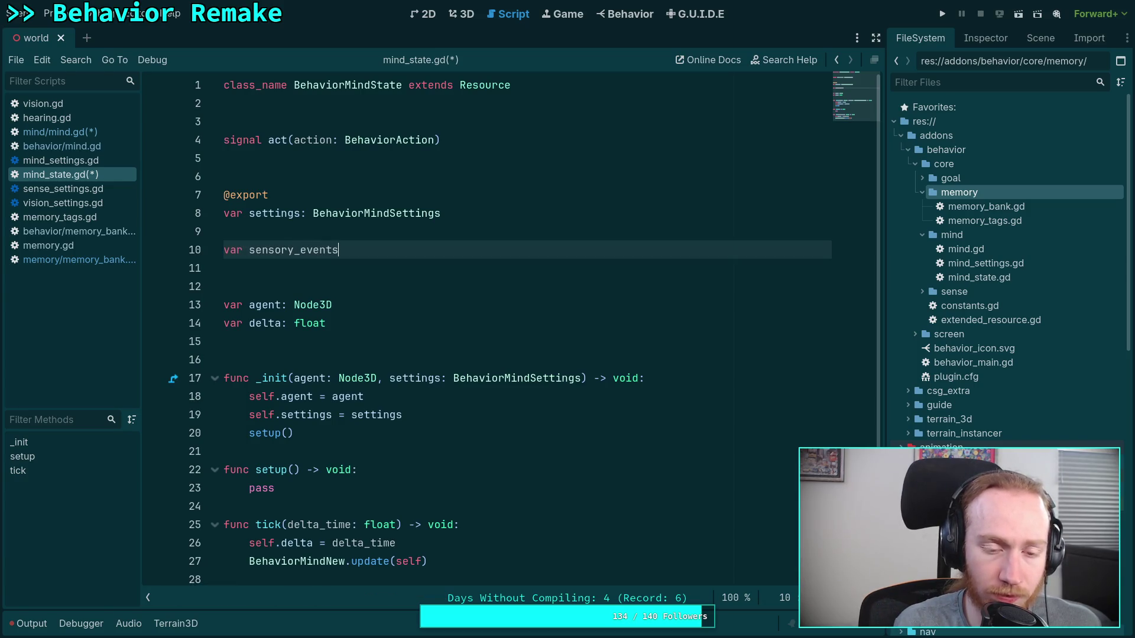
{"action": "type", "text": "Array[Dictionar"}
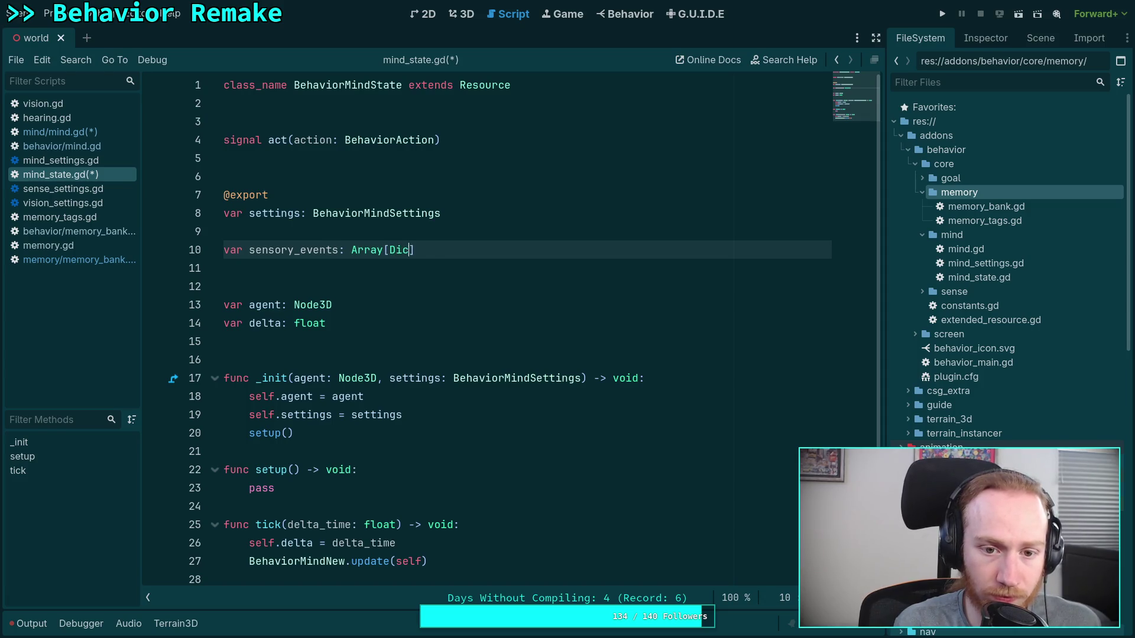
{"action": "type", "text": "y"}
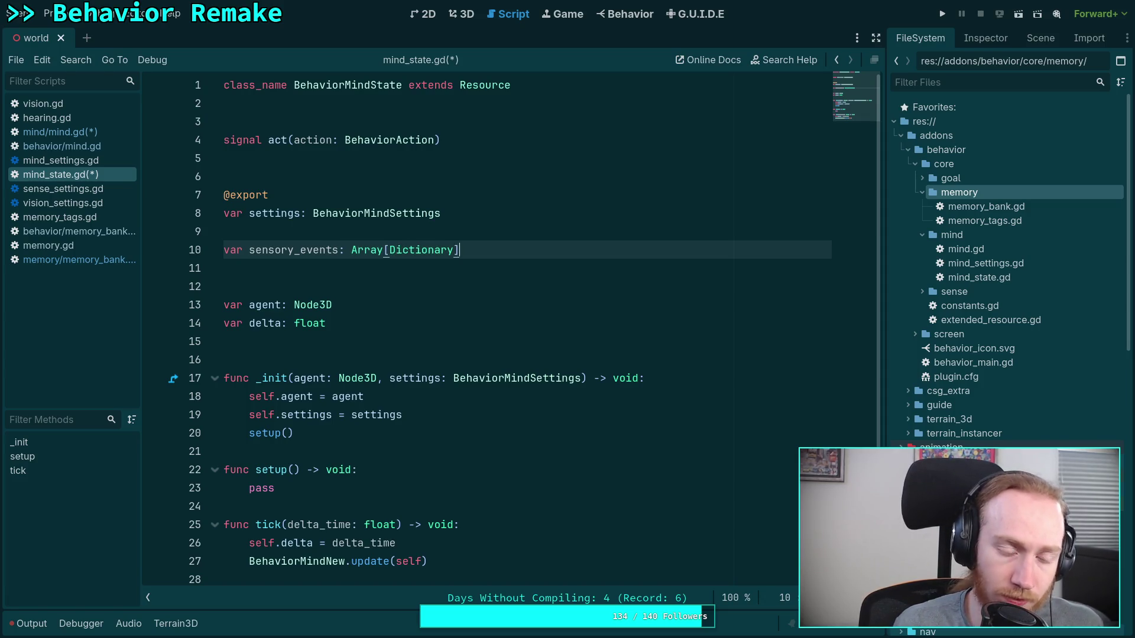
{"action": "key", "text": "Down"}
{"action": "key", "text": "BackSpace"}
{"action": "key", "text": "Up"}
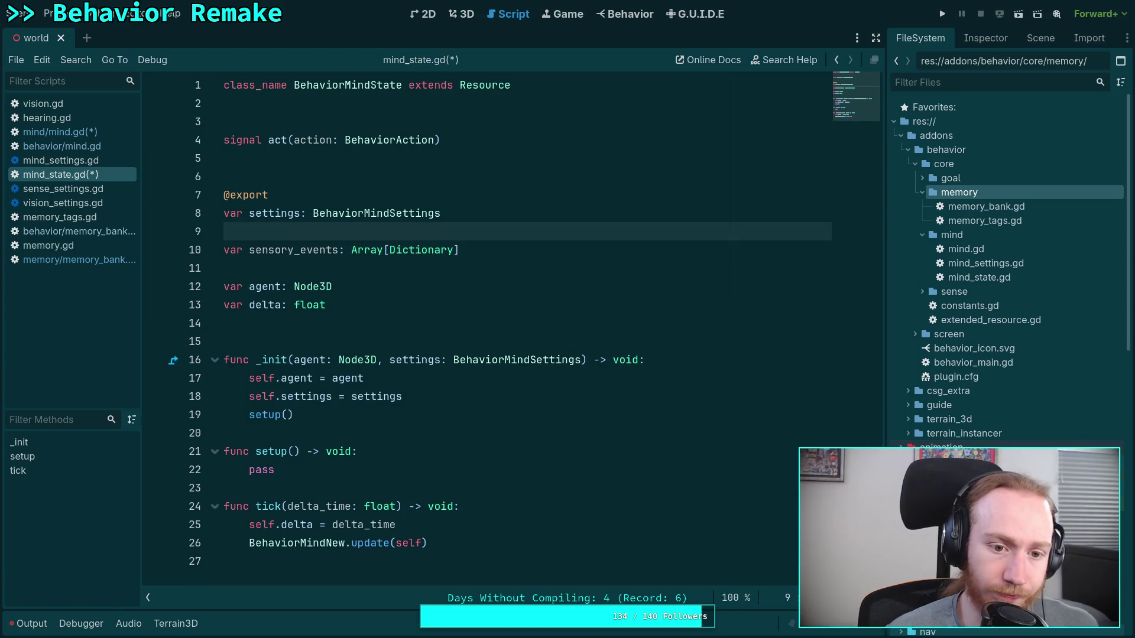
{"action": "key", "text": "Down"}
{"action": "key", "text": "alt+Down"}
{"action": "key", "text": "alt+Down"}
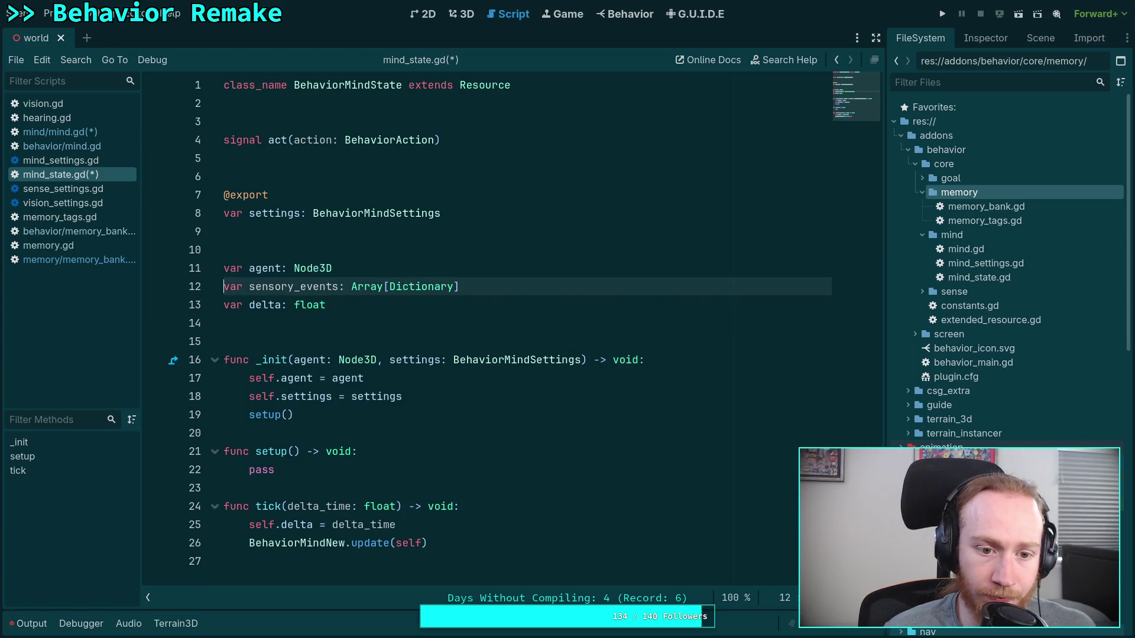
{"action": "key", "text": "alt+Down"}
{"action": "key", "text": "alt+Down"}
Add spacing and the comment '## Queue of sensory events to process' above sensory_events, then save.
{"action": "left_click", "coordinate": [277, 249]}
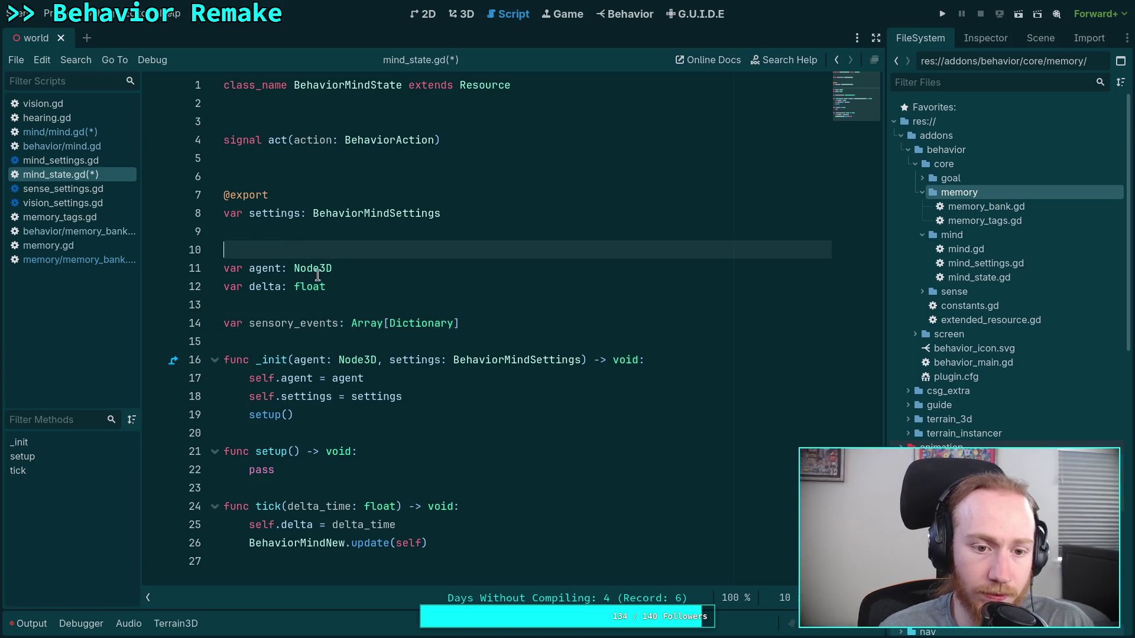
{"action": "left_click", "coordinate": [323, 303]}
{"action": "key", "text": "Return"}
{"action": "key", "text": "Down"}
{"action": "key", "text": "Down"}
{"action": "key", "text": "Return"}
{"action": "left_click", "coordinate": [321, 324]}
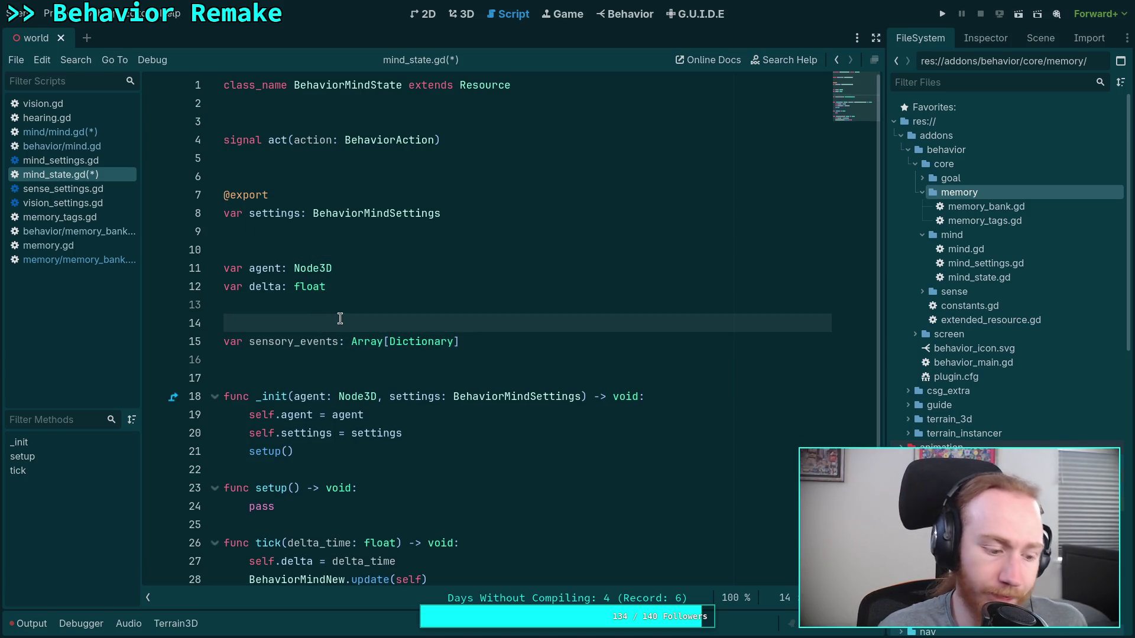
{"action": "key", "text": "Return"}
{"action": "type", "text": "## "}
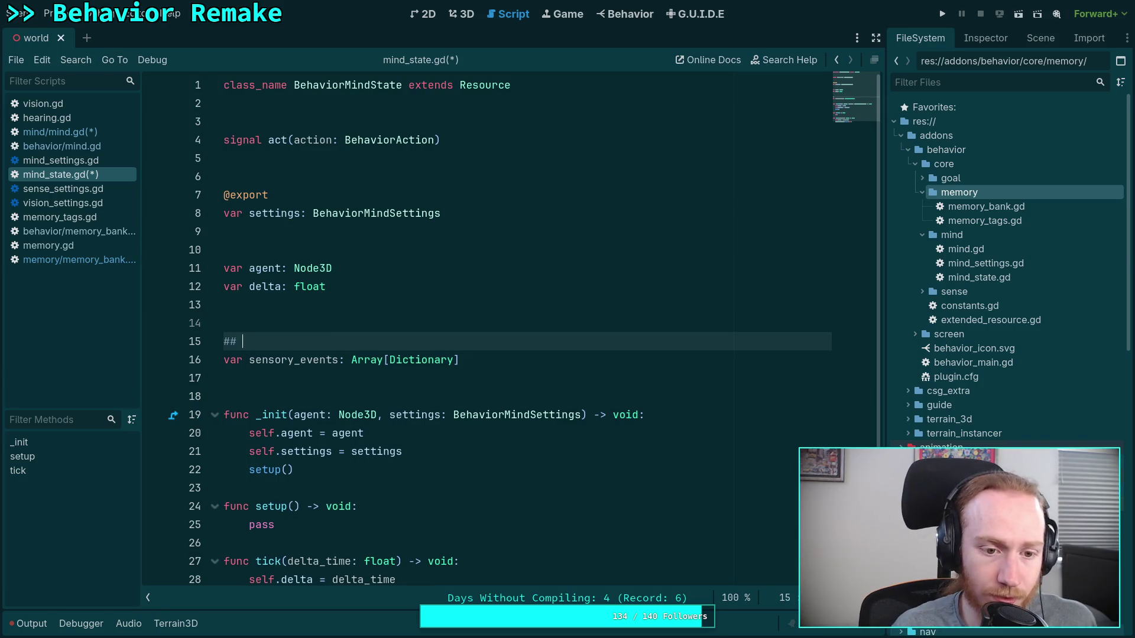
{"action": "type", "text": "Queue "}
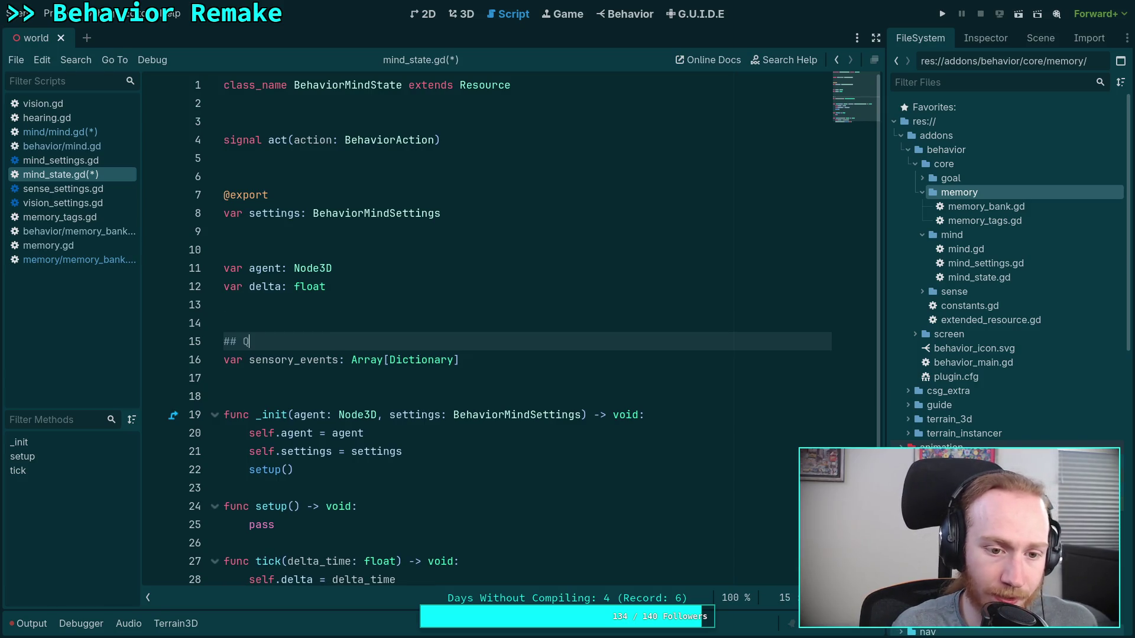
{"action": "type", "text": "of "}
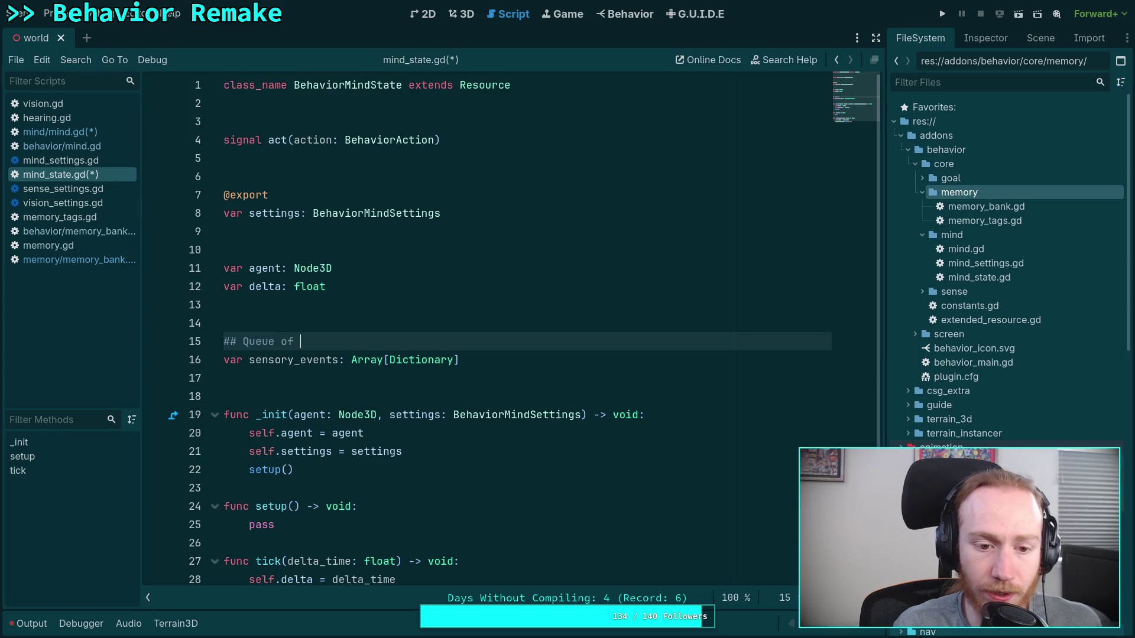
{"action": "type", "text": "senso"}
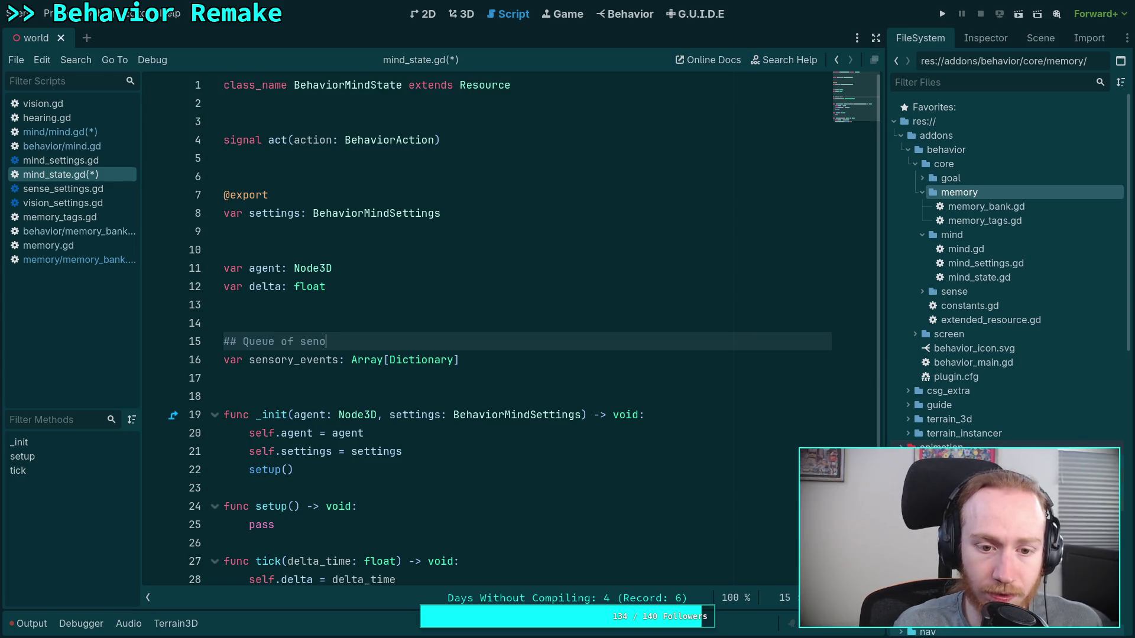
{"action": "type", "text": "ry "}
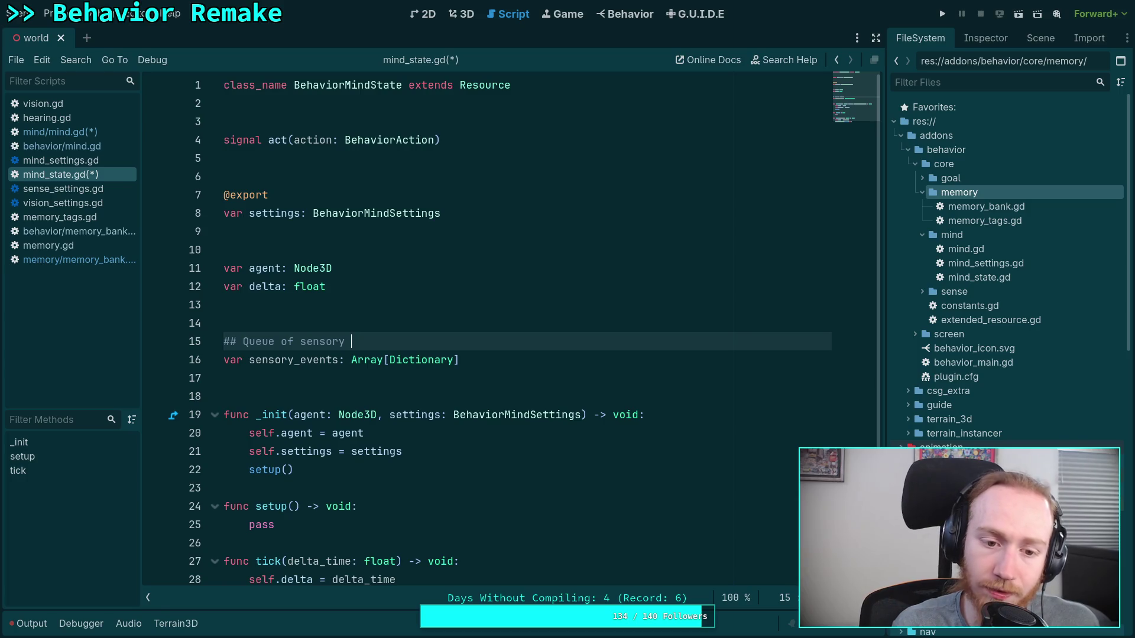
{"action": "type", "text": "events to pre"}
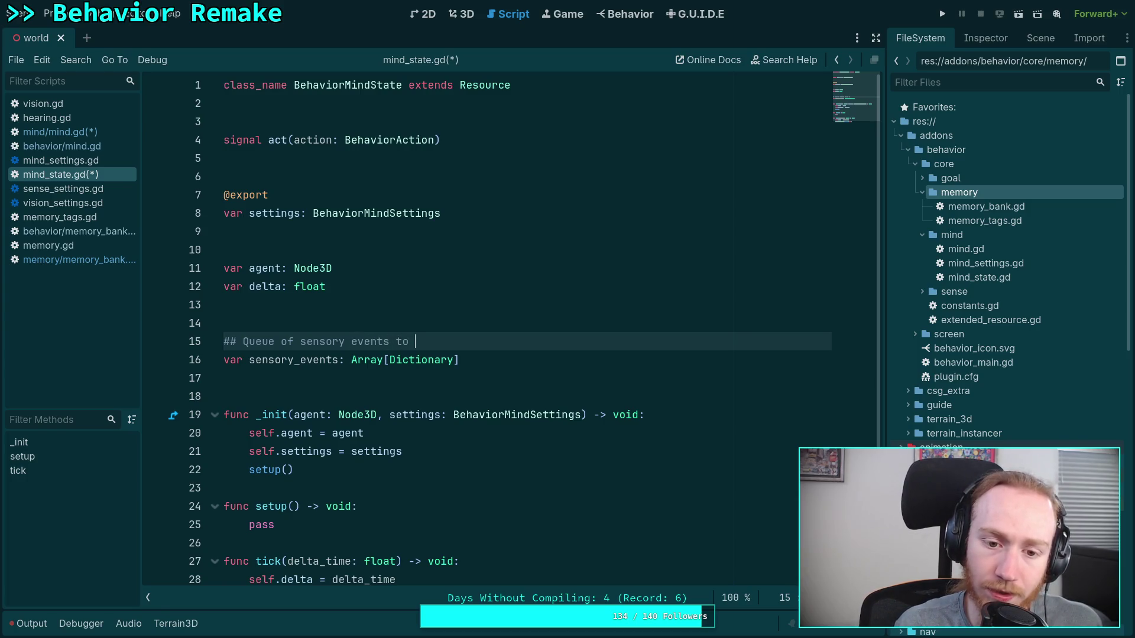
{"action": "key", "text": "BackSpace"}
{"action": "type", "text": "ocess"}
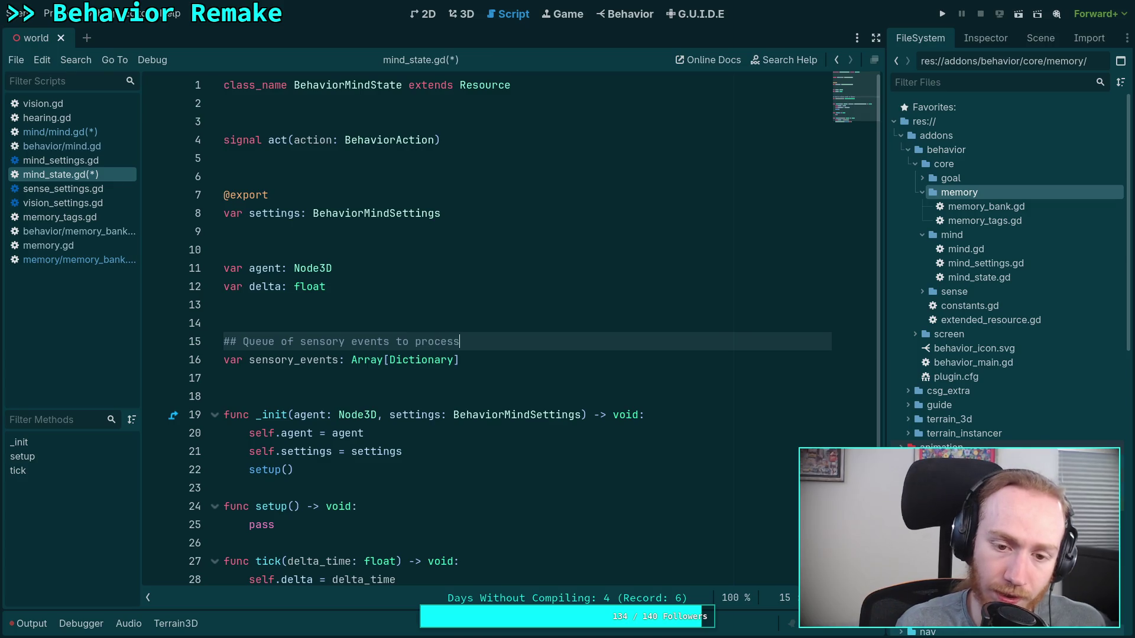
{"action": "key", "text": "ctrl+s"}
{"action": "left_click", "coordinate": [332, 377]}
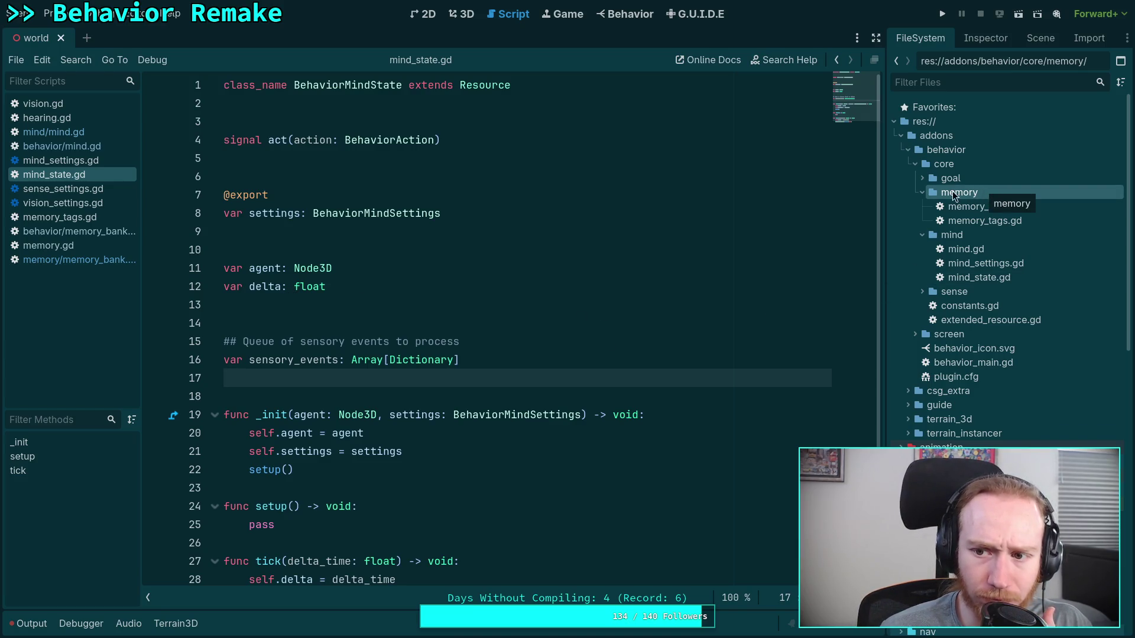
{"action": "left_click", "coordinate": [922, 291]}
Create a sense_event script in the sense folder inheriting from Object.
{"action": "right_click", "coordinate": [970, 297]}
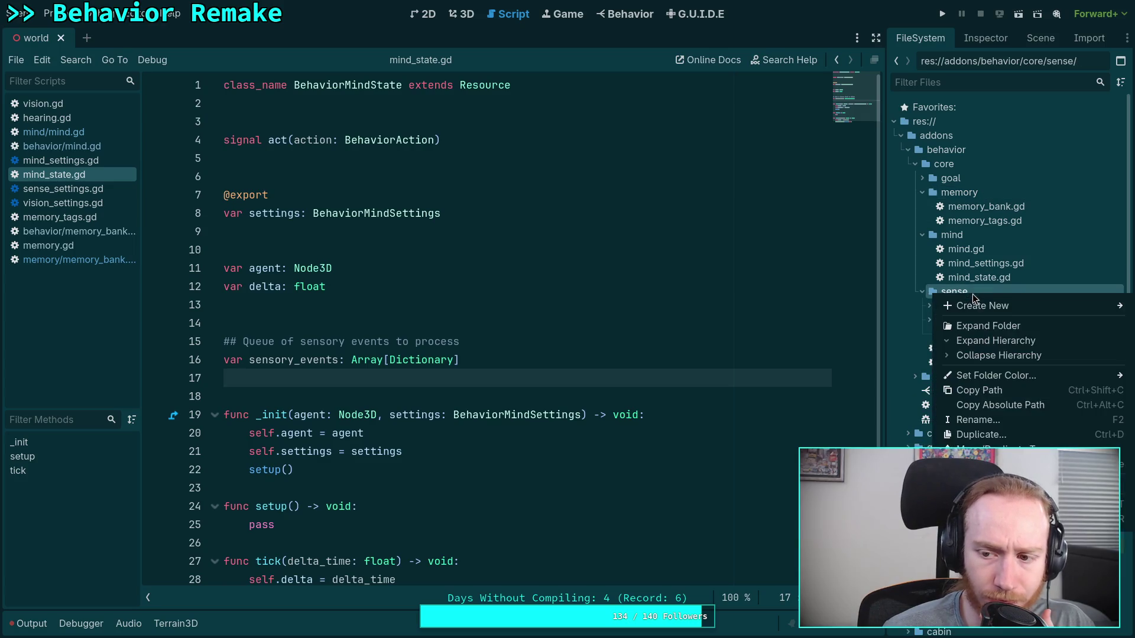
{"action": "mouse_move", "coordinate": [1008, 306]}
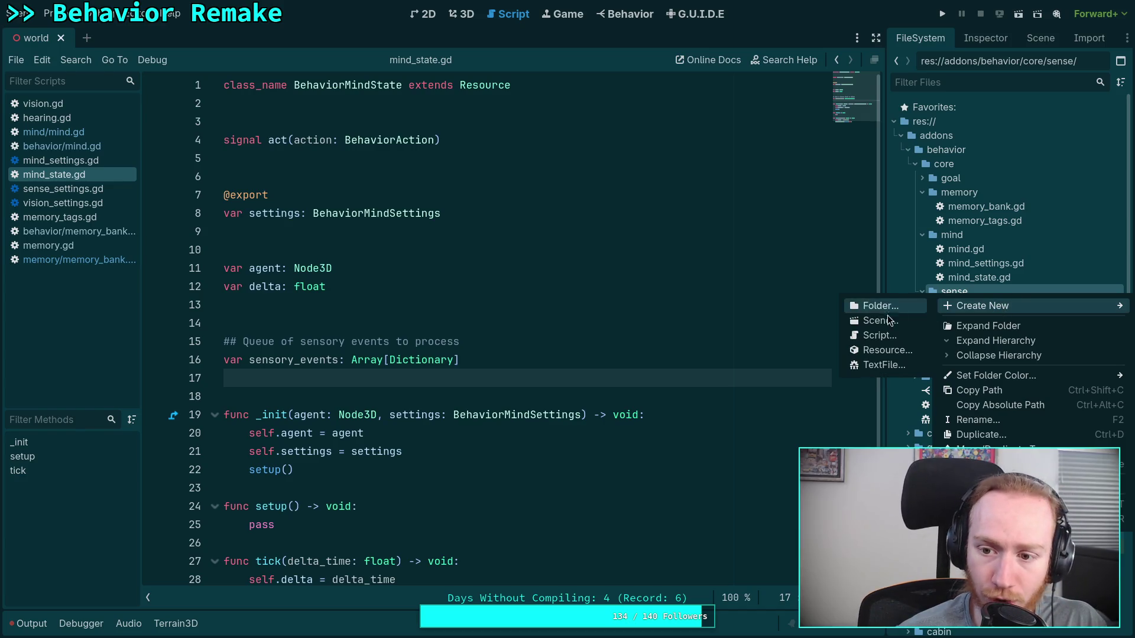
{"action": "left_click", "coordinate": [898, 341]}
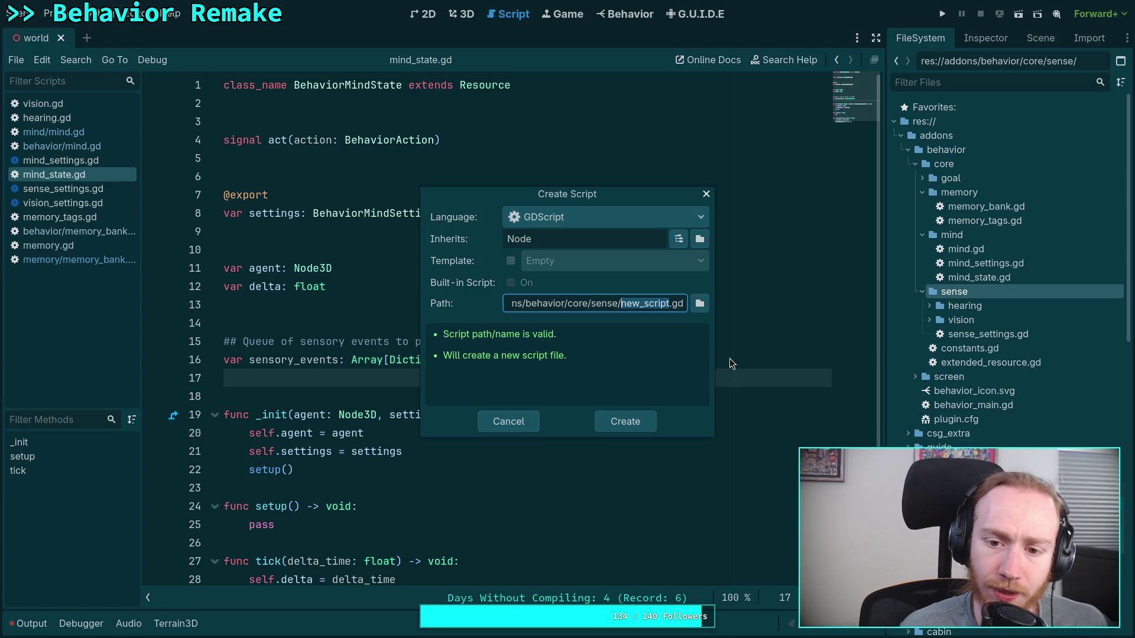
{"action": "type", "text": "sense_event"}
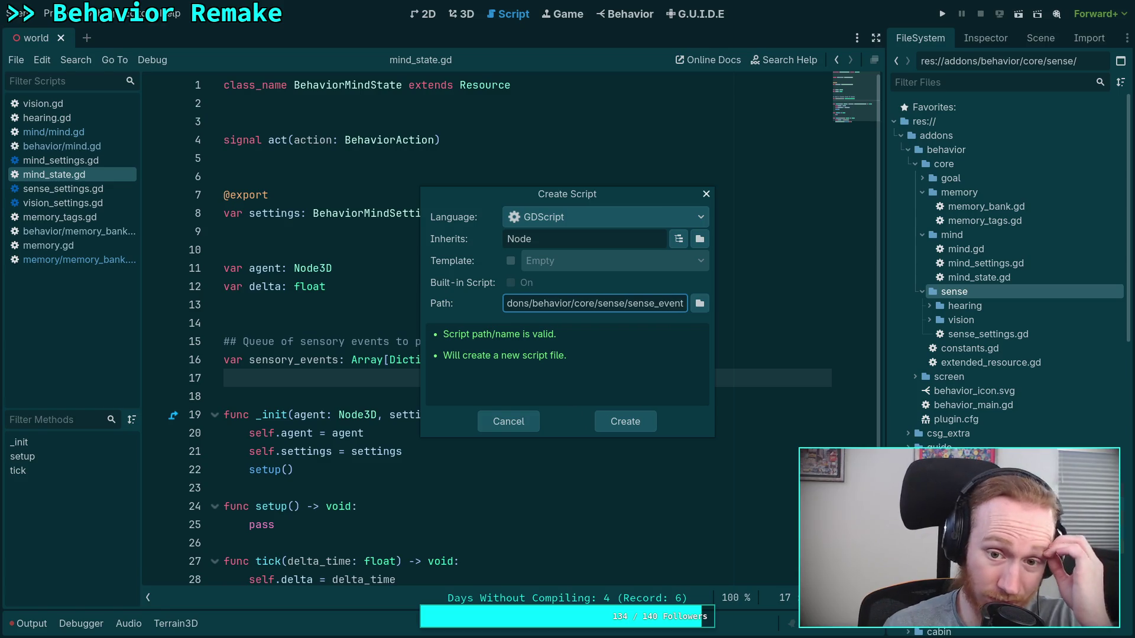
{"action": "left_click", "coordinate": [585, 239]}
{"action": "type", "text": "Object"}
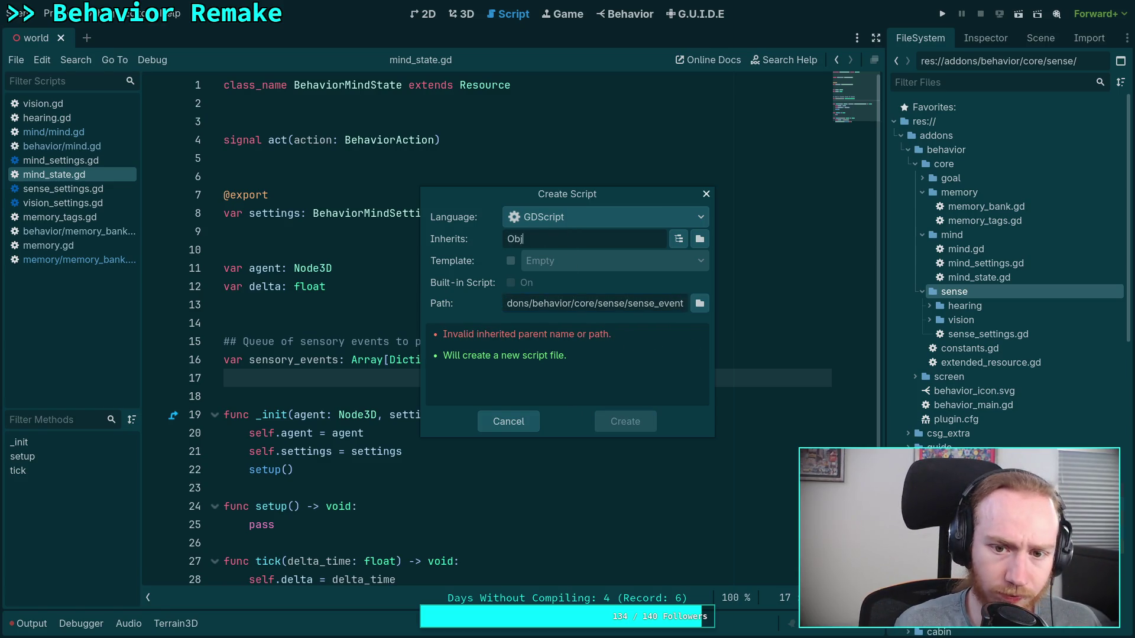
{"action": "key", "text": "ctrl+a"}
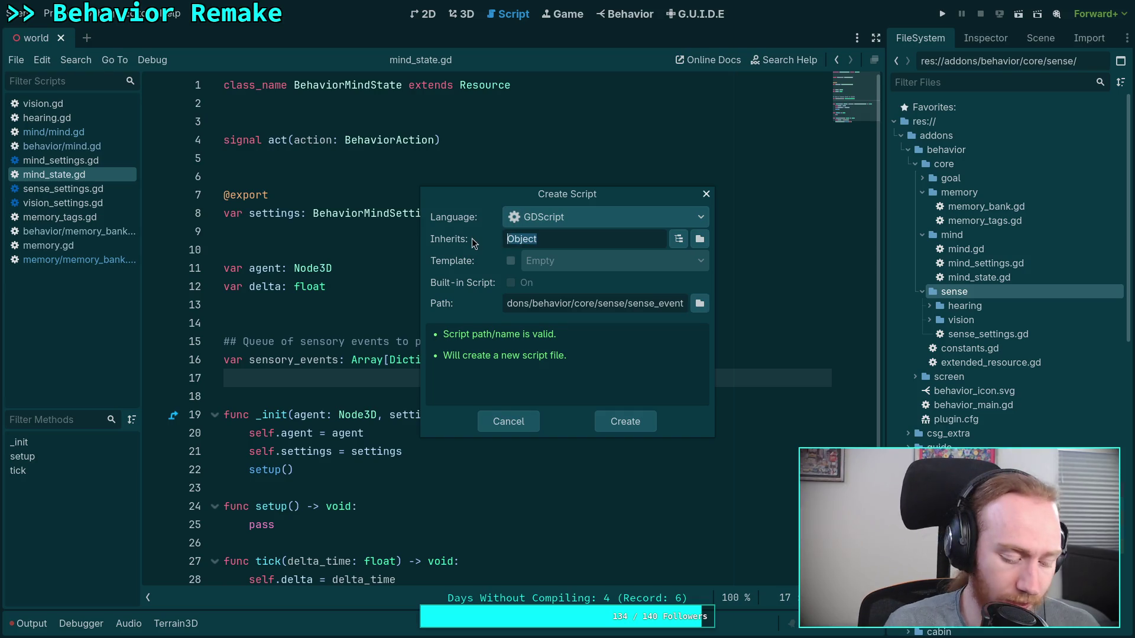
{"action": "type", "text": "Dictionary"}
{"action": "key", "text": "BackSpace"}
{"action": "key", "text": "BackSpace"}
{"action": "key", "text": "BackSpace"}
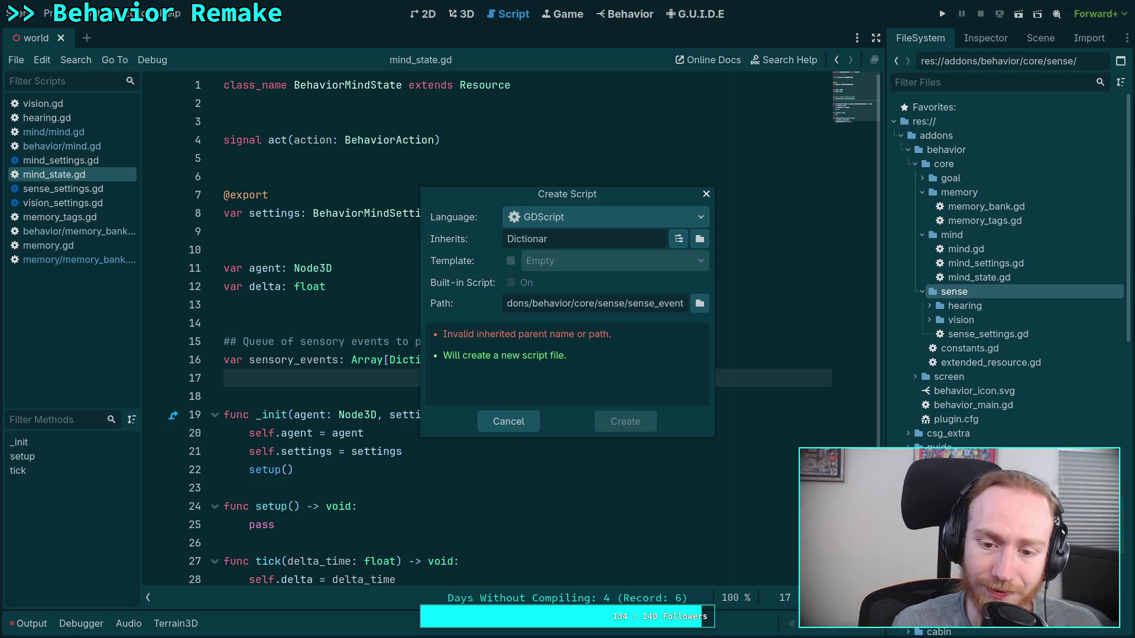
{"action": "type", "text": "Object"}
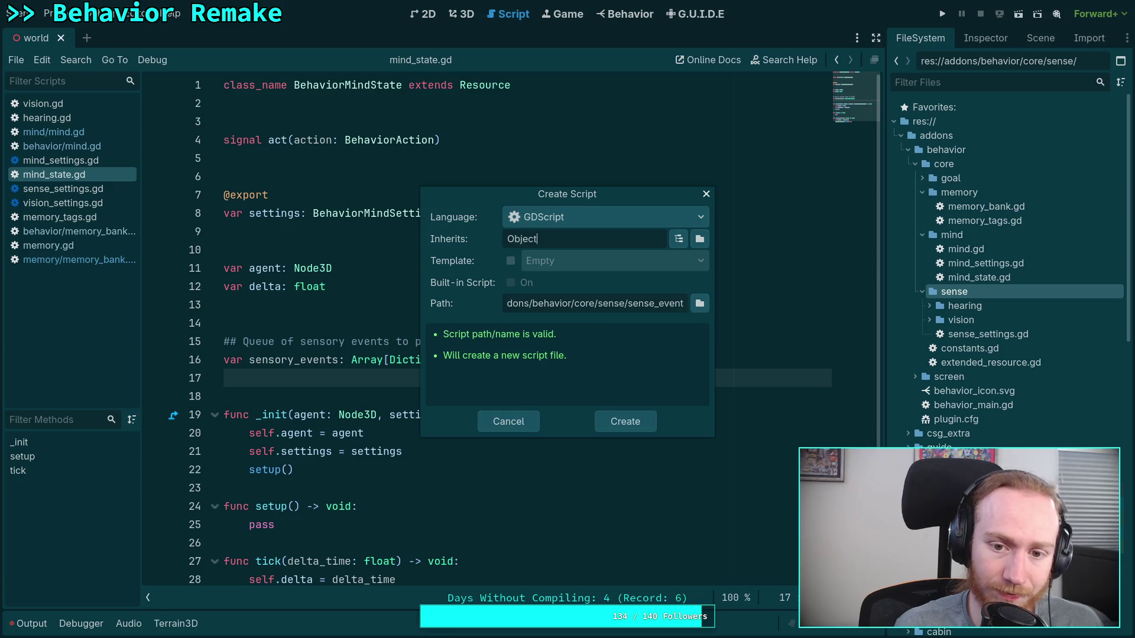
{"action": "left_click", "coordinate": [640, 423]}
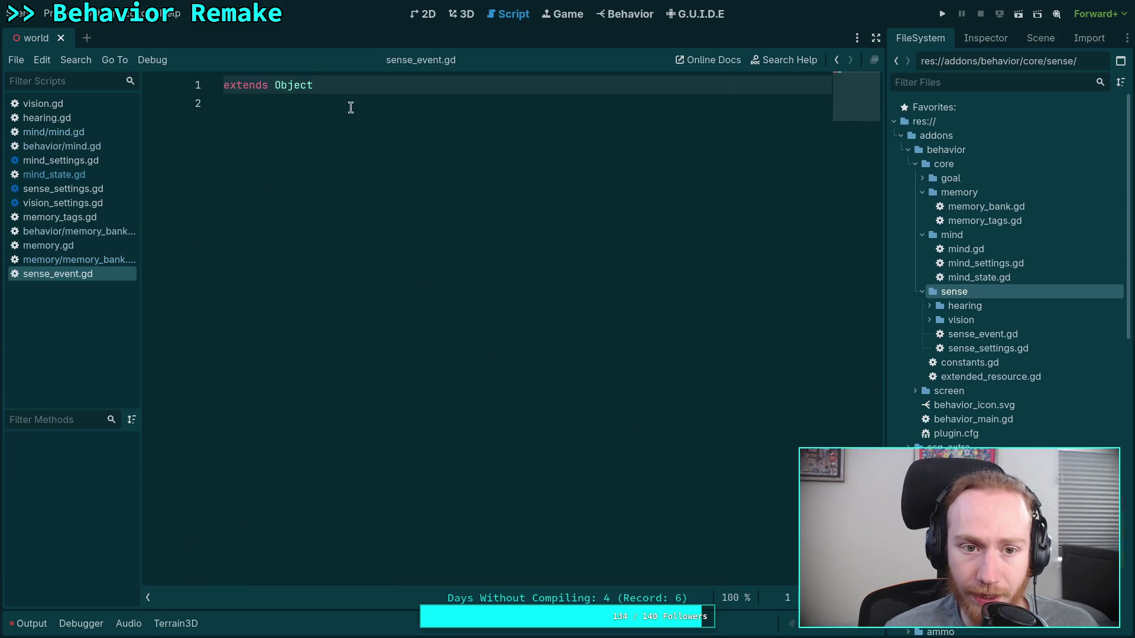
Clear the generated code, declare var direction: Vector3, and begin a distance variable below.
{"action": "key", "text": "ctrl+a"}
{"action": "key", "text": "BackSpace"}
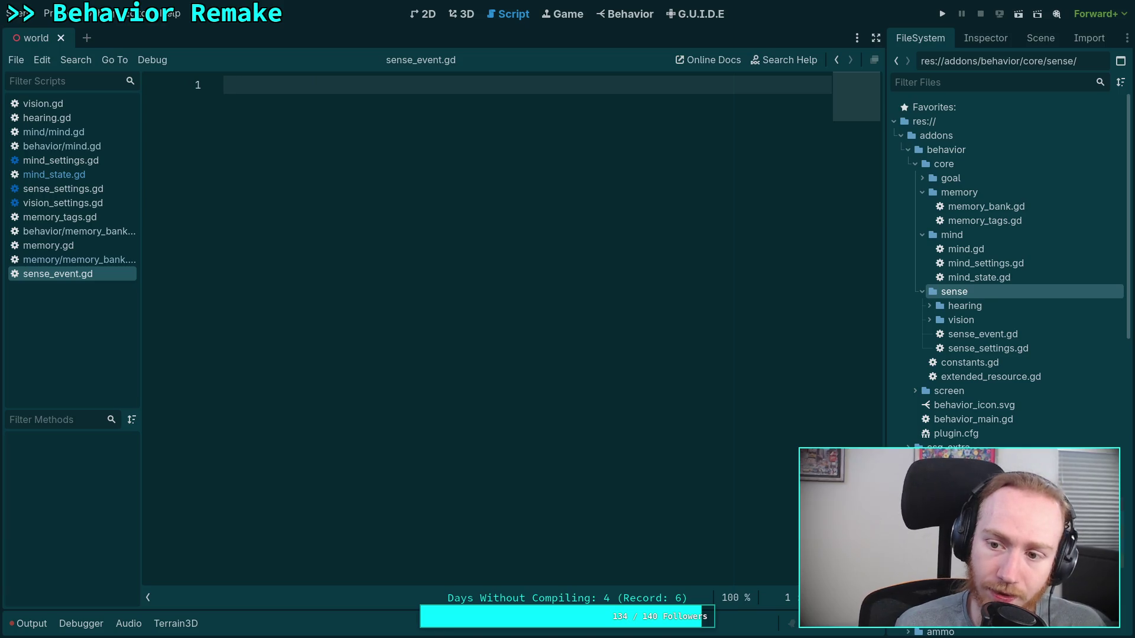
{"action": "type", "text": "class_name"}
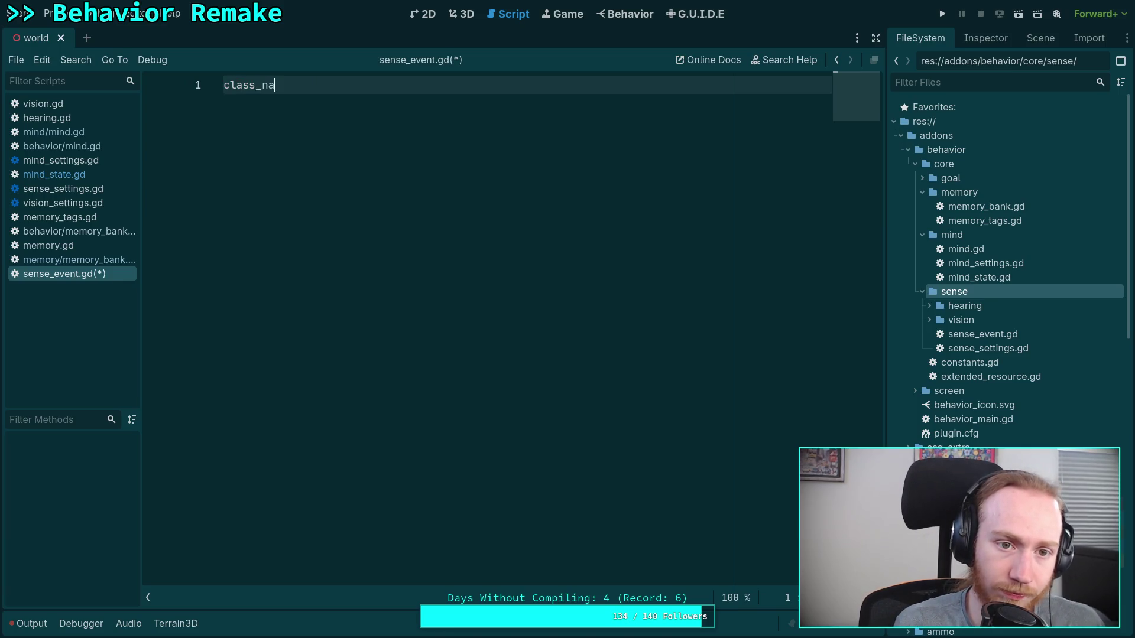
{"action": "key", "text": "ctrl+a"}
{"action": "key", "text": "BackSpace"}
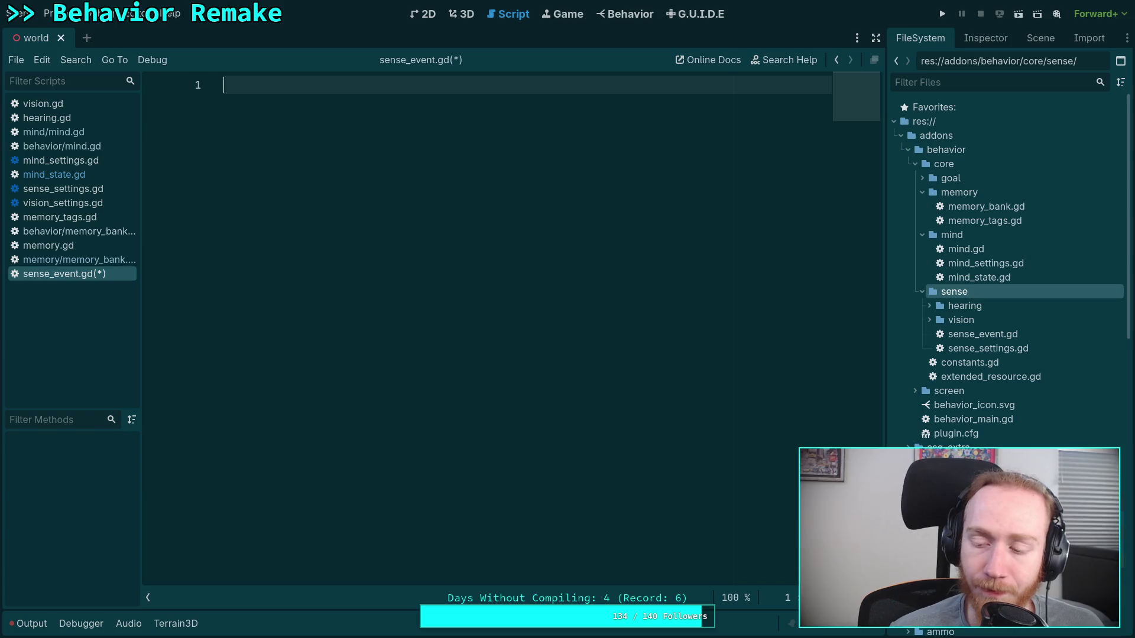
{"action": "key", "text": "Return"}
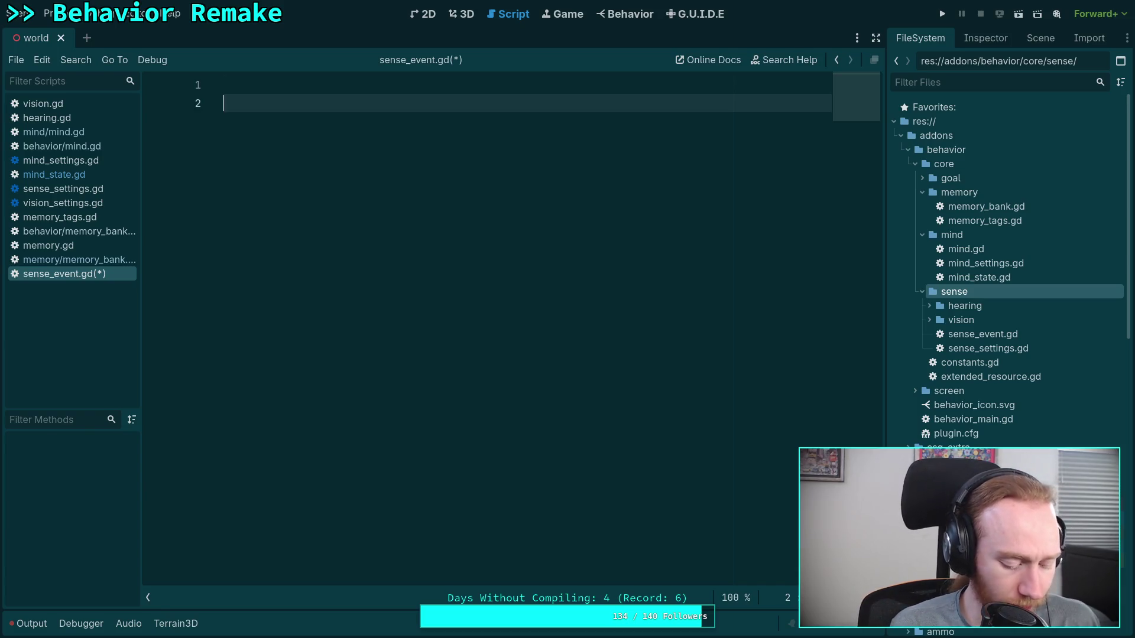
{"action": "type", "text": "var "}
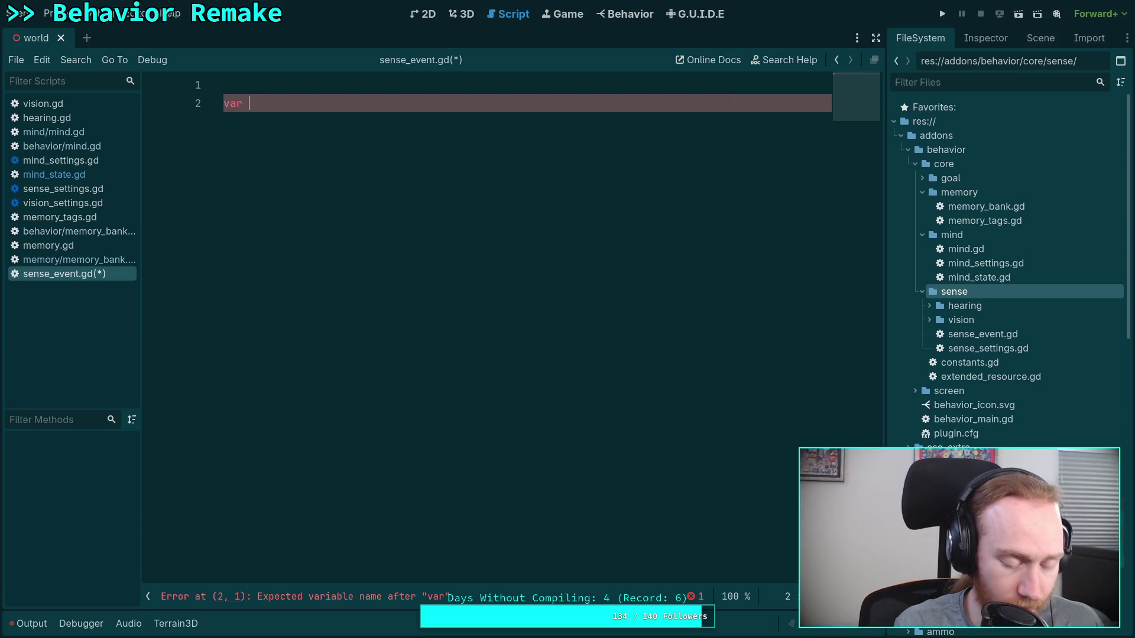
{"action": "type", "text": "direction: "}
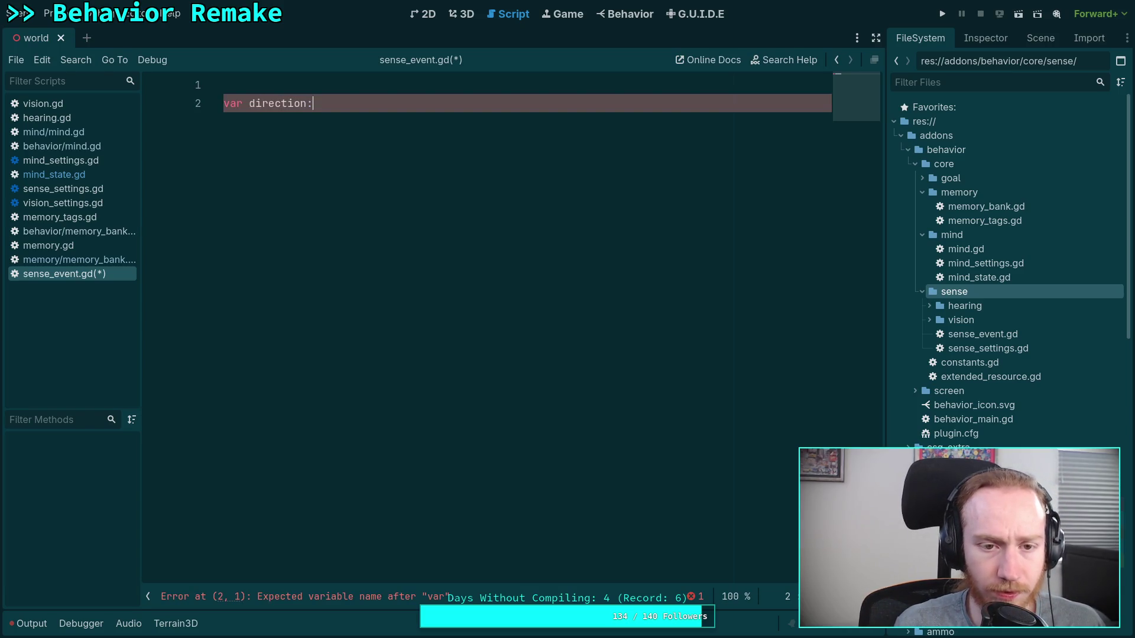
{"action": "type", "text": "Vector3"}
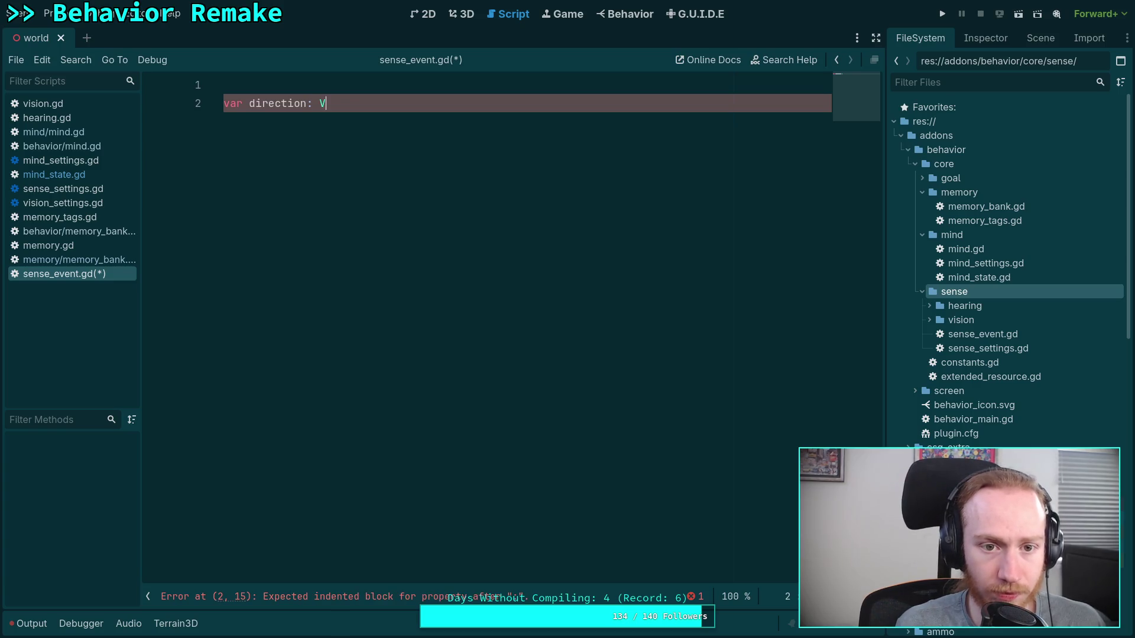
{"action": "key", "text": "Return"}
{"action": "key", "text": "Return"}
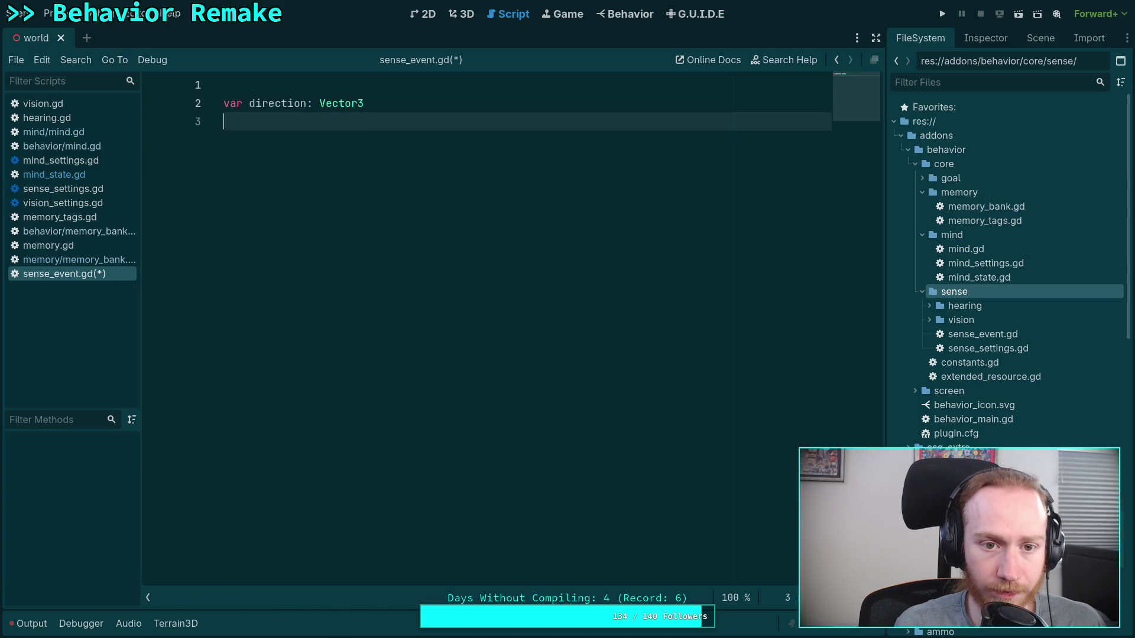
{"action": "type", "text": "var distance:"}
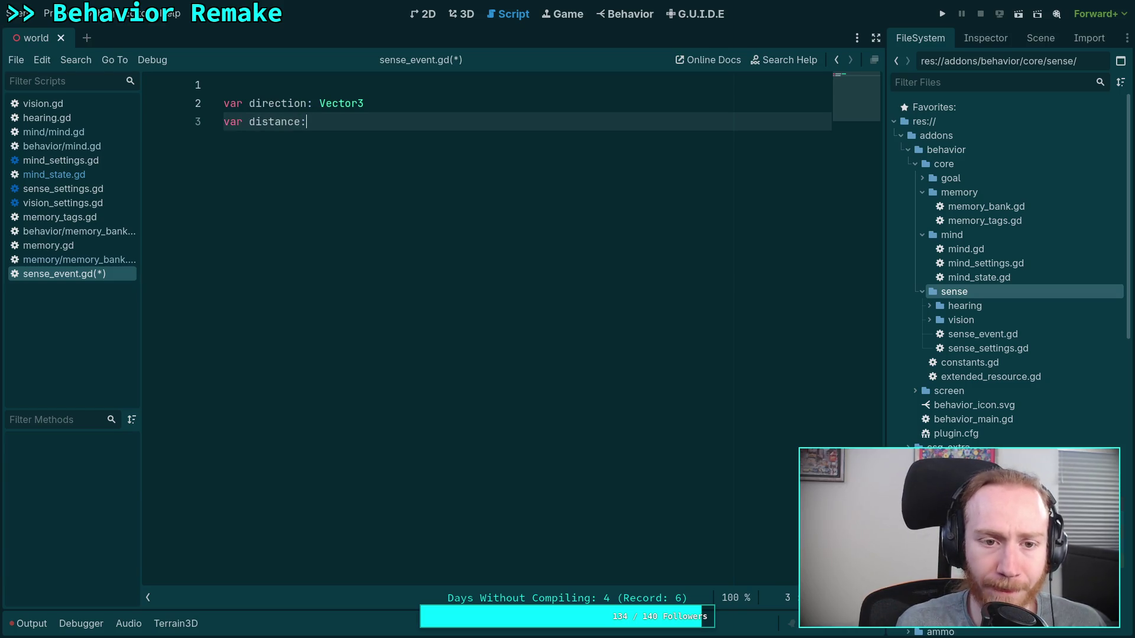
{"action": "key", "text": "BackSpace"}
{"action": "key", "text": "BackSpace"}
{"action": "key", "text": "BackSpace"}
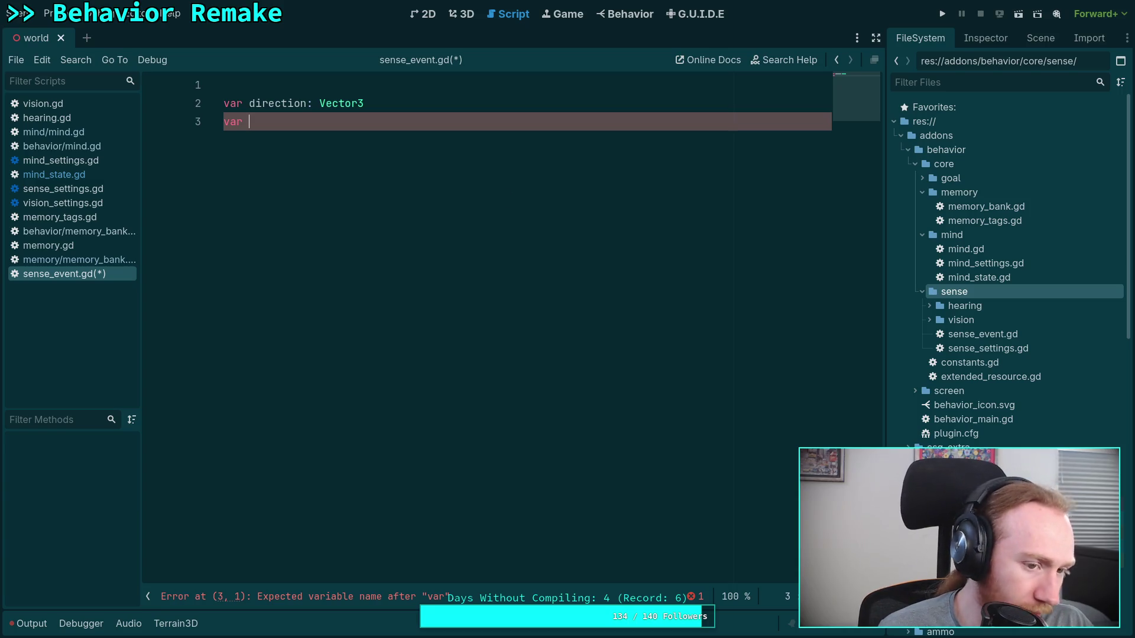
{"action": "scroll", "coordinate": [946, 390], "scroll_direction": "down", "scroll_amount": 10}
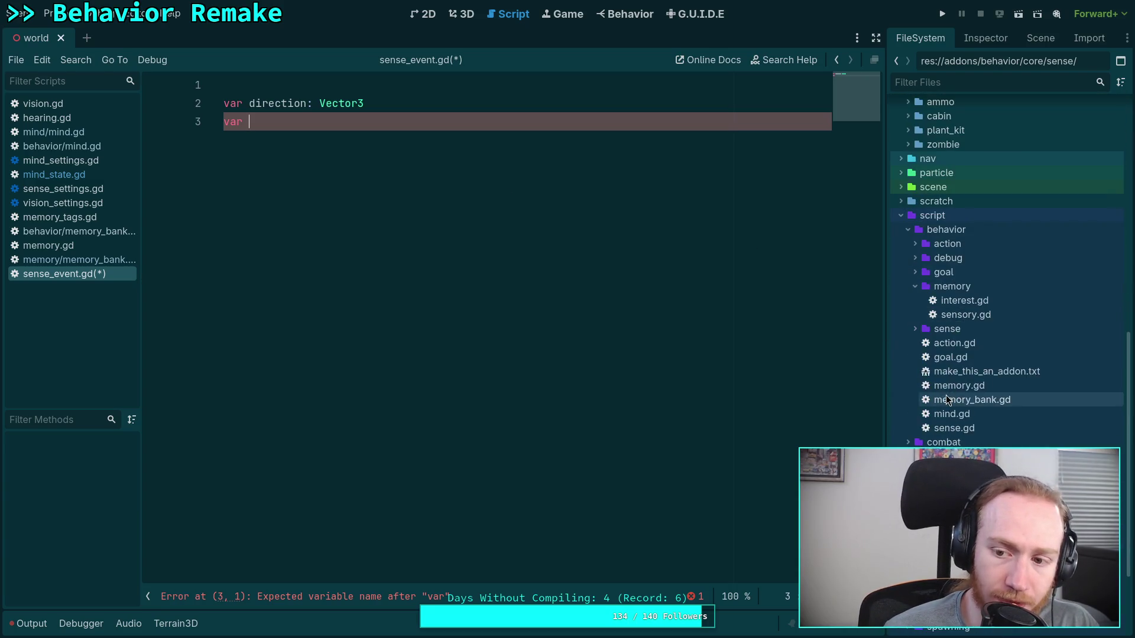
{"action": "left_click", "coordinate": [914, 330]}
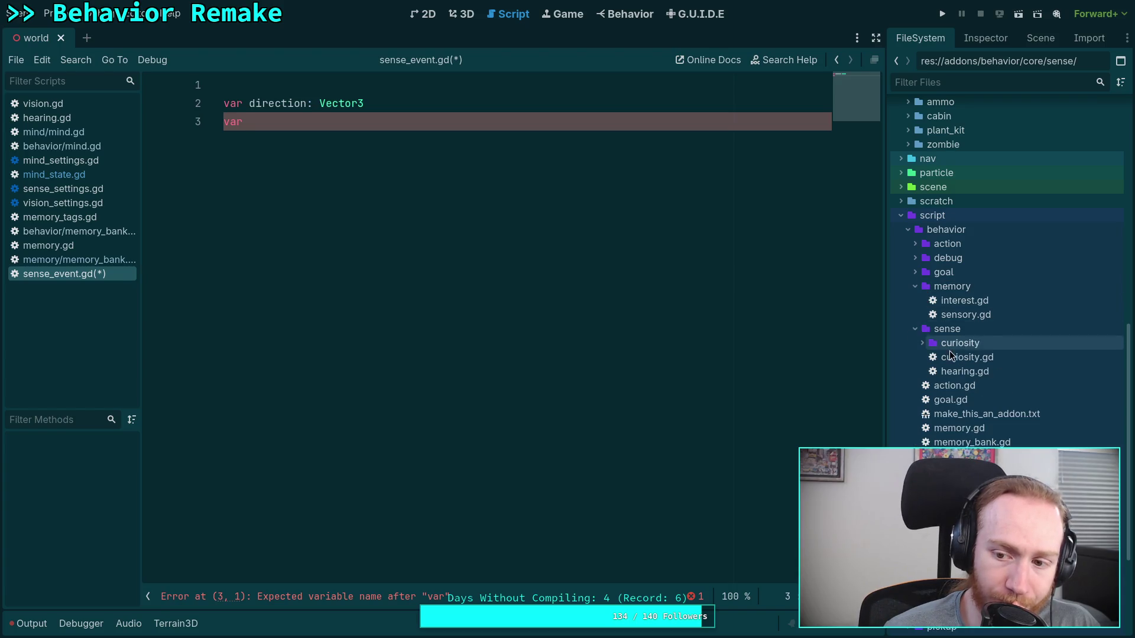
{"action": "double_click", "coordinate": [958, 372]}
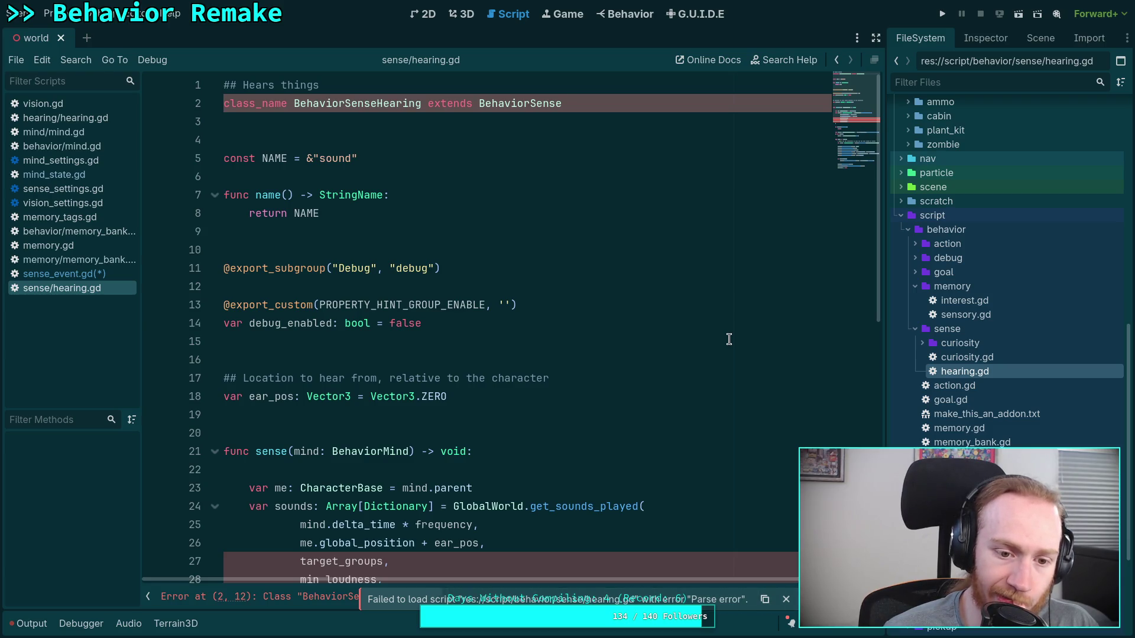
{"action": "scroll", "coordinate": [729, 339], "scroll_direction": "down", "scroll_amount": 9}
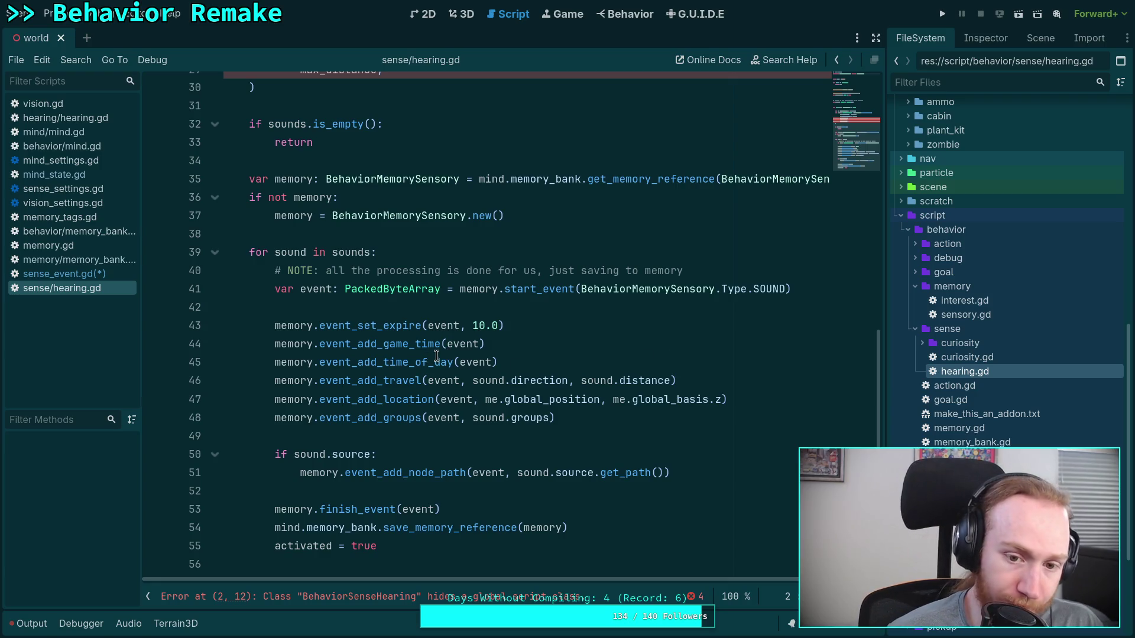
{"action": "mouse_move", "coordinate": [436, 354]}
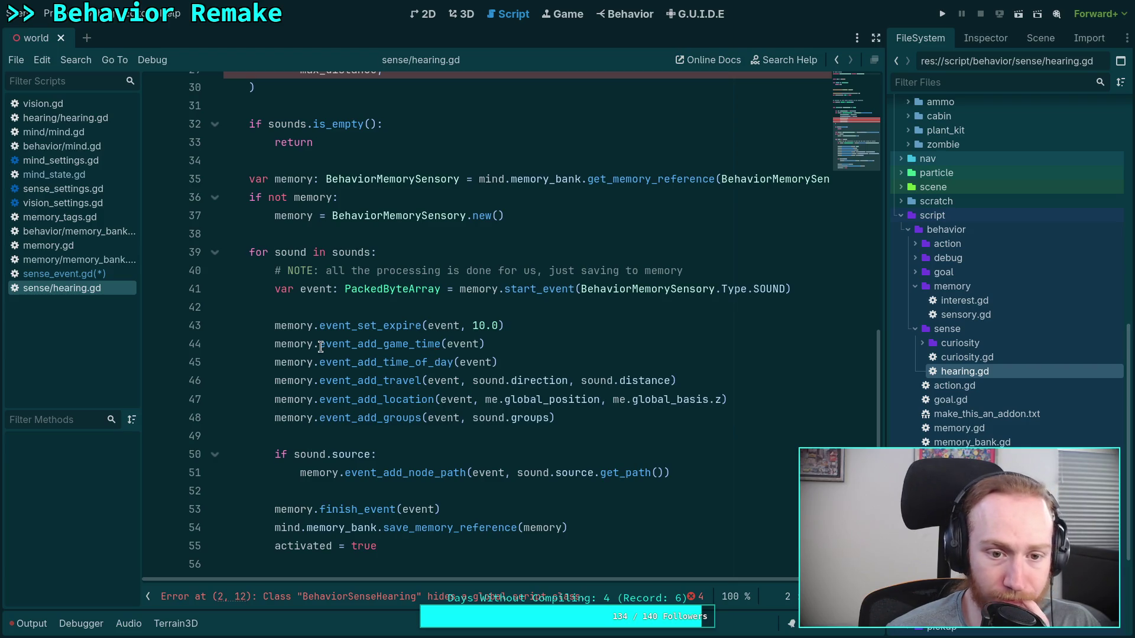
{"action": "scroll", "coordinate": [321, 347], "scroll_direction": "up", "scroll_amount": 3}
{"action": "scroll", "coordinate": [320, 347], "scroll_direction": "up", "scroll_amount": 1}
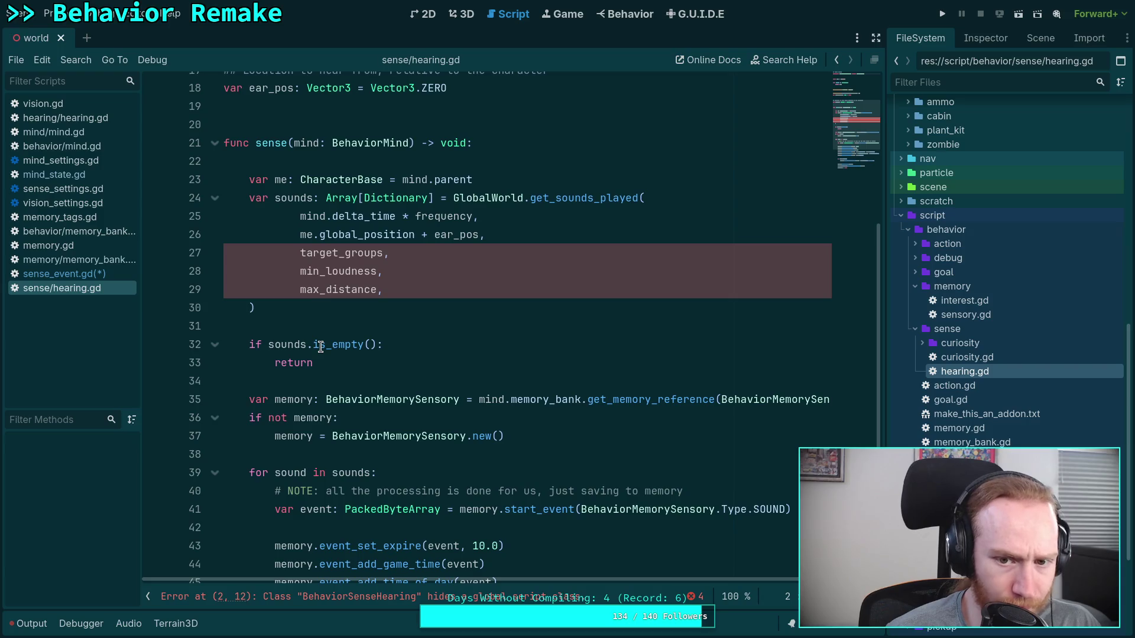
{"action": "right_click", "coordinate": [62, 287]}
{"action": "left_click", "coordinate": [88, 325]}
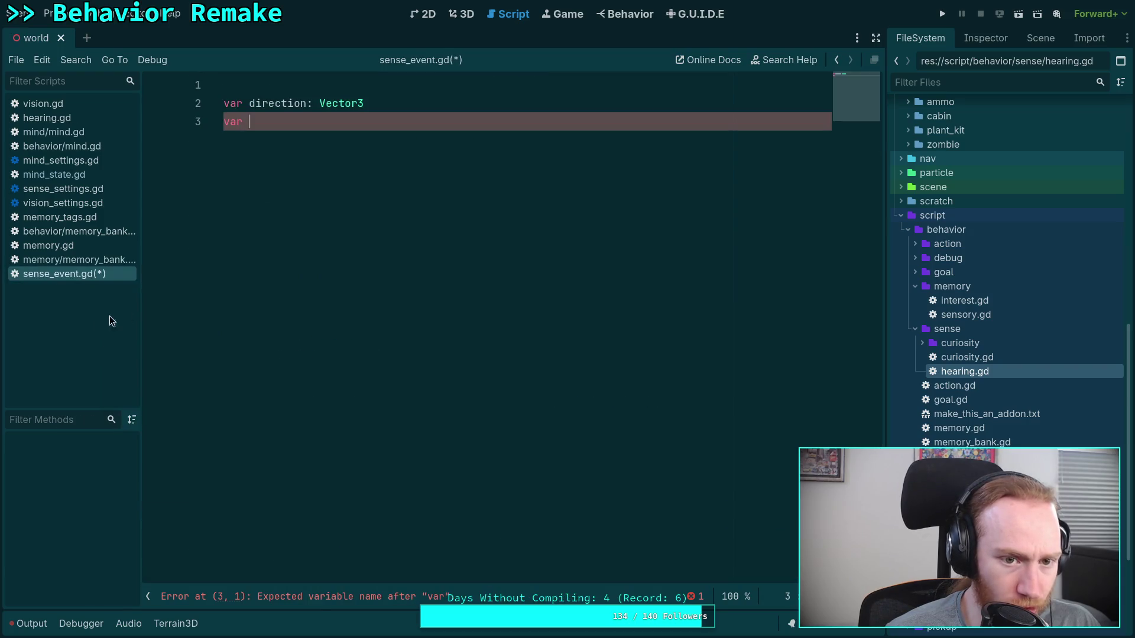
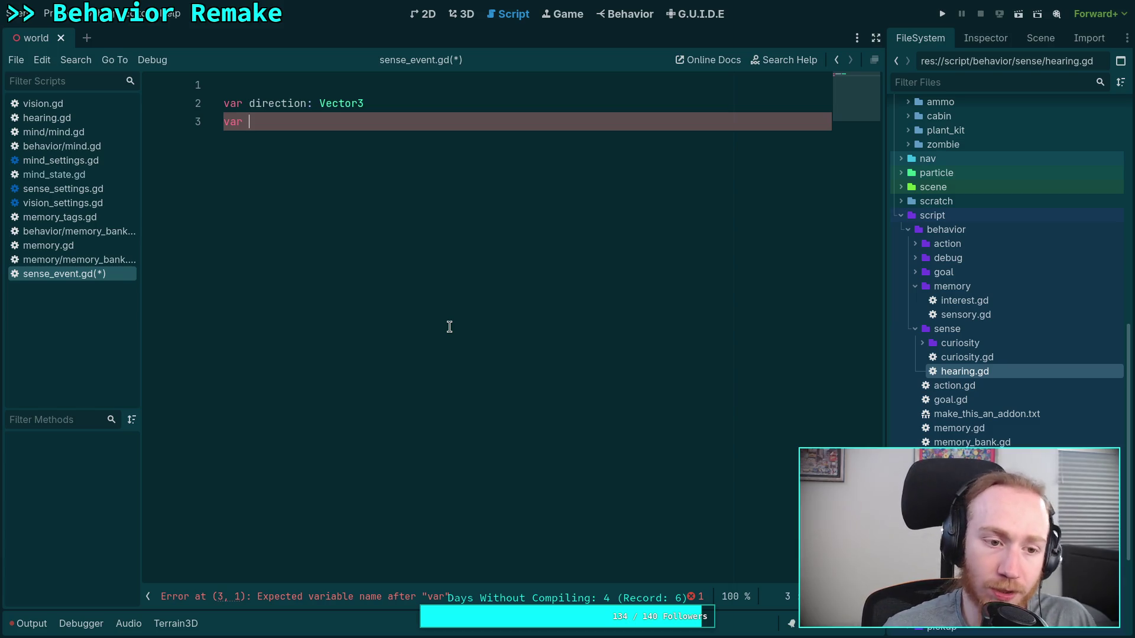
Close the sense_event.gd script, discarding its unsaved changes.
{"action": "right_click", "coordinate": [101, 275]}
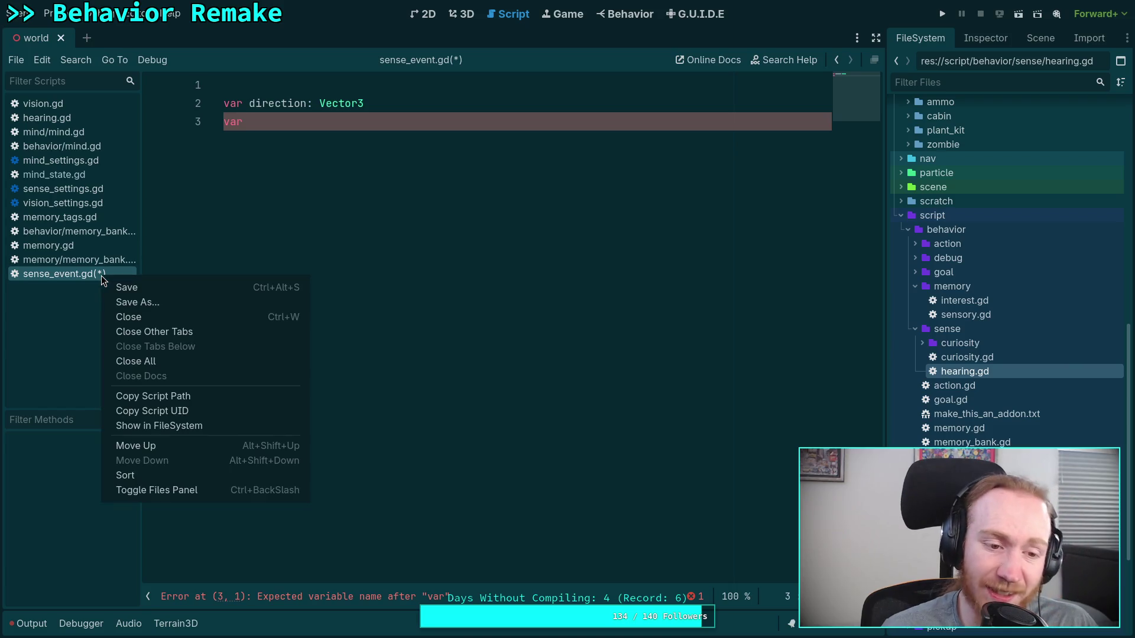
{"action": "left_click", "coordinate": [168, 321]}
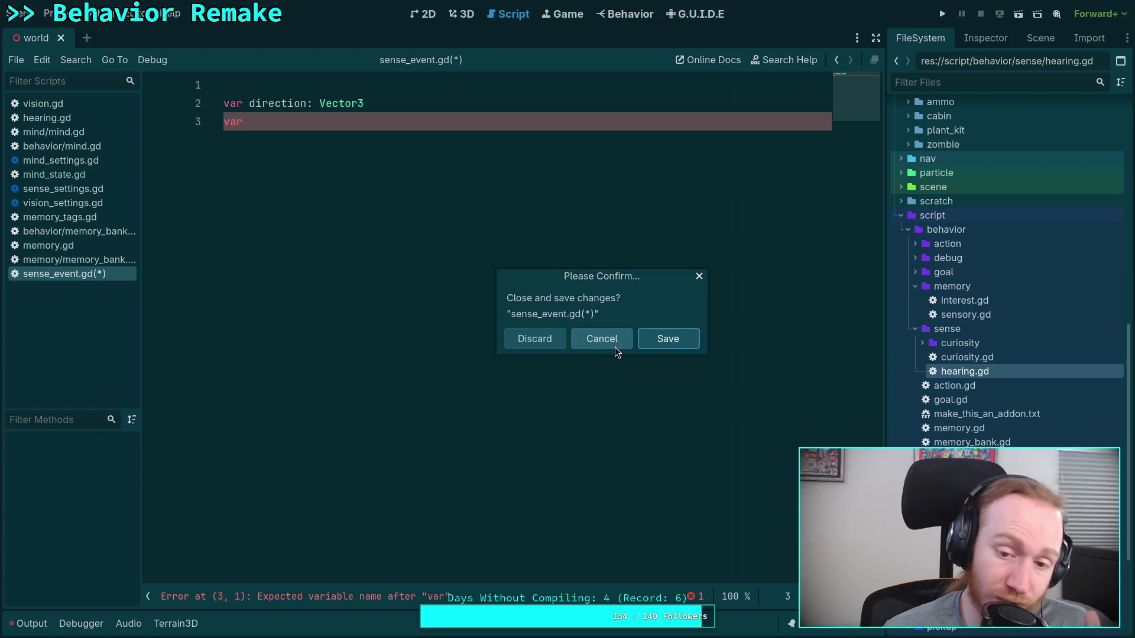
{"action": "left_click", "coordinate": [550, 339]}
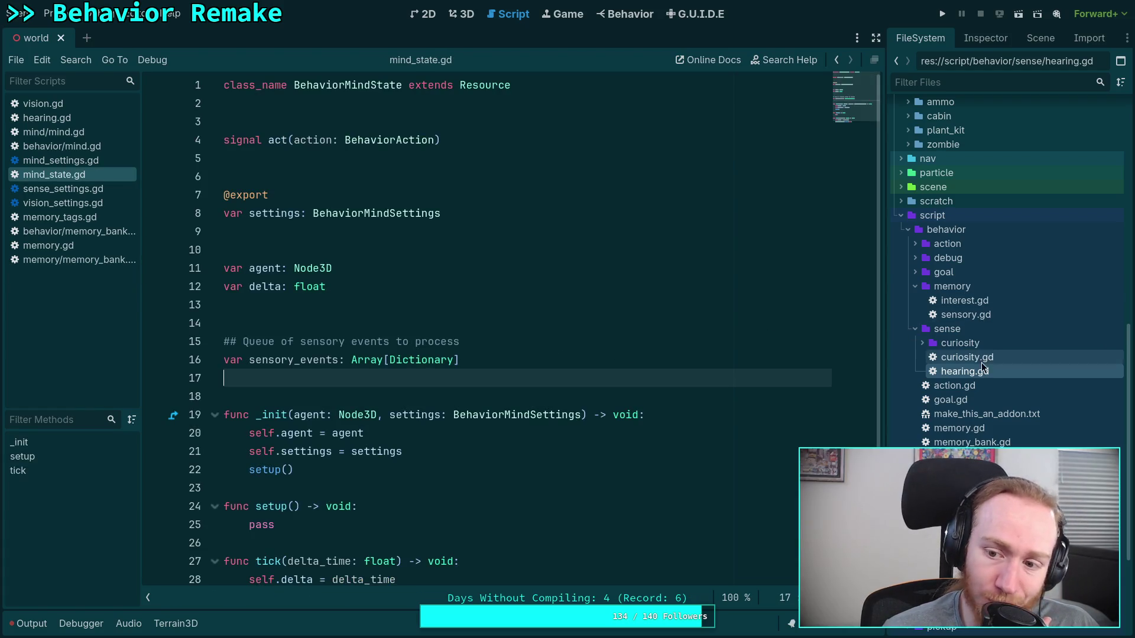
Delete sense_event.gd from the addons/behavior/core/sense folder in FileSystem.
{"action": "scroll", "coordinate": [981, 366], "scroll_direction": "up", "scroll_amount": 10}
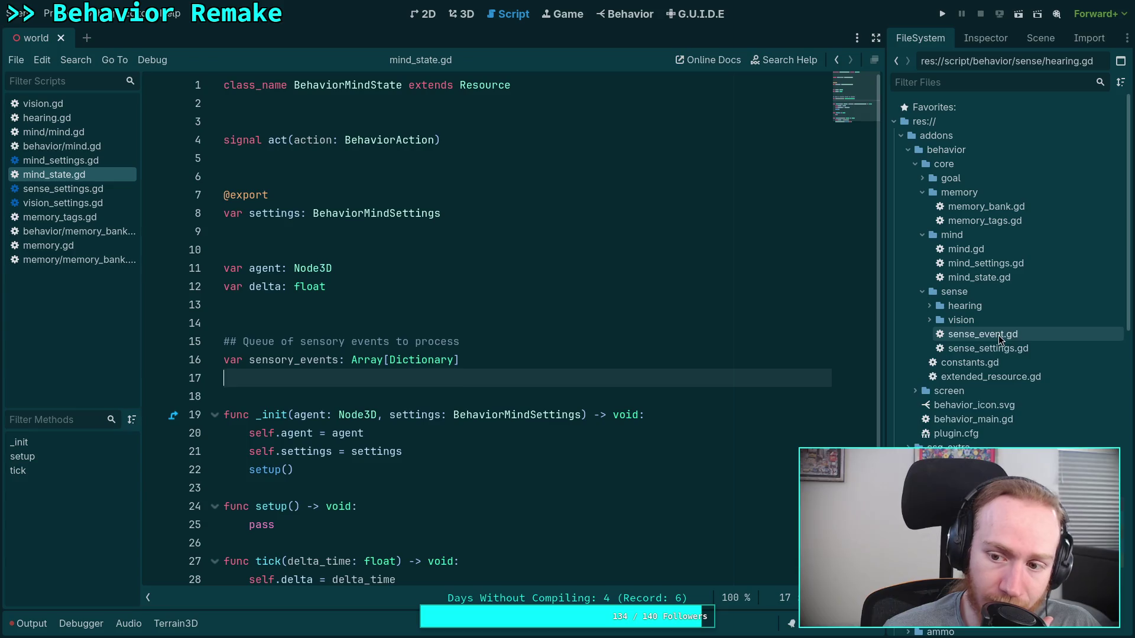
{"action": "right_click", "coordinate": [1000, 339]}
{"action": "left_click", "coordinate": [937, 508]}
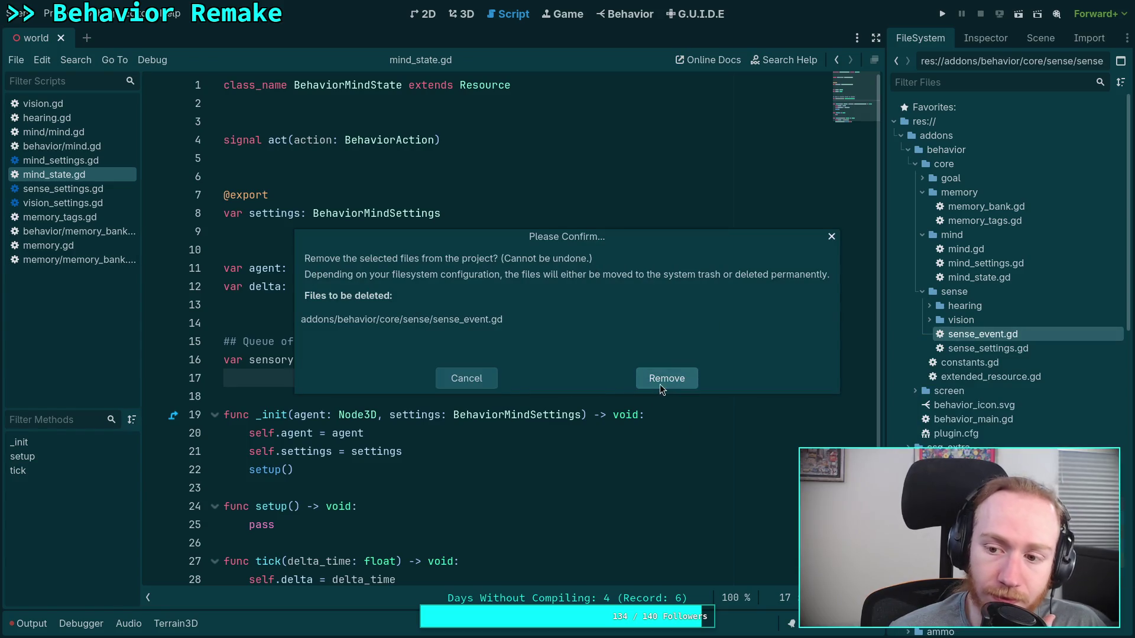
{"action": "left_click", "coordinate": [660, 384]}
{"action": "left_click", "coordinate": [77, 218]}
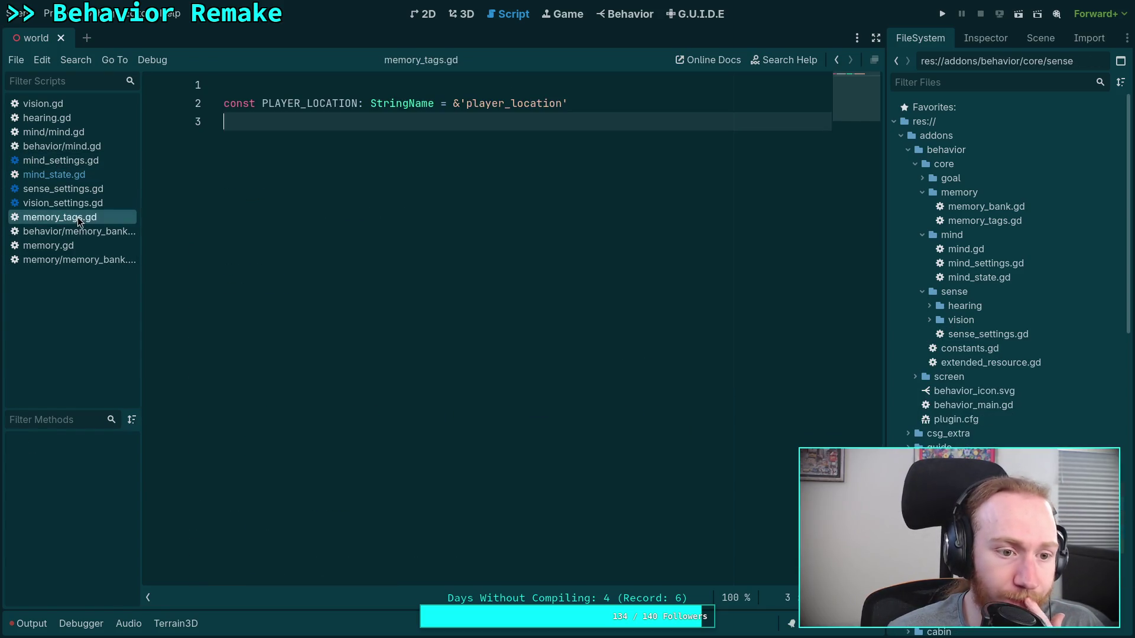
Look through the memory_bank.gd and mind_state.gd scripts, then switch to vision.gd.
{"action": "left_click", "coordinate": [77, 231]}
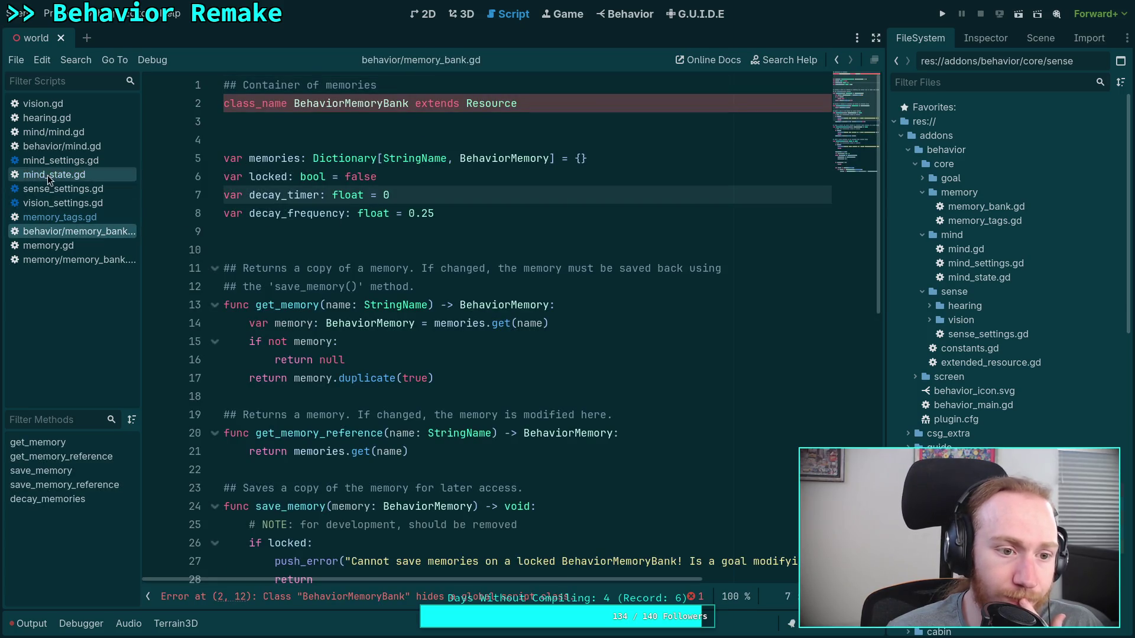
{"action": "left_click", "coordinate": [77, 259]}
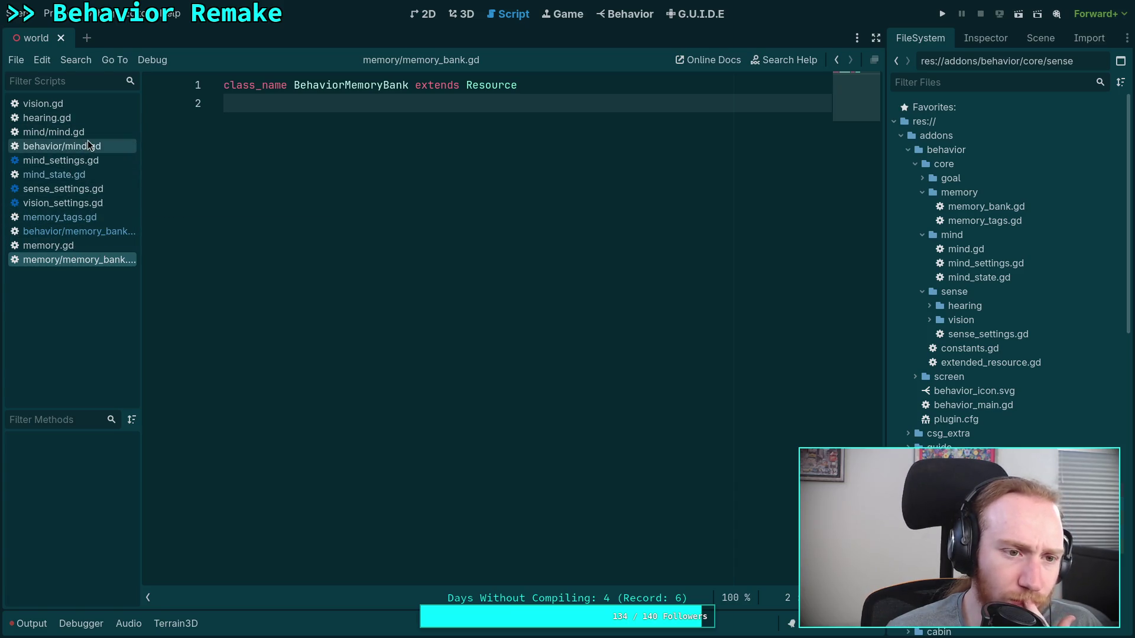
{"action": "left_click", "coordinate": [83, 174]}
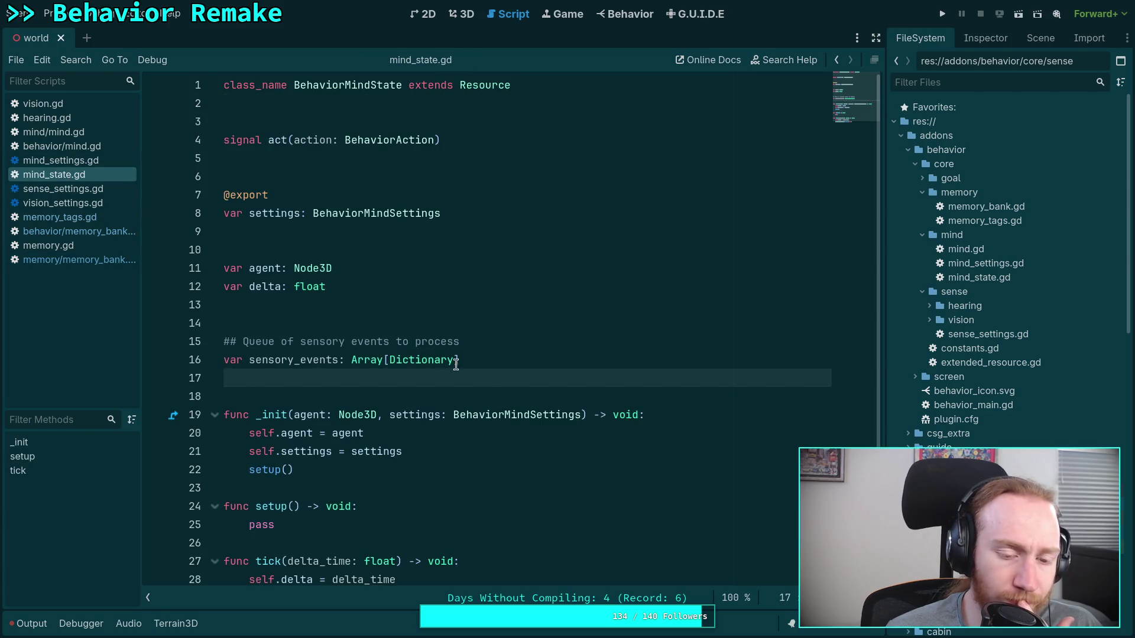
{"action": "scroll", "coordinate": [456, 364], "scroll_direction": "down", "scroll_amount": 1}
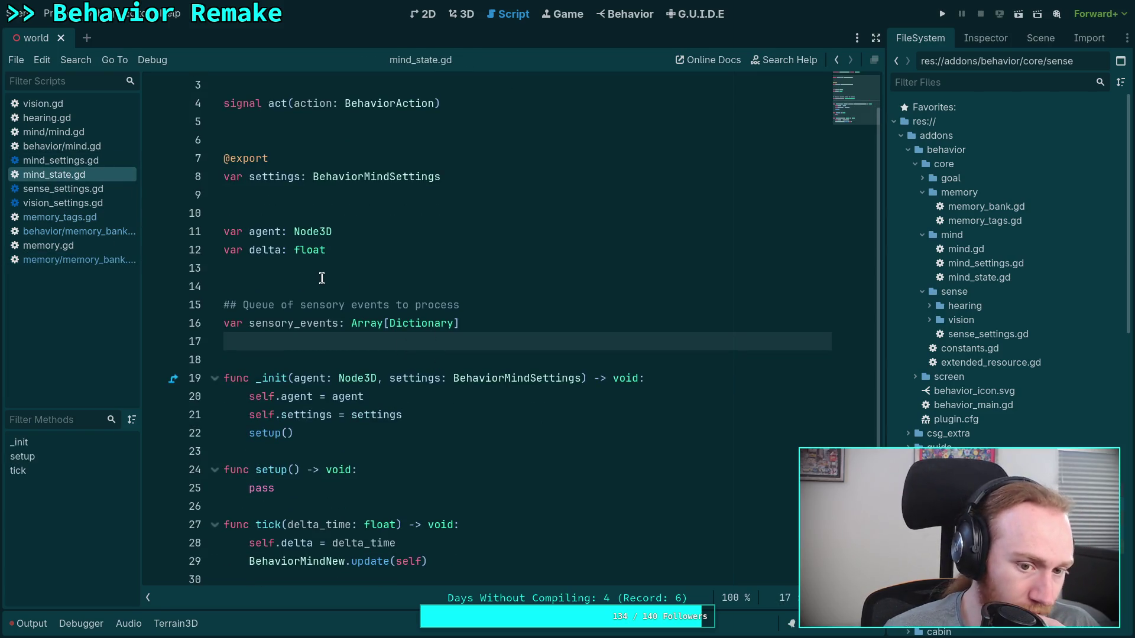
{"action": "left_click", "coordinate": [65, 100]}
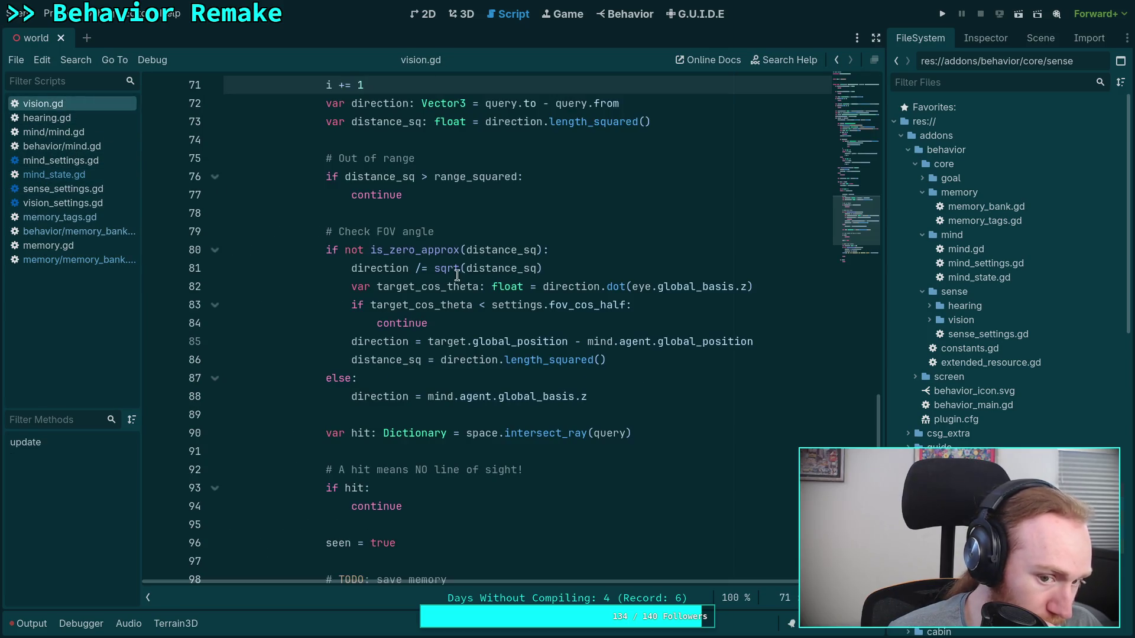
Insert blank lines after the 'I see' print statement in the line-of-sight block.
{"action": "scroll", "coordinate": [457, 275], "scroll_direction": "down", "scroll_amount": 7}
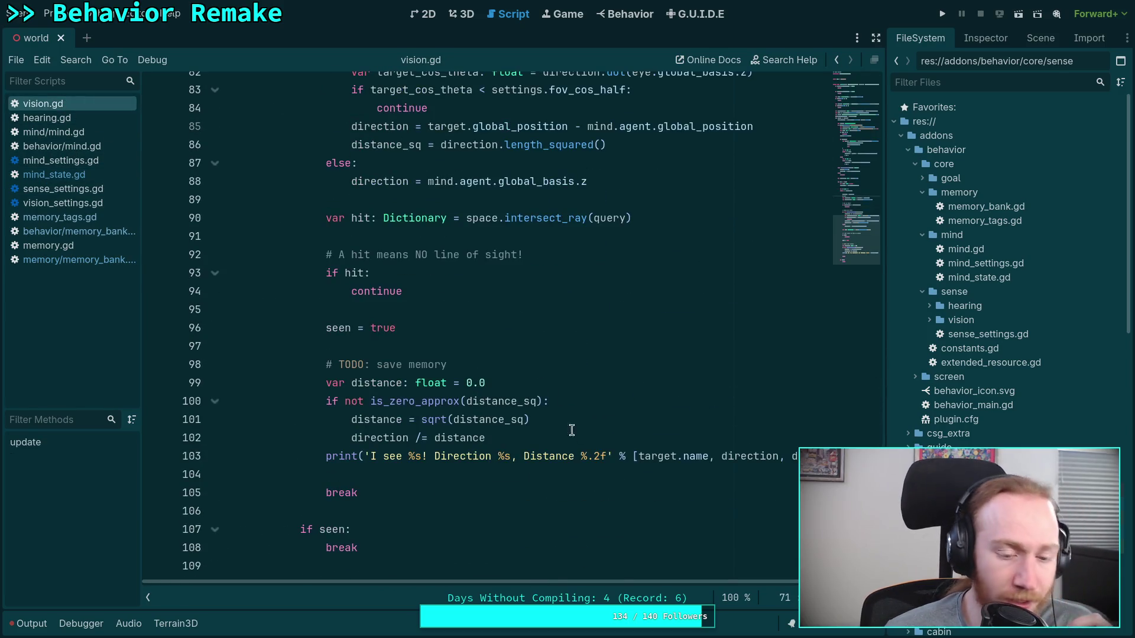
{"action": "left_click", "coordinate": [545, 461]}
{"action": "left_click", "coordinate": [541, 470]}
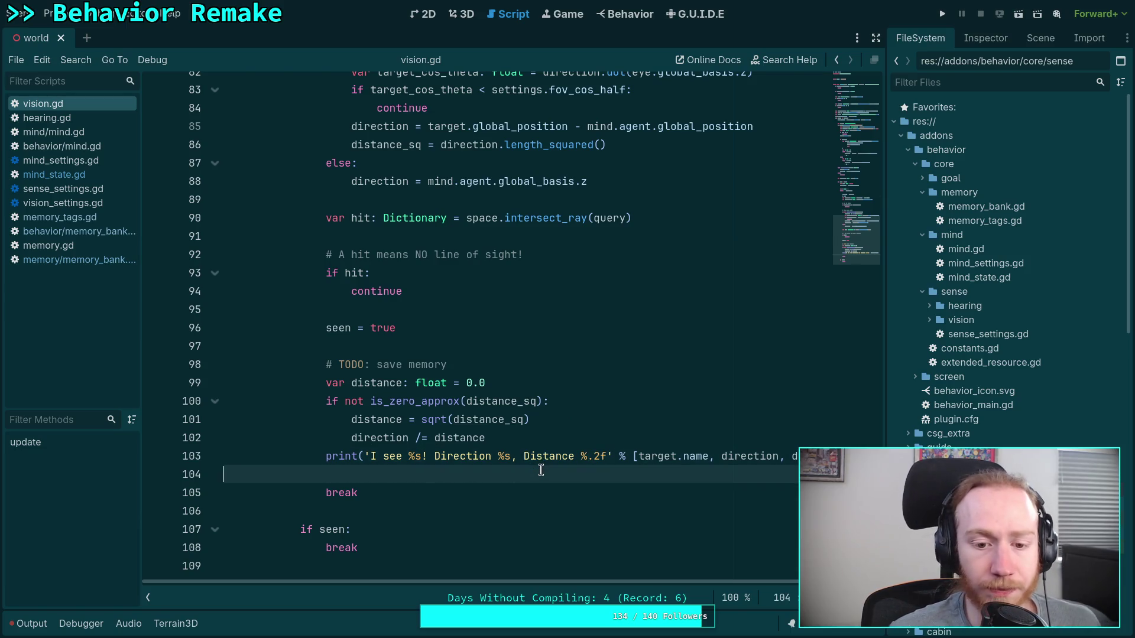
{"action": "key", "text": "Return"}
{"action": "key", "text": "Return"}
{"action": "key", "text": "Up"}
{"action": "scroll", "coordinate": [472, 325], "scroll_direction": "down", "scroll_amount": 1}
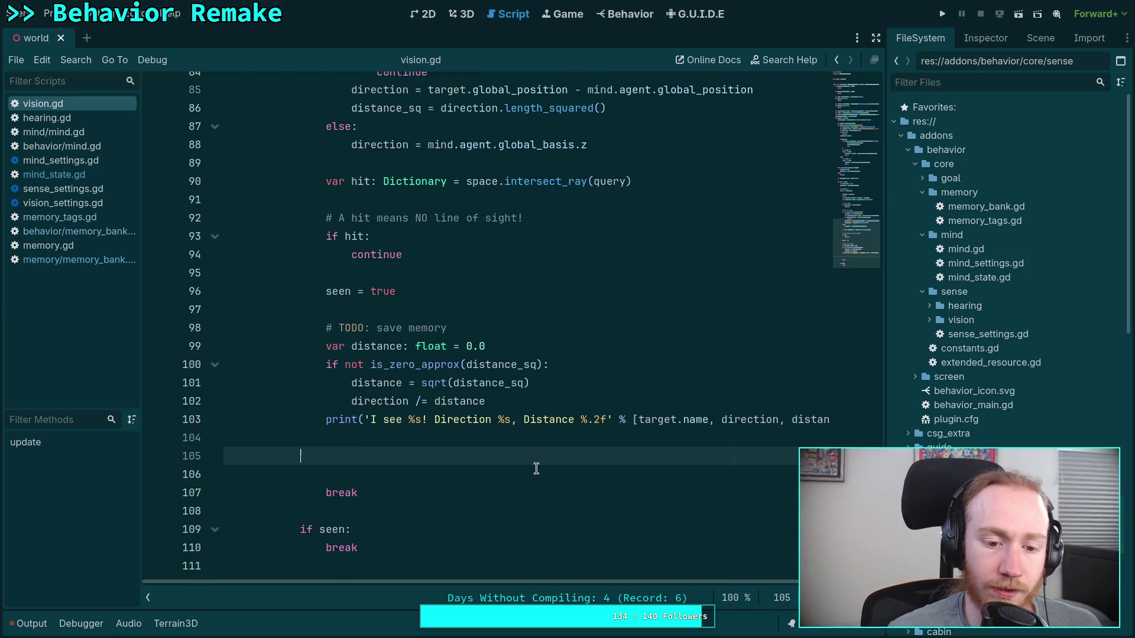
Add an empty mind.sensory_events.append() call after the print using autocomplete, then view mind_state.gd.
{"action": "type", "text": "mi"}
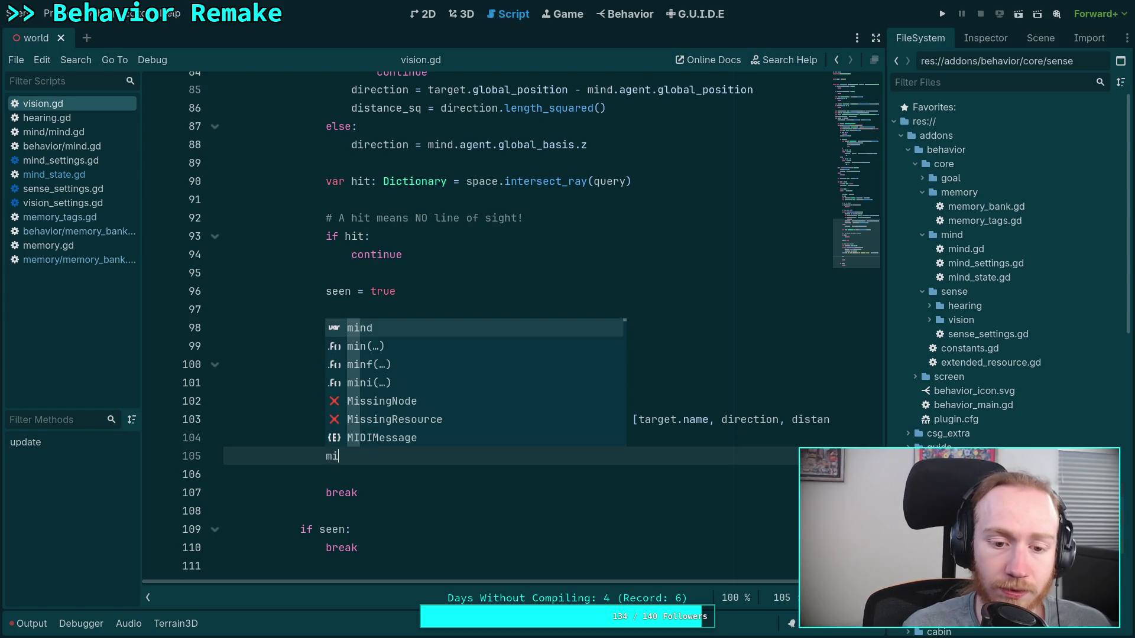
{"action": "type", "text": "nd.sen"}
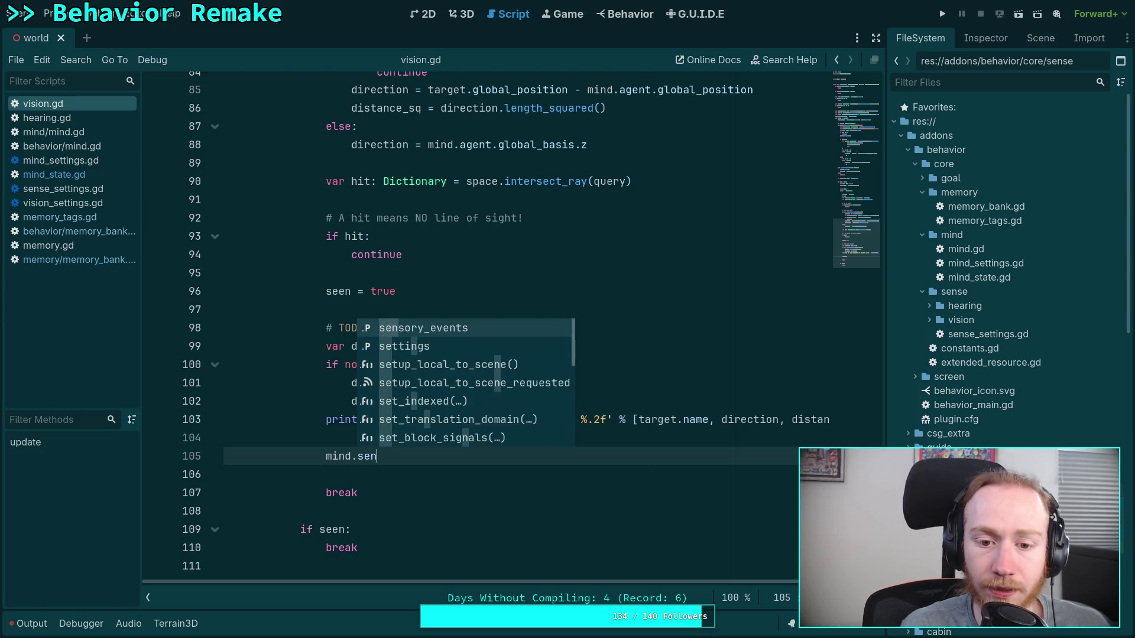
{"action": "key", "text": "Return"}
{"action": "type", "text": ".app"}
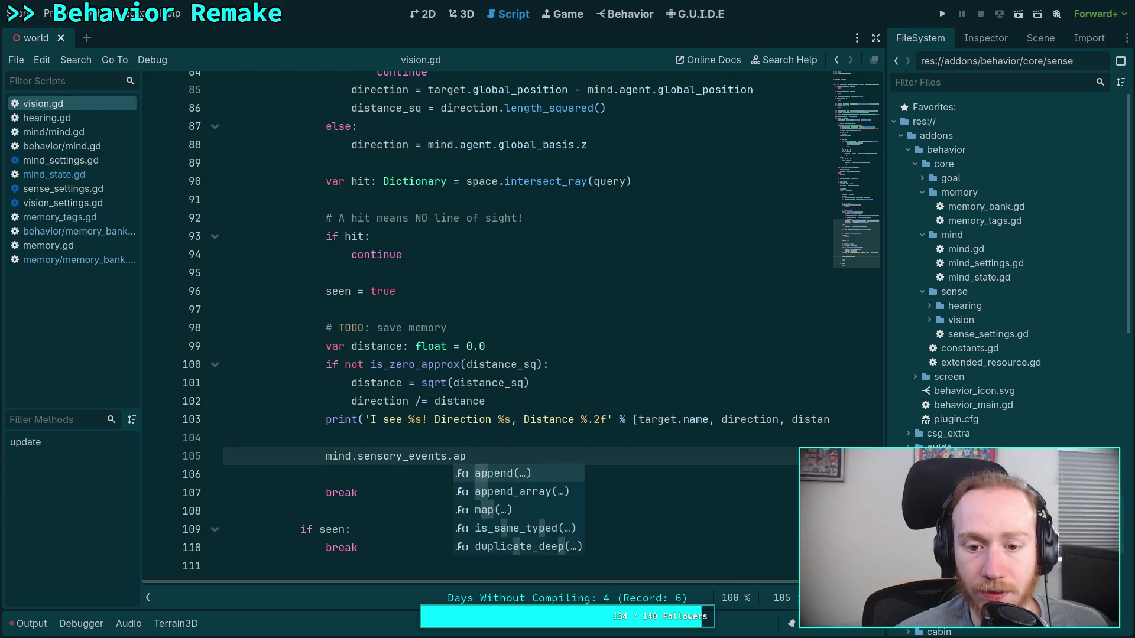
{"action": "key", "text": "Return"}
{"action": "left_click", "coordinate": [544, 433]}
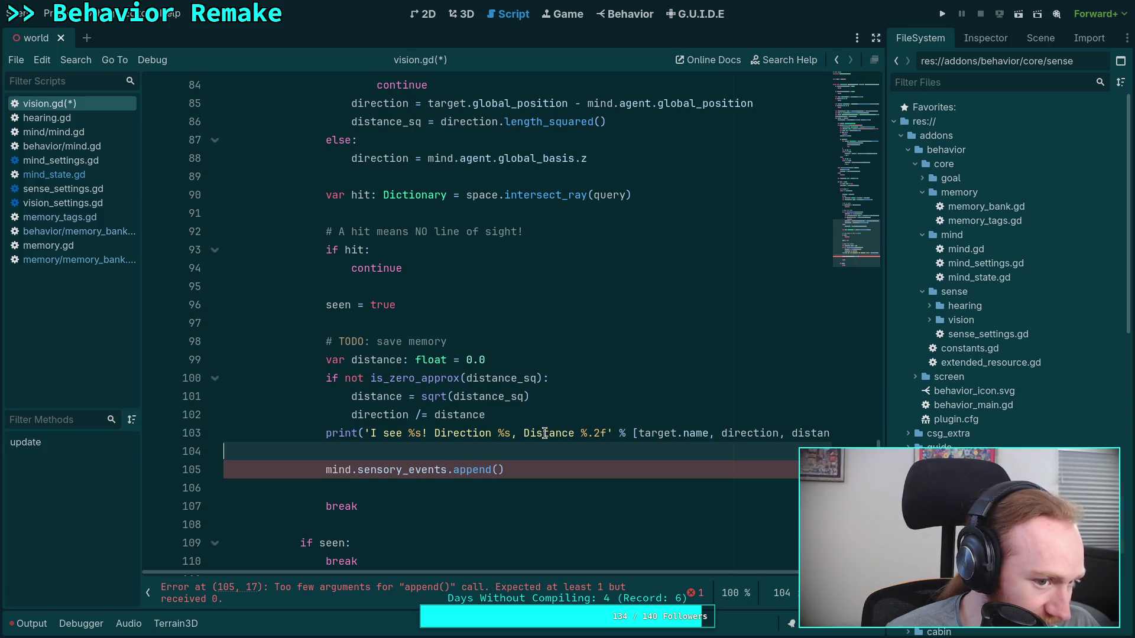
{"action": "left_click", "coordinate": [75, 131]}
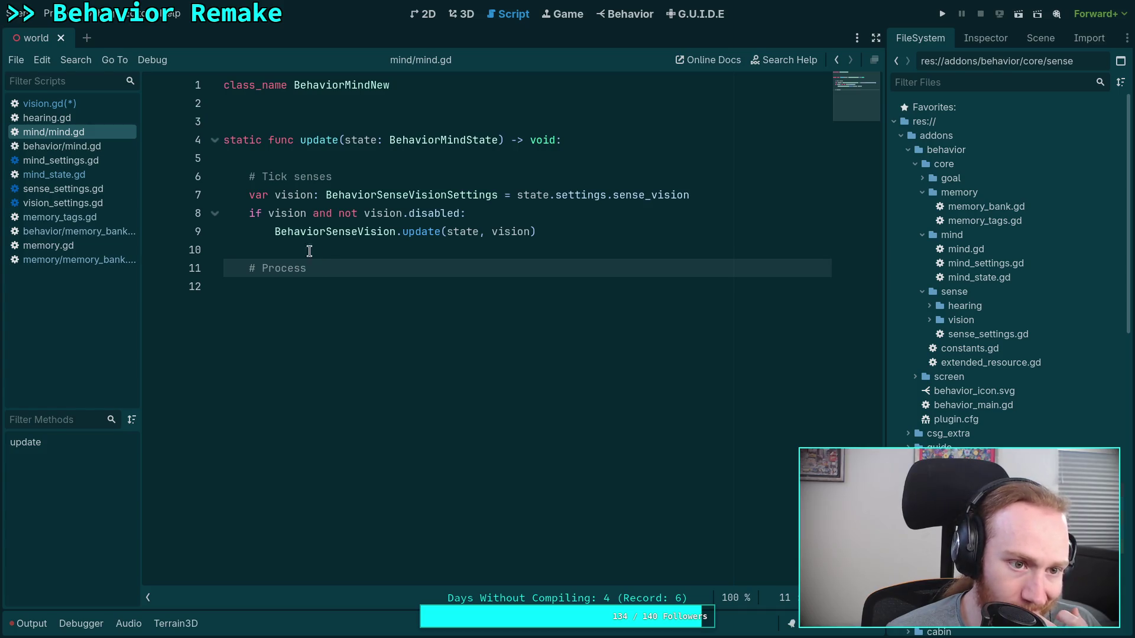
{"action": "left_click", "coordinate": [54, 174]}
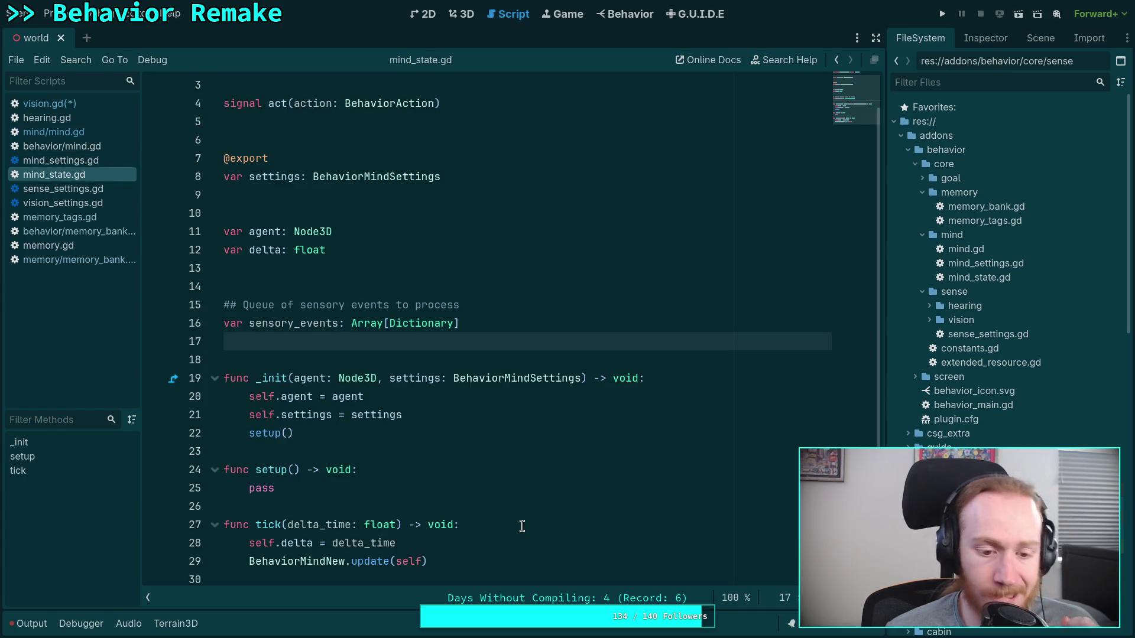
Declare add_sense_event(type: StringName, node: NodePath, data: Dictionary) -> void below the tick function.
{"action": "left_click", "coordinate": [520, 571]}
{"action": "key", "text": "Return"}
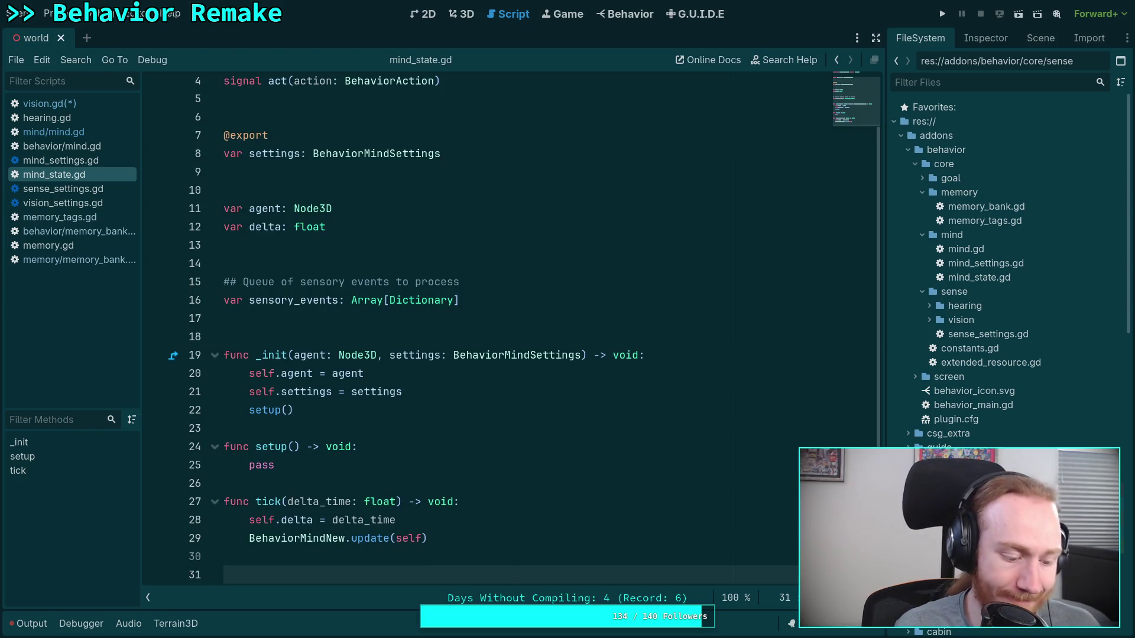
{"action": "type", "text": "func "}
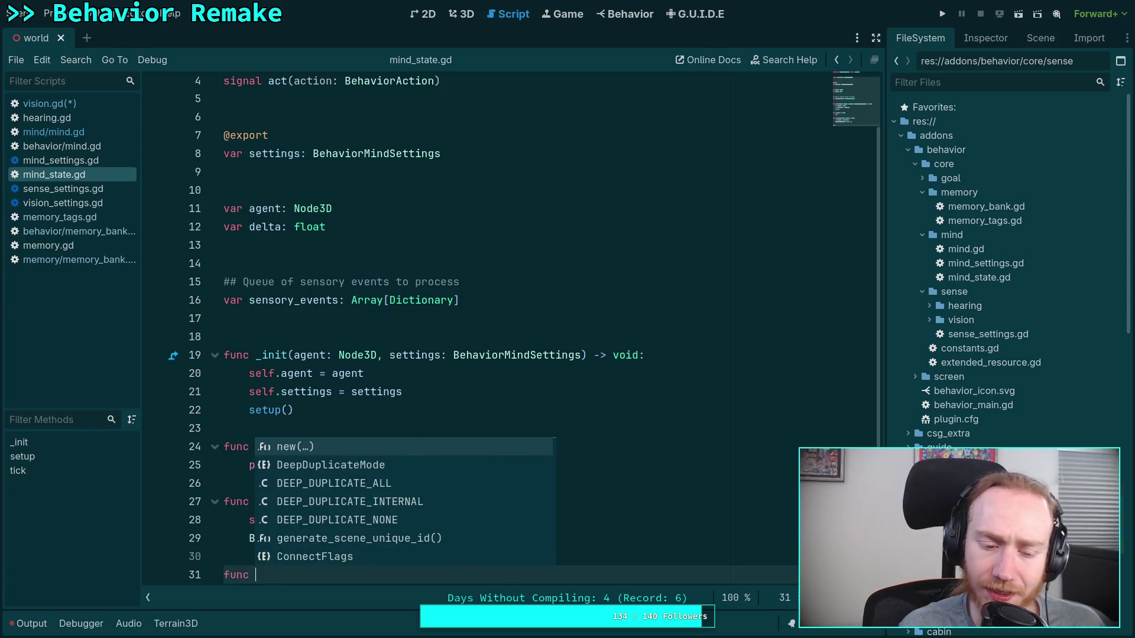
{"action": "type", "text": "add_sens"}
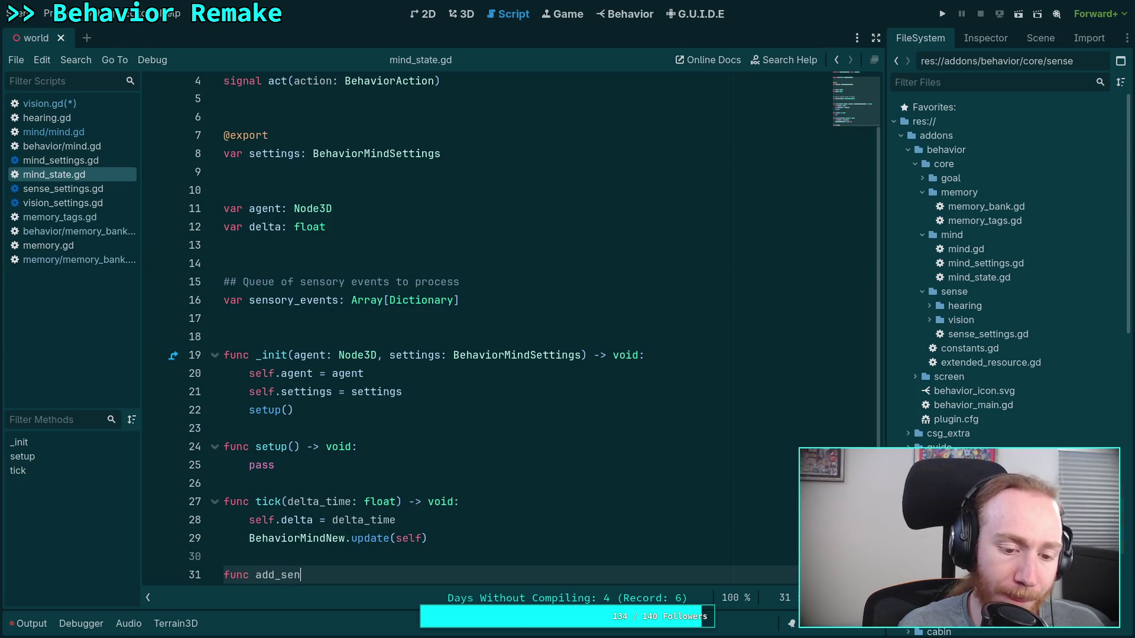
{"action": "type", "text": "e("}
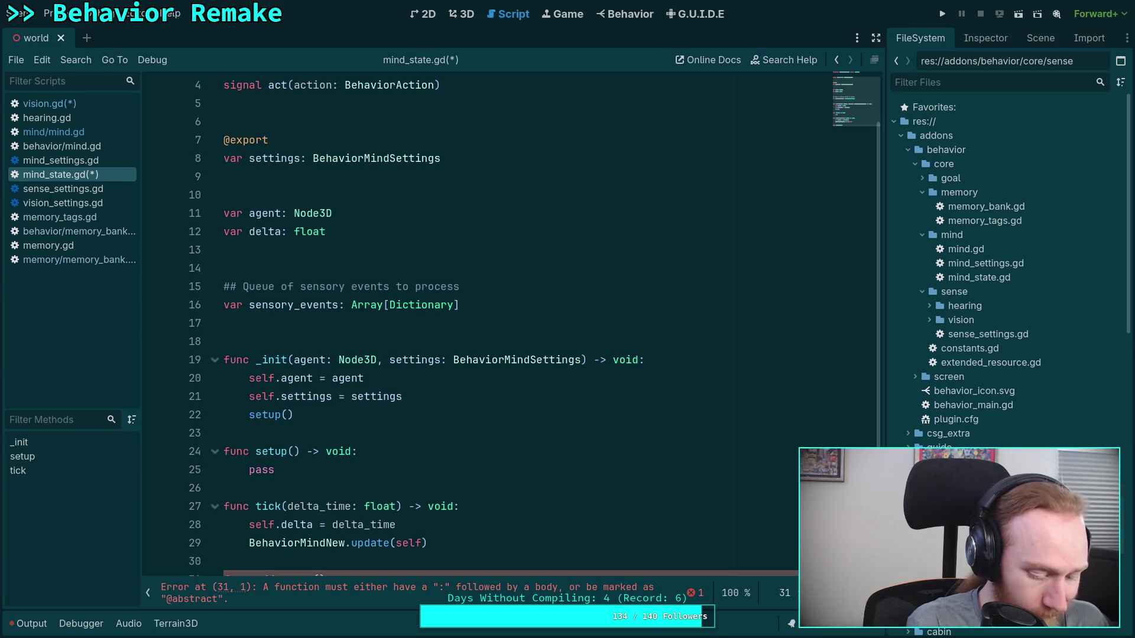
{"action": "key", "text": "BackSpace"}
{"action": "type", "text": "_event("}
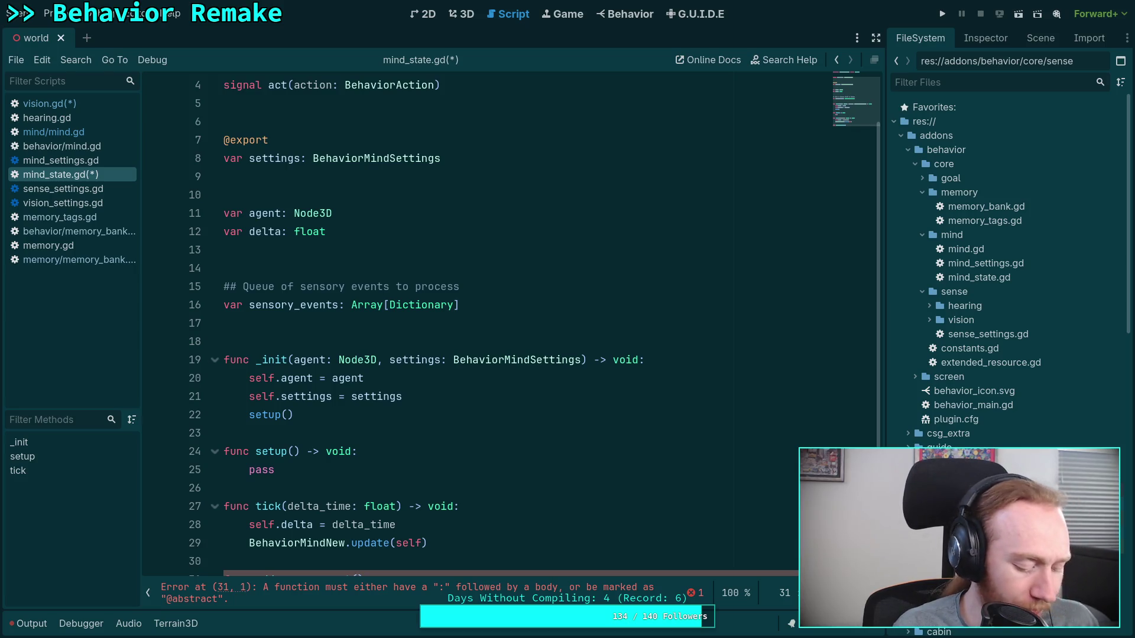
{"action": "type", "text": "typ"}
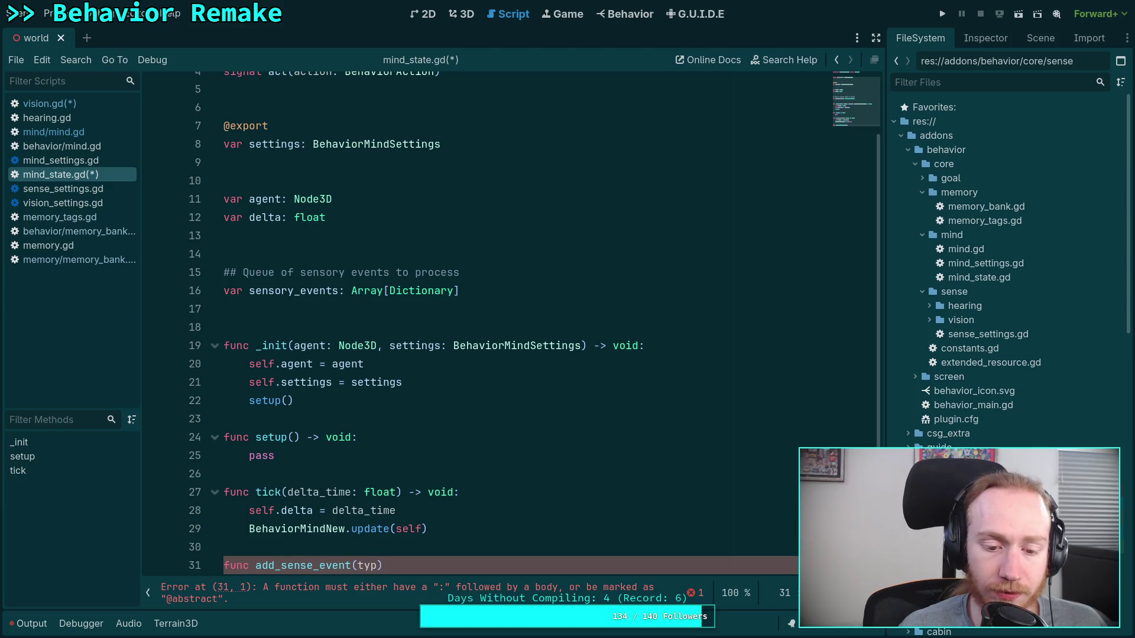
{"action": "type", "text": "e: StringN"}
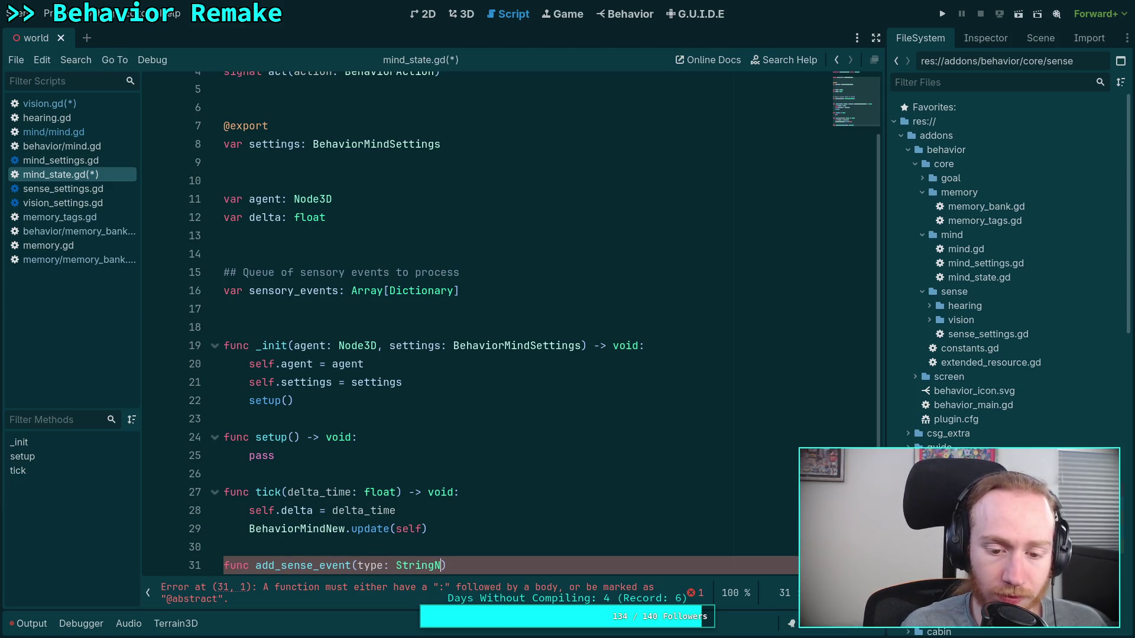
{"action": "type", "text": "ame,"}
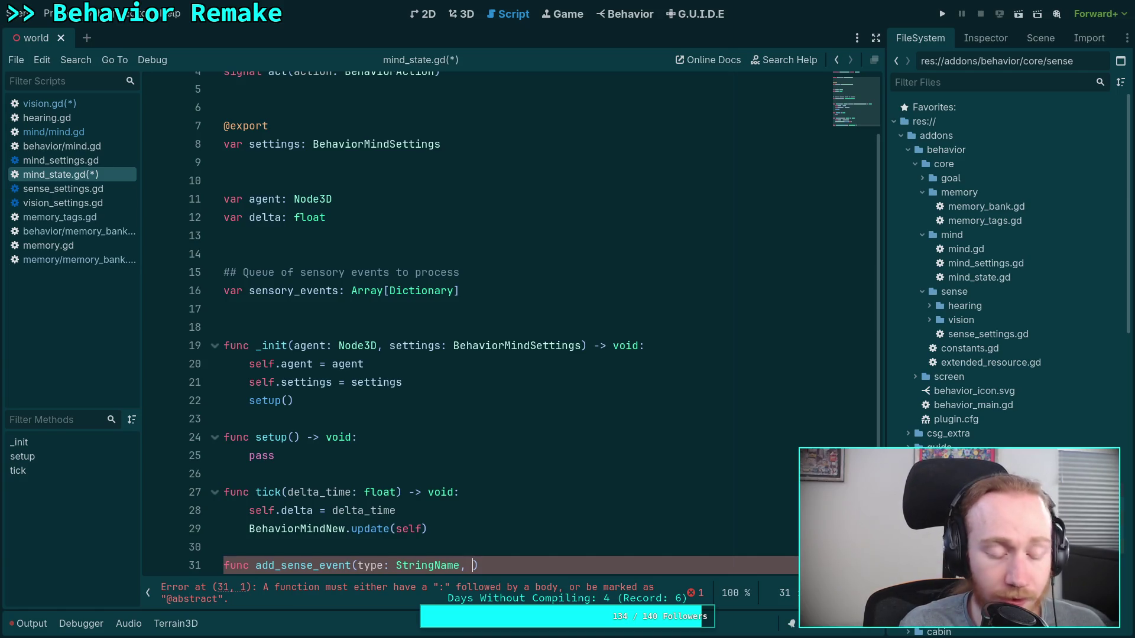
{"action": "type", "text": "node: N"}
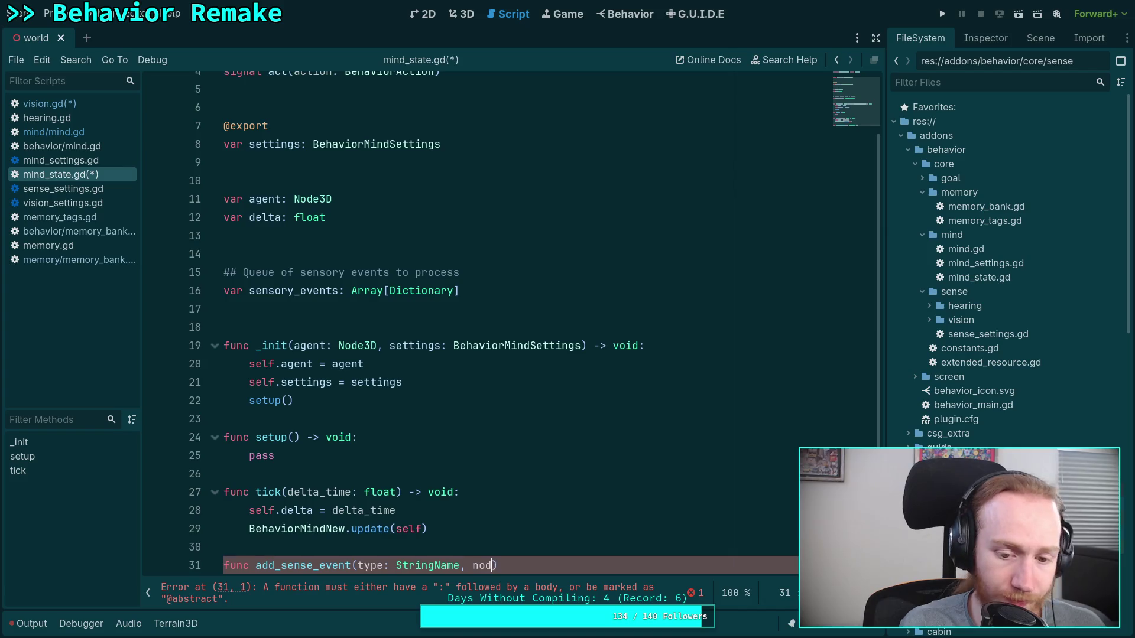
{"action": "type", "text": "ode3D,"}
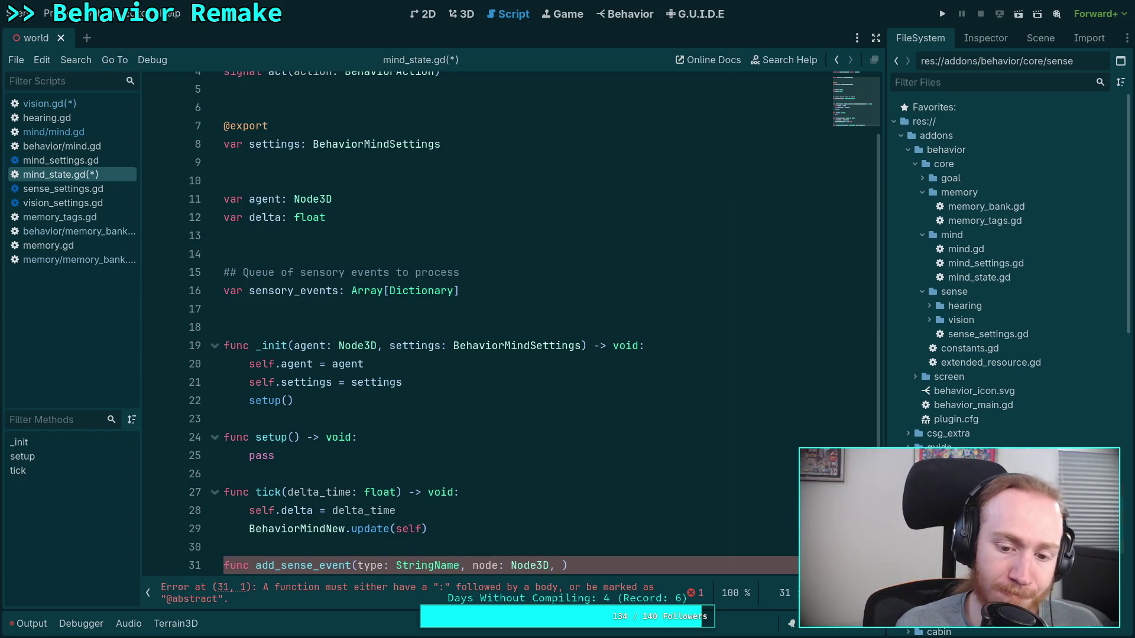
{"action": "key", "text": "BackSpace"}
{"action": "key", "text": "BackSpace"}
{"action": "type", "text": "Path"}
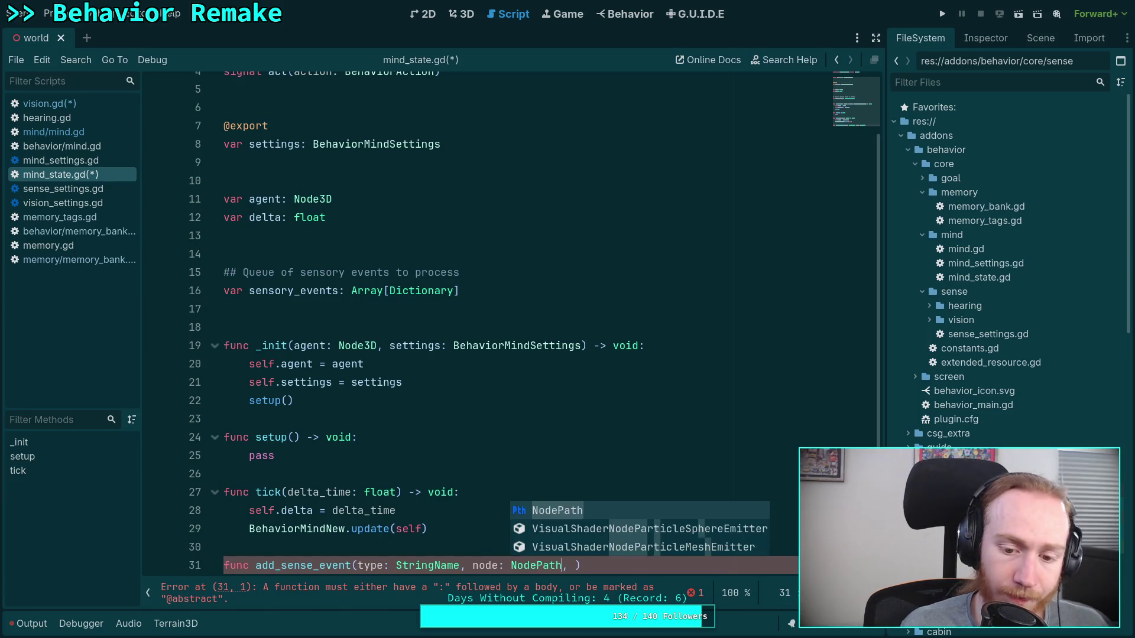
{"action": "left_click", "coordinate": [573, 565]}
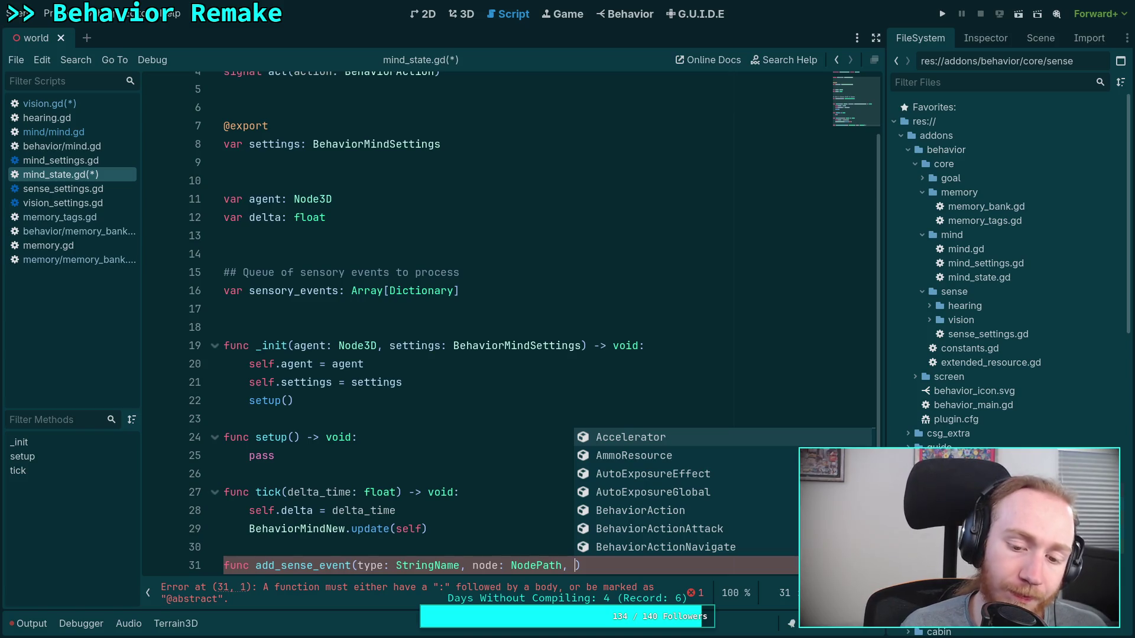
{"action": "type", "text": "data: Dic"}
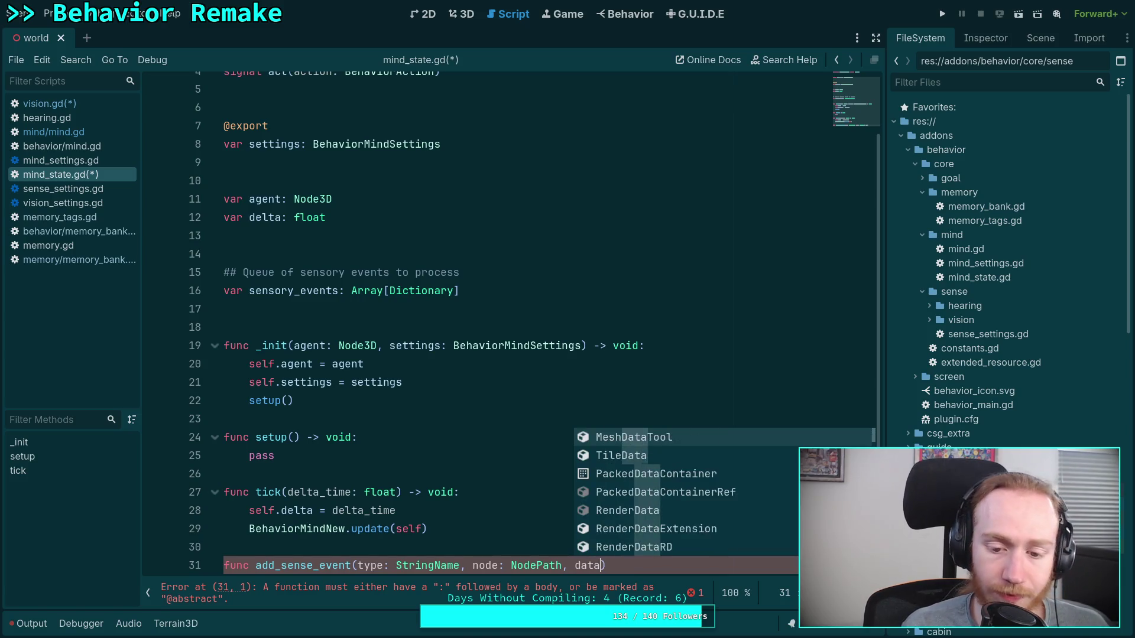
{"action": "type", "text": "tionary"}
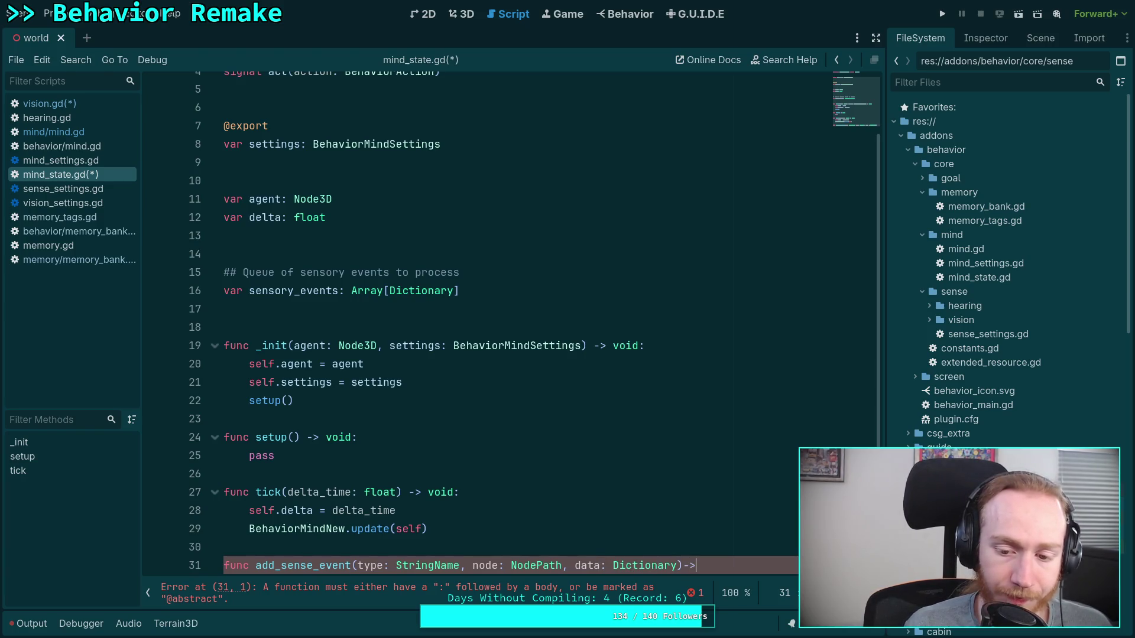
{"action": "key", "text": "BackSpace"}
{"action": "type", "text": "-> void:"}
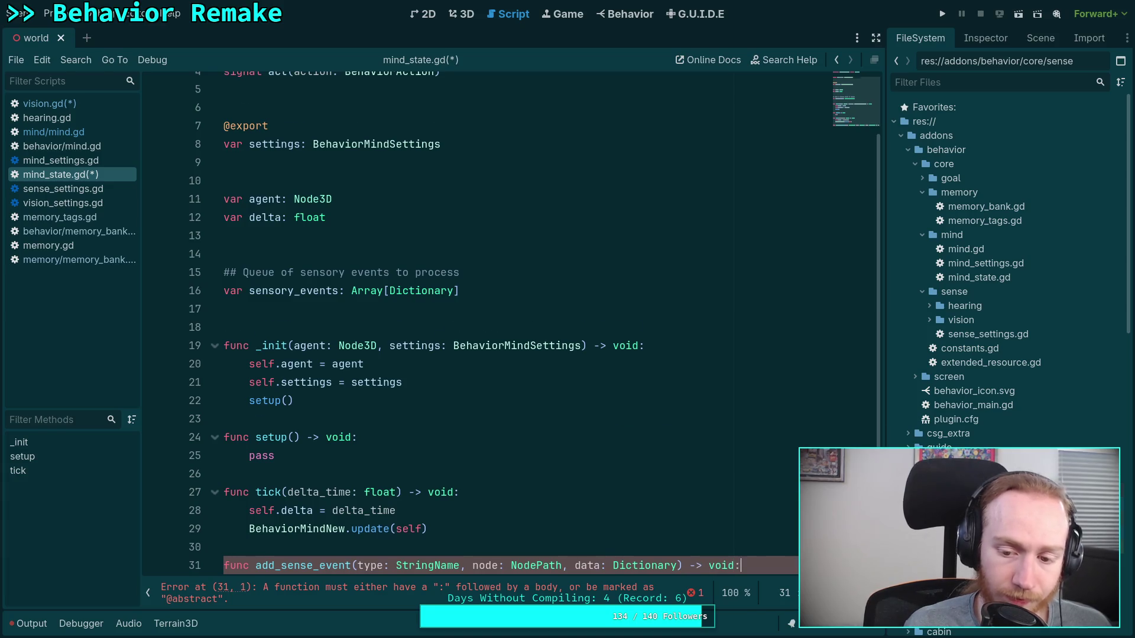
{"action": "key", "text": "Return"}
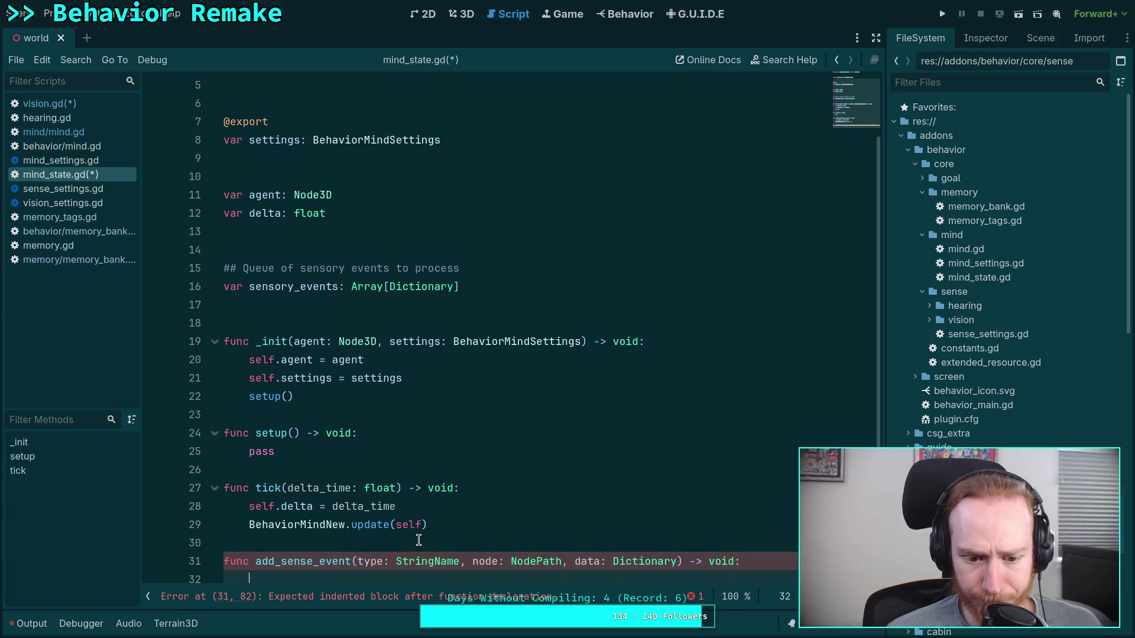
Add a has_sense_event(type: StringName, node: NodePath) -> bool function above it that returns false.
{"action": "key", "text": "Up"}
{"action": "key", "text": "ctrl+x"}
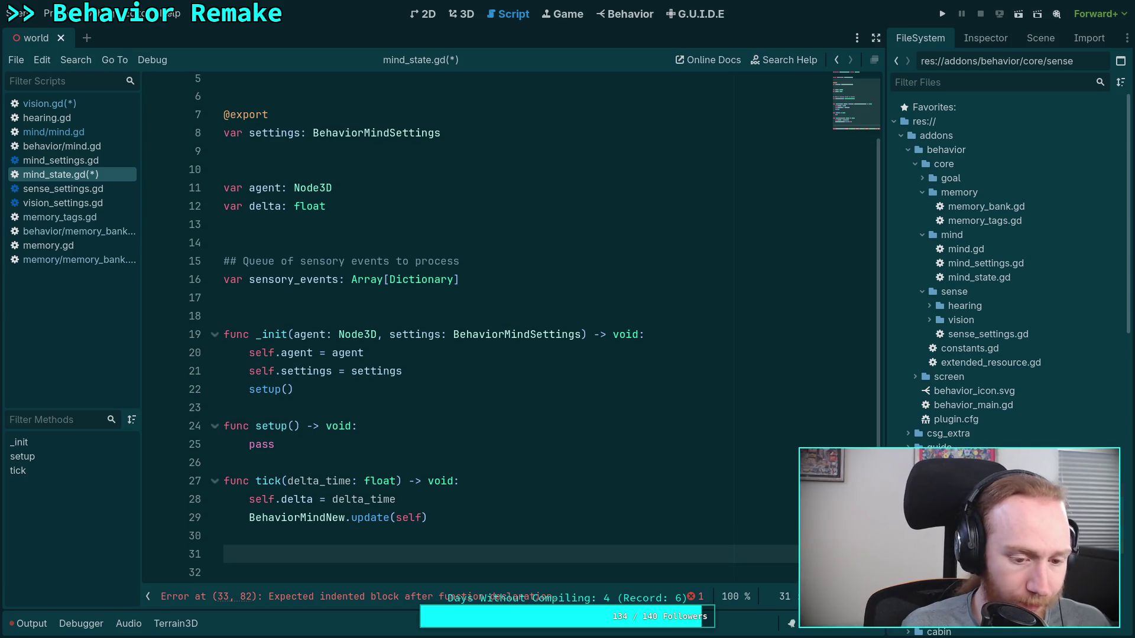
{"action": "key", "text": "ctrl+z"}
{"action": "key", "text": "ctrl+y"}
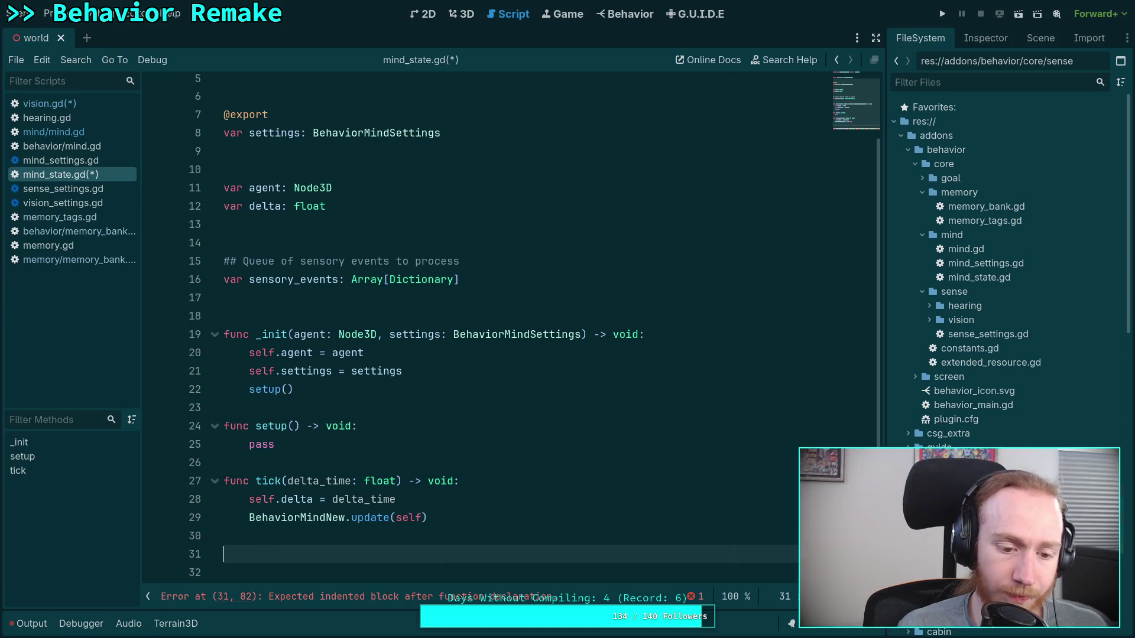
{"action": "type", "text": "func"}
{"action": "scroll", "coordinate": [505, 480], "scroll_direction": "down", "scroll_amount": 1}
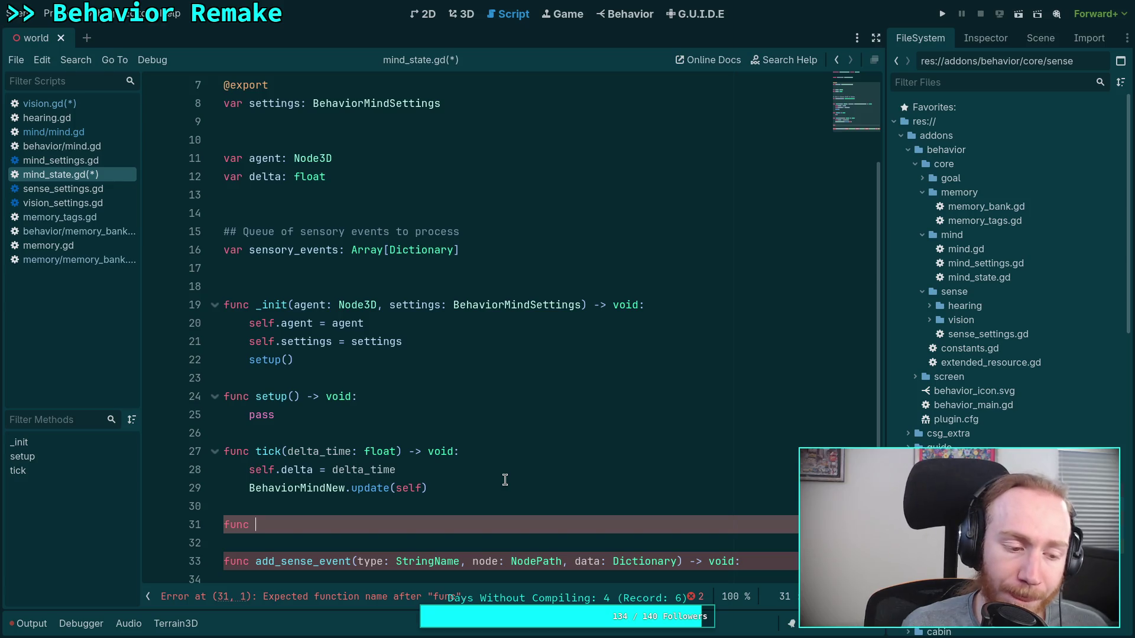
{"action": "type", "text": "has_sense"}
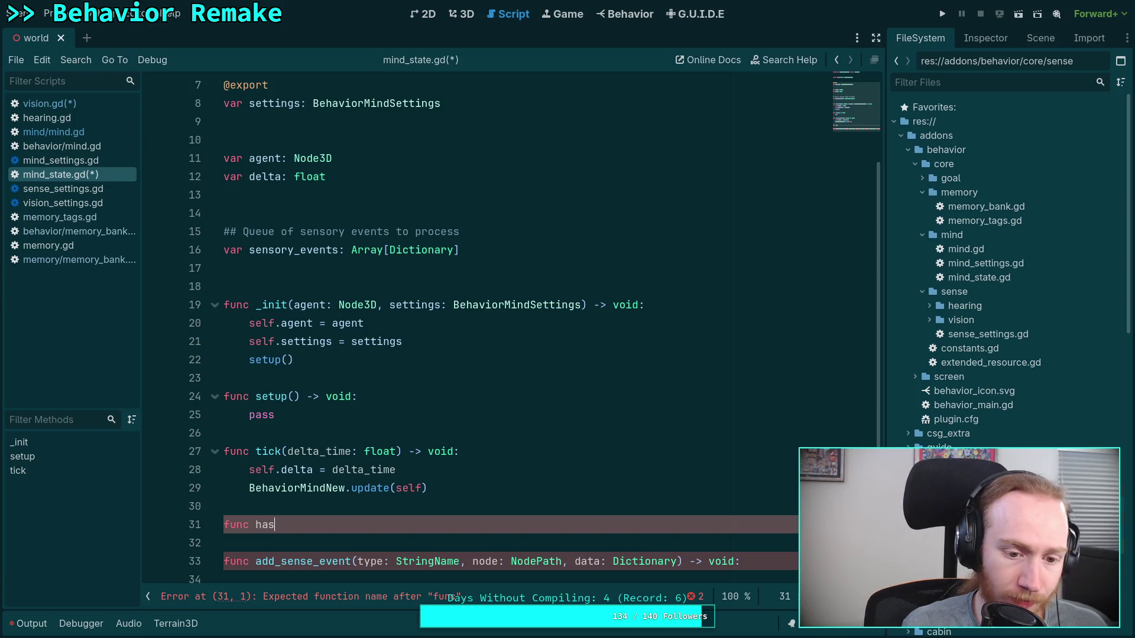
{"action": "type", "text": "_event(type"}
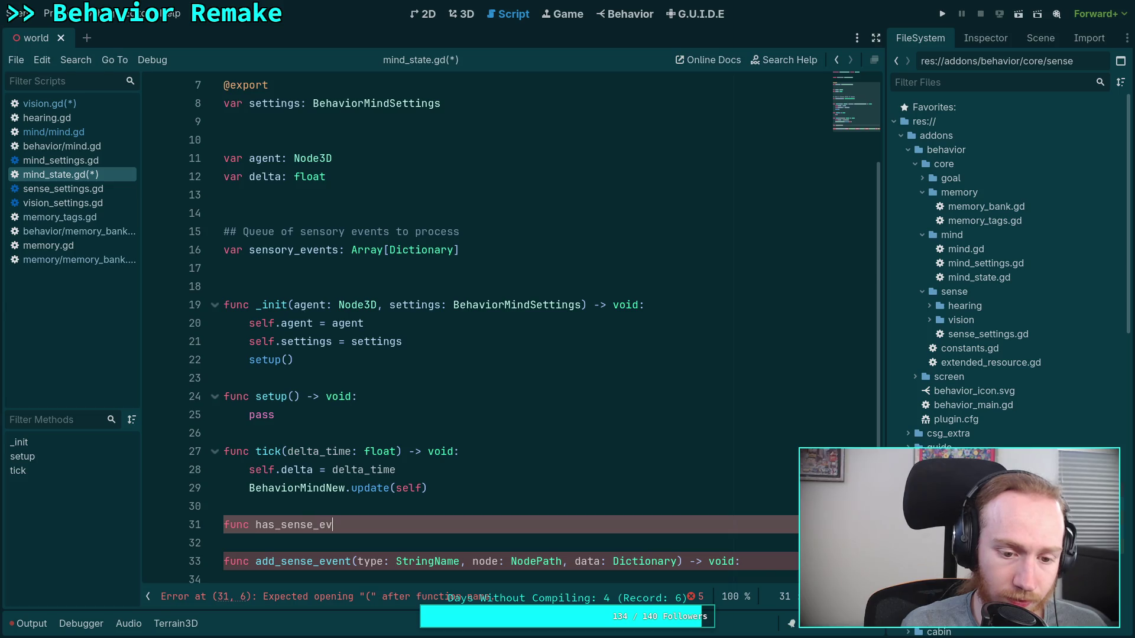
{"action": "type", "text": ": StringName"}
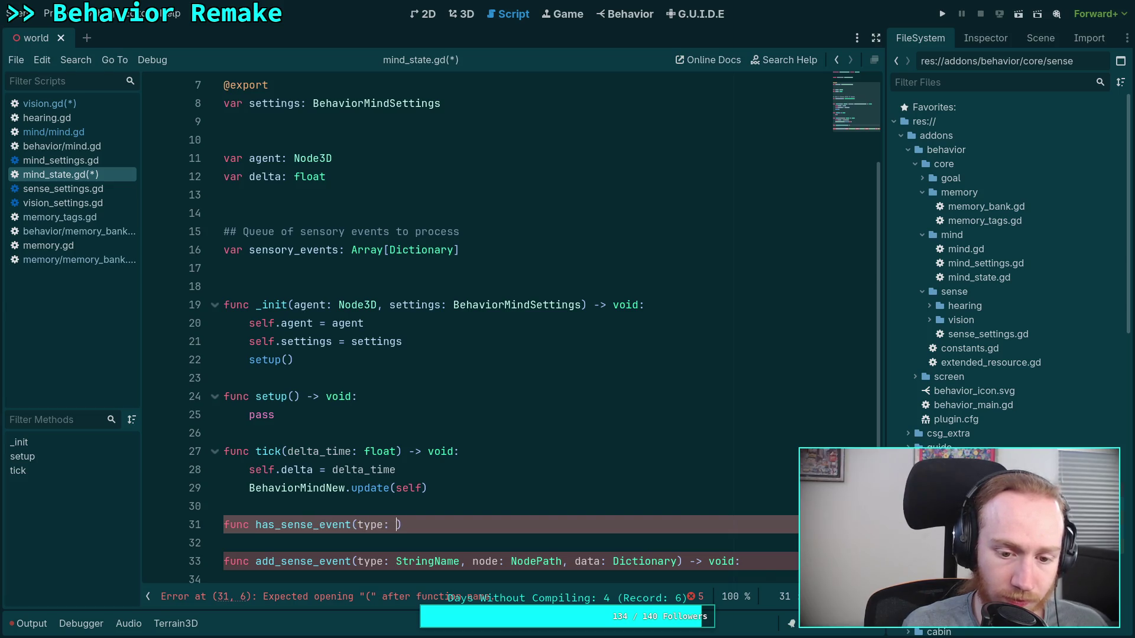
{"action": "type", "text": ", node: "}
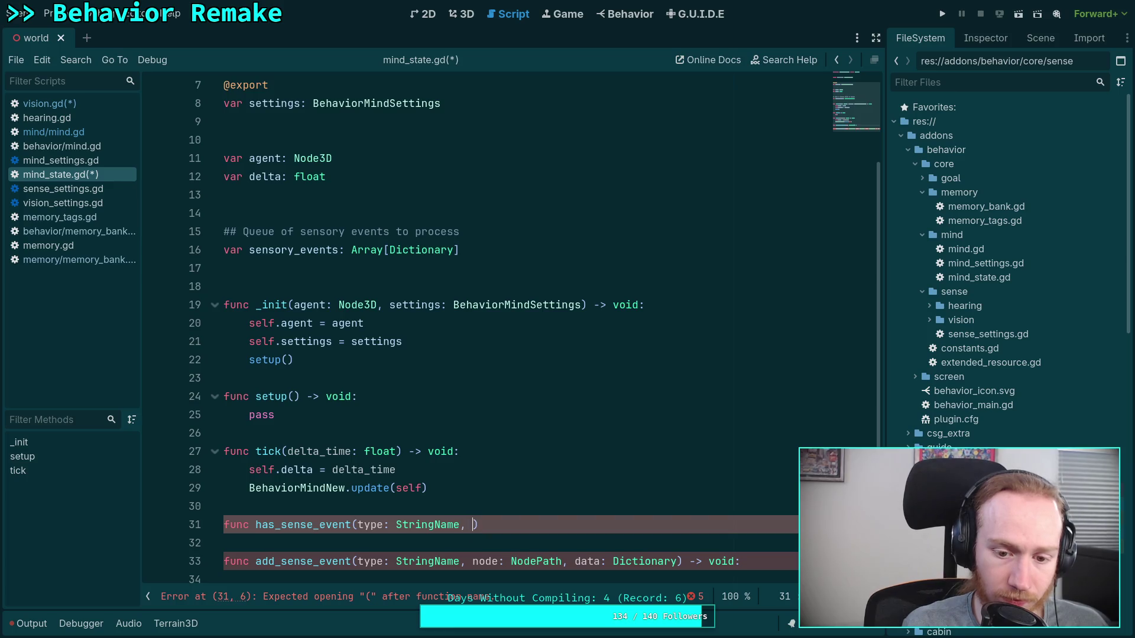
{"action": "type", "text": "NodePath)"}
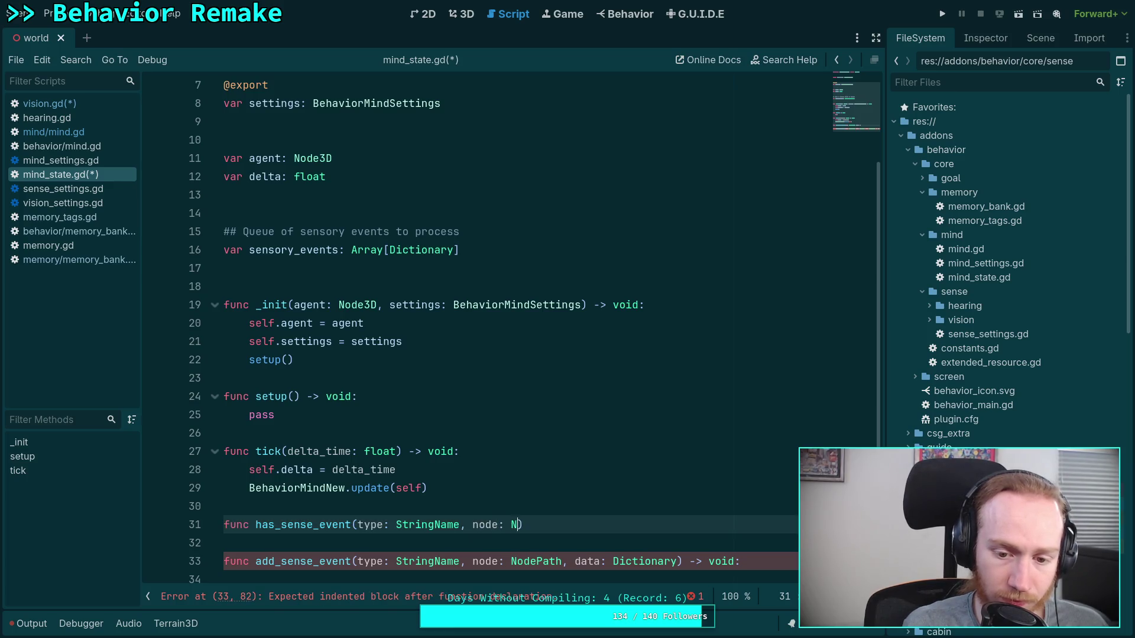
{"action": "type", "text": " -> "}
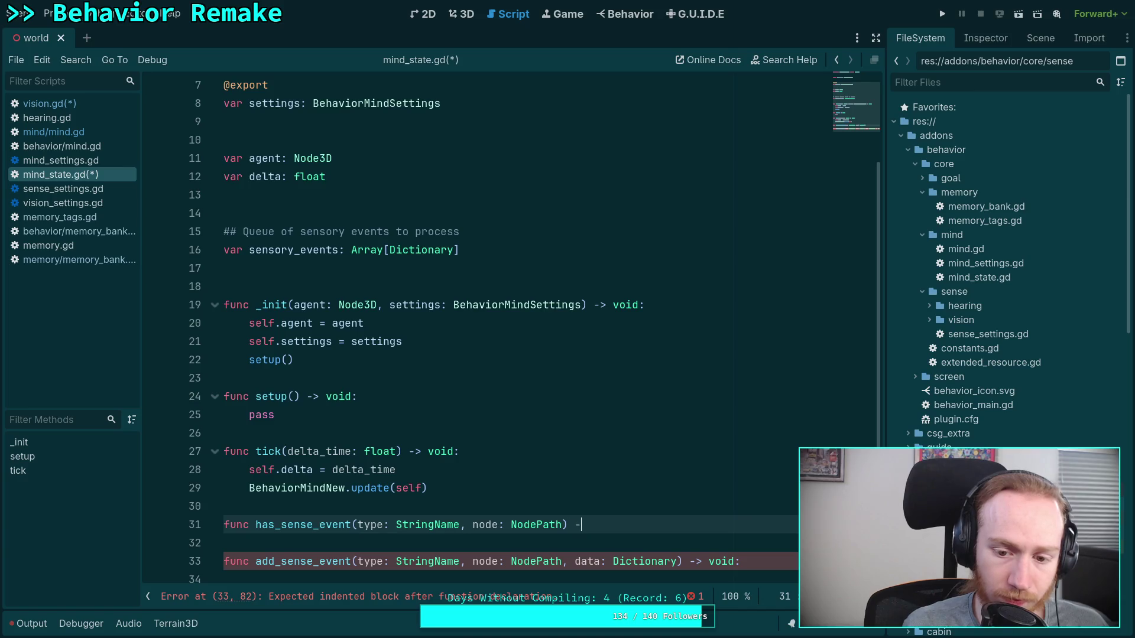
{"action": "type", "text": "bool:"}
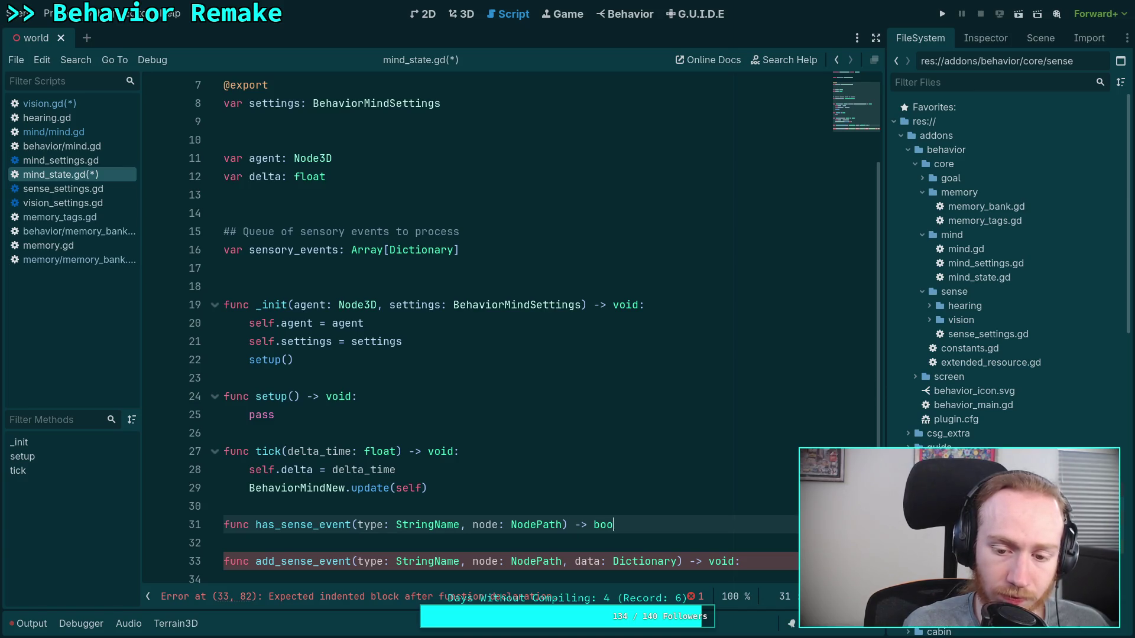
{"action": "key", "text": "Return"}
{"action": "type", "text": "pass"}
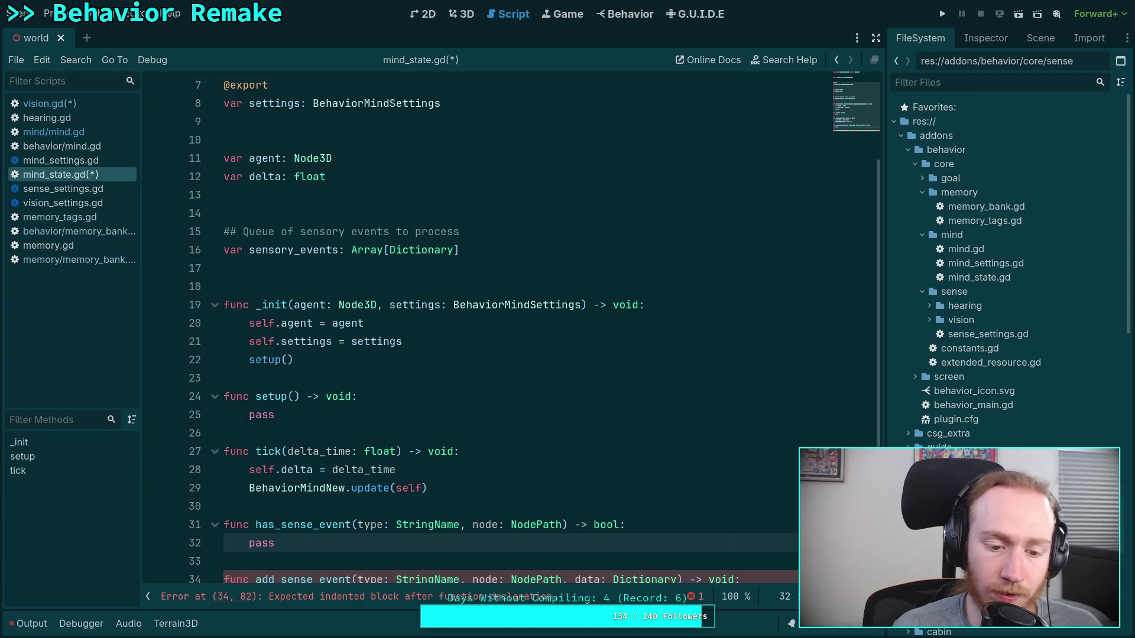
{"action": "key", "text": "BackSpace"}
{"action": "key", "text": "BackSpace"}
{"action": "key", "text": "BackSpace"}
{"action": "type", "text": "return fa"}
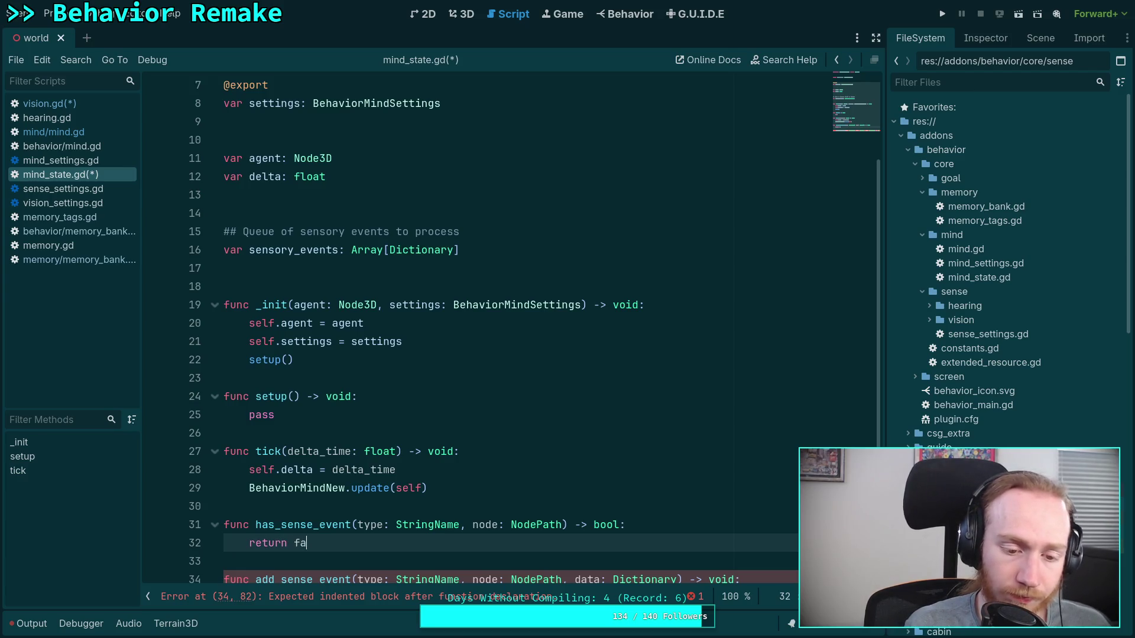
{"action": "type", "text": "lse"}
Put a # TODO comment in has_sense_event and start an indented body for add_sense_event.
{"action": "scroll", "coordinate": [551, 464], "scroll_direction": "down", "scroll_amount": 1}
{"action": "left_click", "coordinate": [699, 507]}
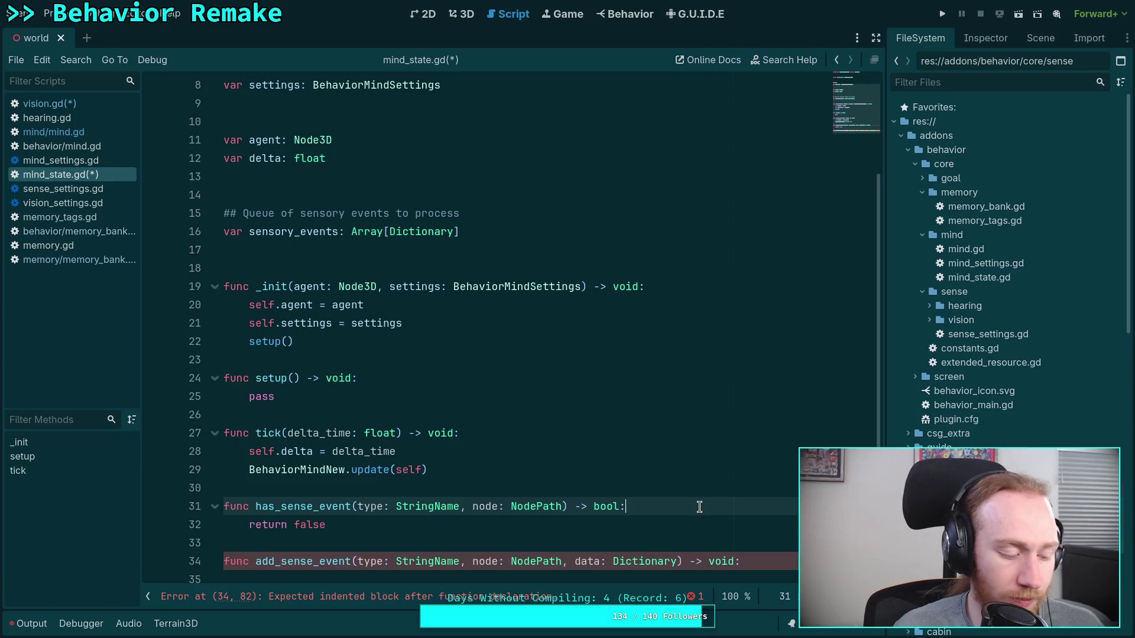
{"action": "key", "text": "Return"}
{"action": "type", "text": "# TODIO"}
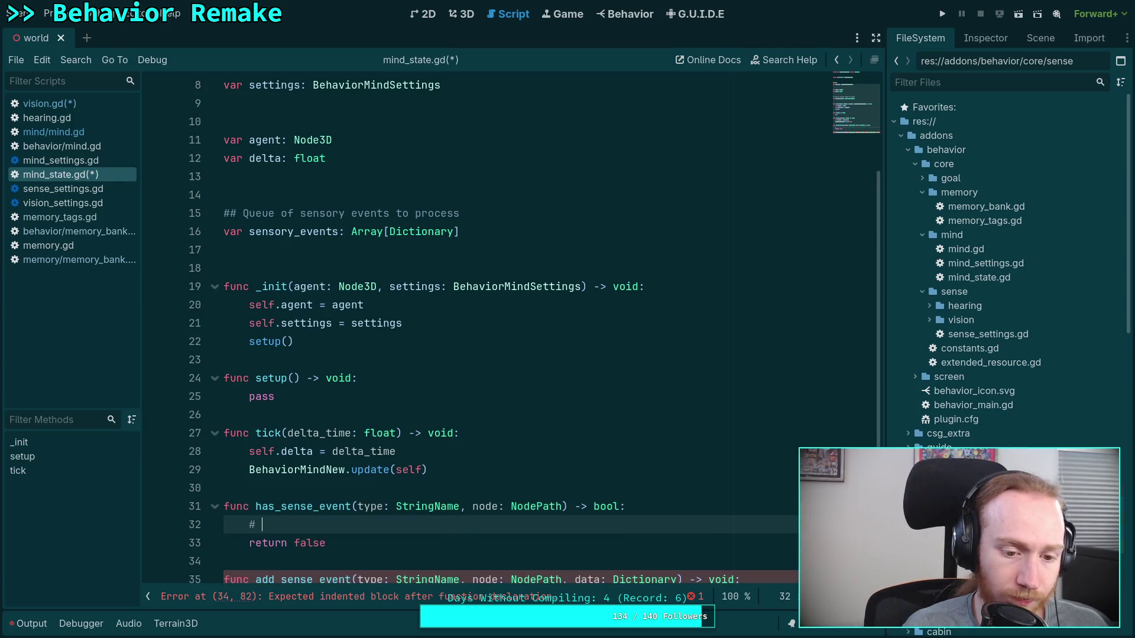
{"action": "key", "text": "BackSpace"}
{"action": "key", "text": "BackSpace"}
{"action": "type", "text": "ODO"}
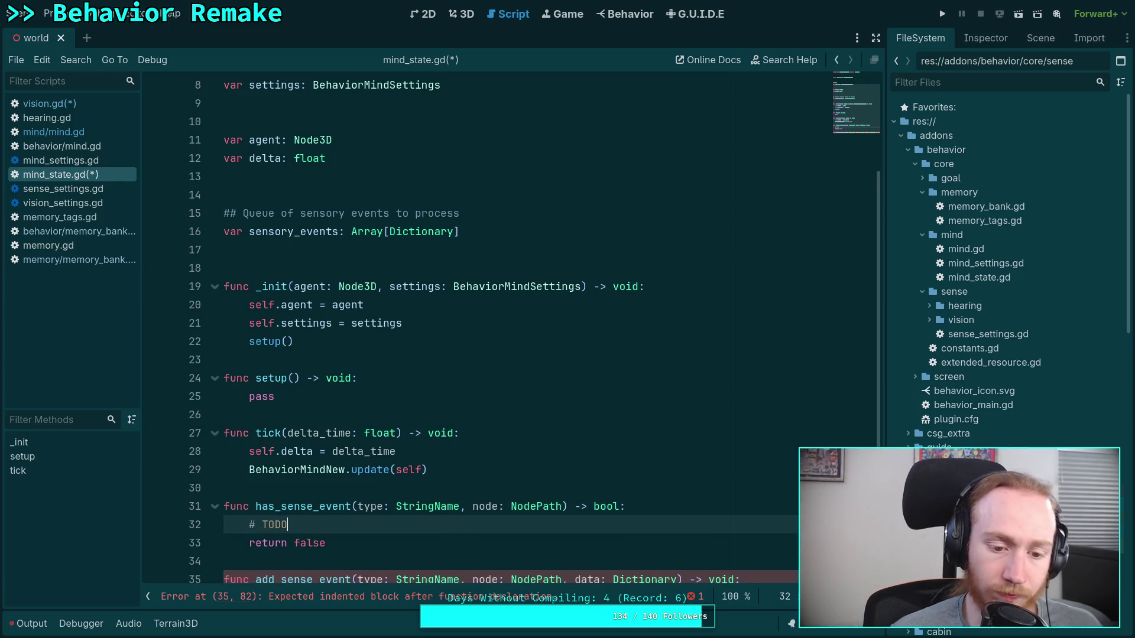
{"action": "key", "text": "Down"}
{"action": "key", "text": "Down"}
{"action": "key", "text": "Down"}
{"action": "key", "text": "End"}
{"action": "key", "text": "Return"}
{"action": "key", "text": "Return"}
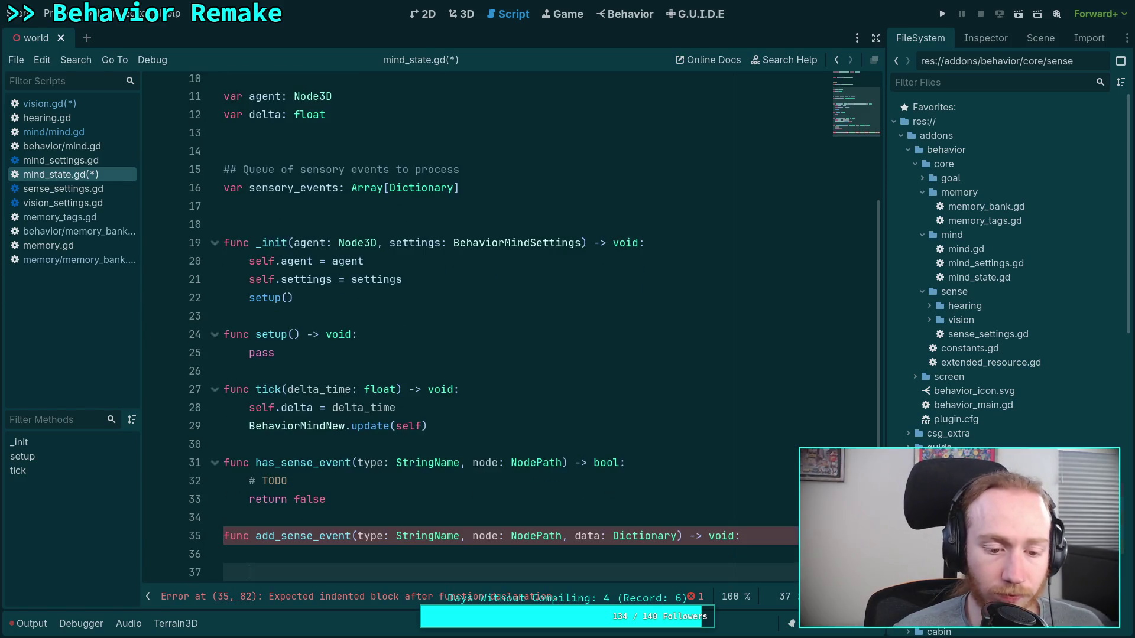
{"action": "left_click", "coordinate": [143, 13]}
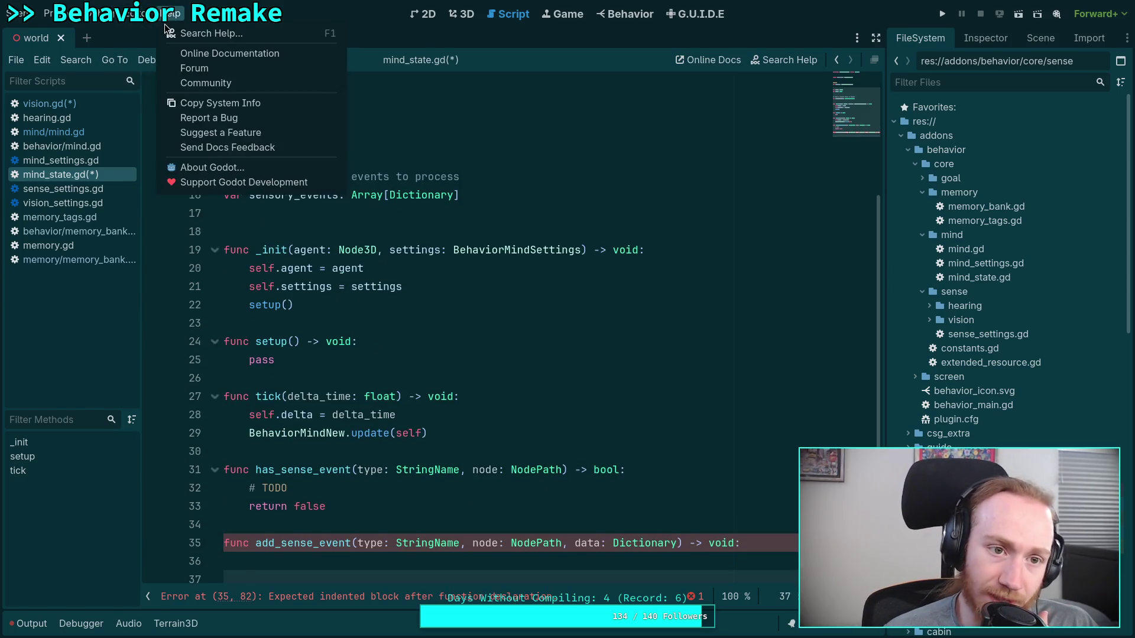
Enable Scroll Past End of File under Text Editor > Behavior in Editor Settings.
{"action": "left_click", "coordinate": [142, 33]}
{"action": "scroll", "coordinate": [143, 303], "scroll_direction": "down", "scroll_amount": 5}
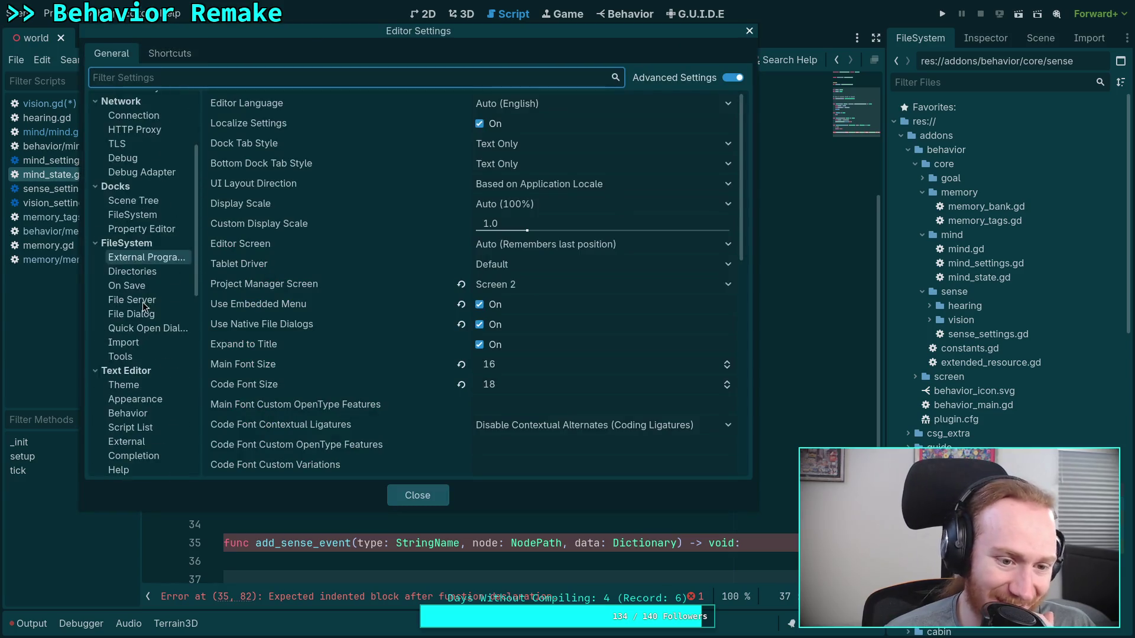
{"action": "left_click", "coordinate": [162, 271]}
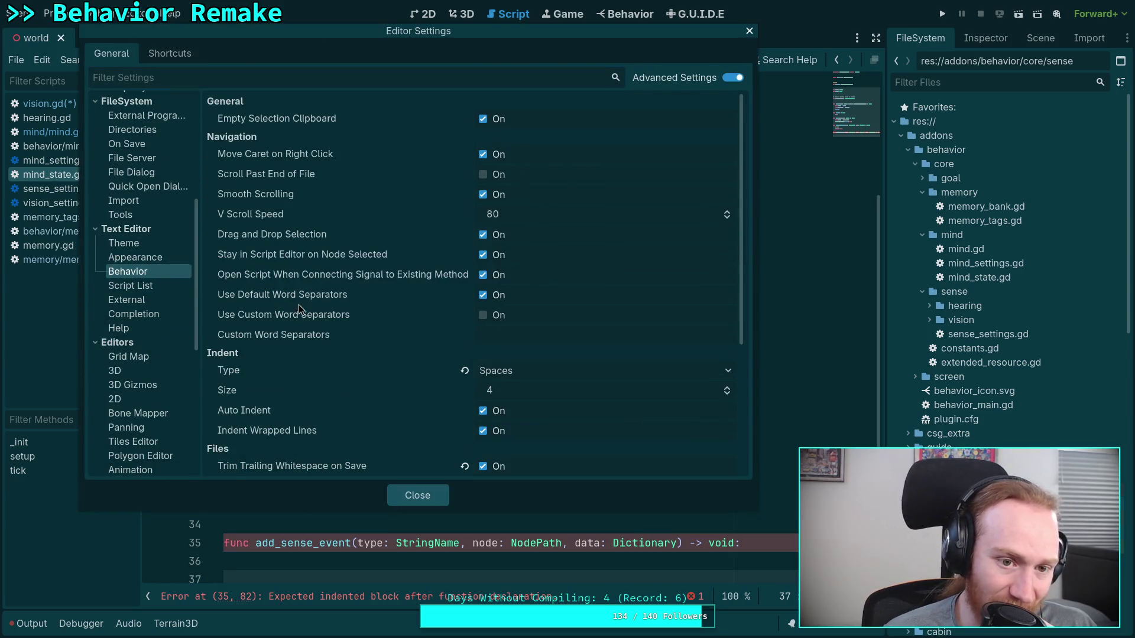
{"action": "left_click", "coordinate": [483, 175]}
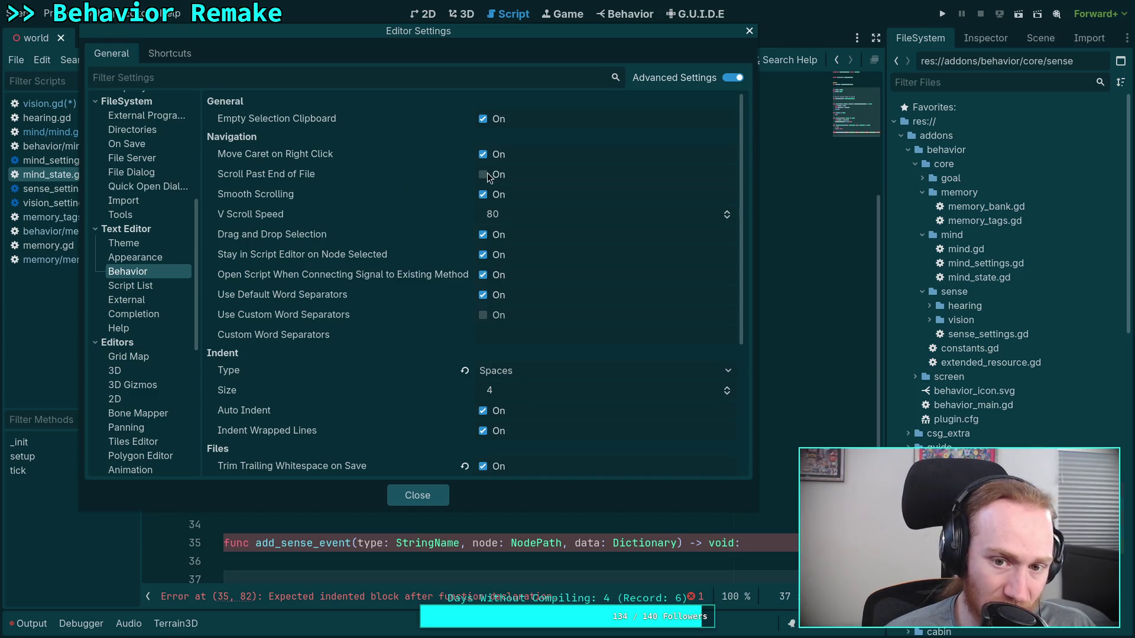
{"action": "left_click", "coordinate": [435, 502]}
{"action": "scroll", "coordinate": [502, 412], "scroll_direction": "up", "scroll_amount": 3}
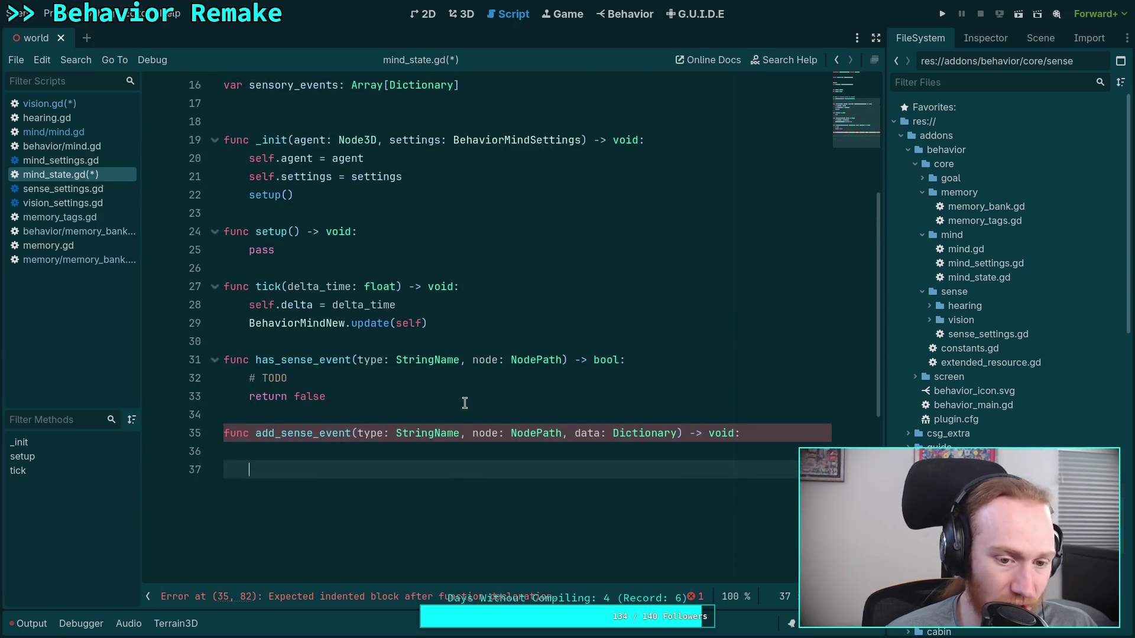
{"action": "key", "text": "Up"}
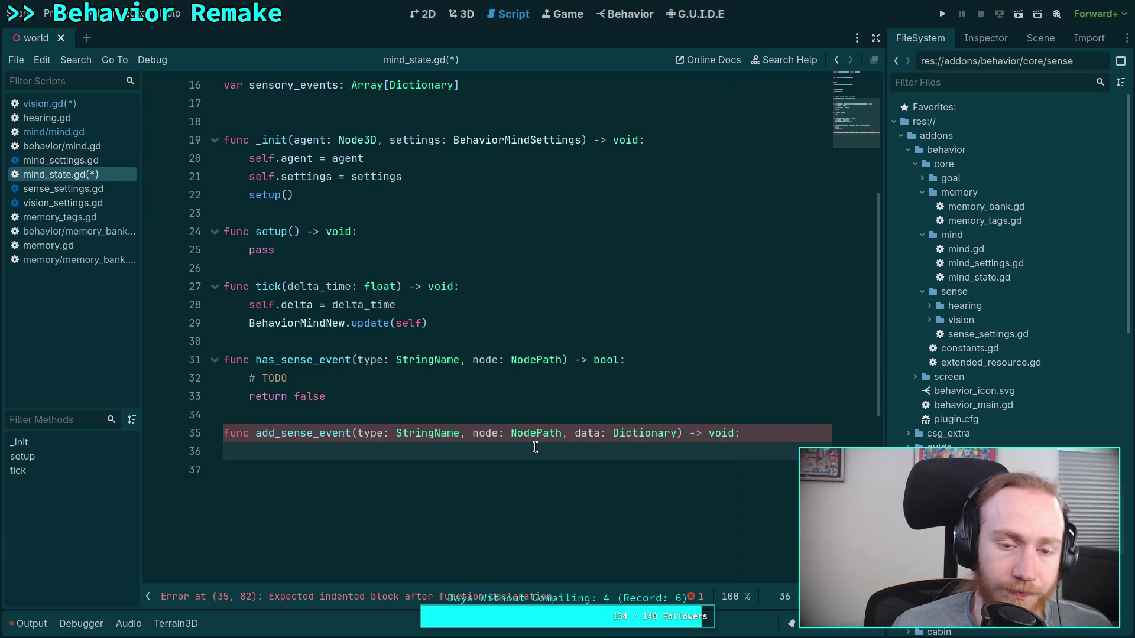
{"action": "scroll", "coordinate": [497, 447], "scroll_direction": "up", "scroll_amount": 1}
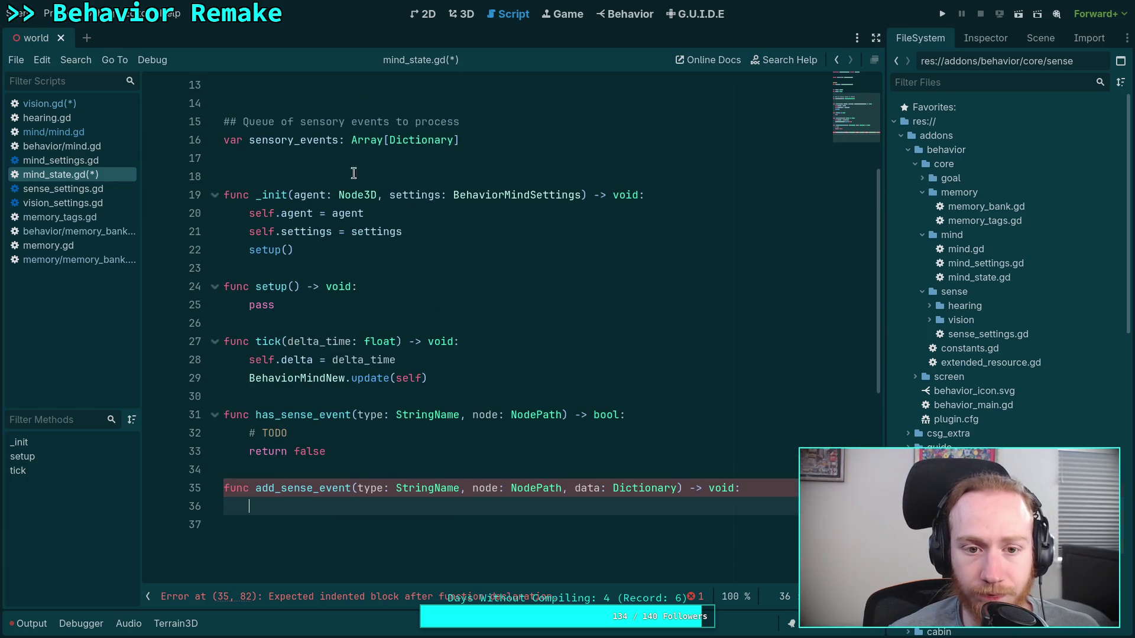
{"action": "left_click_drag", "start_coordinate": [352, 142], "coordinate": [486, 139]}
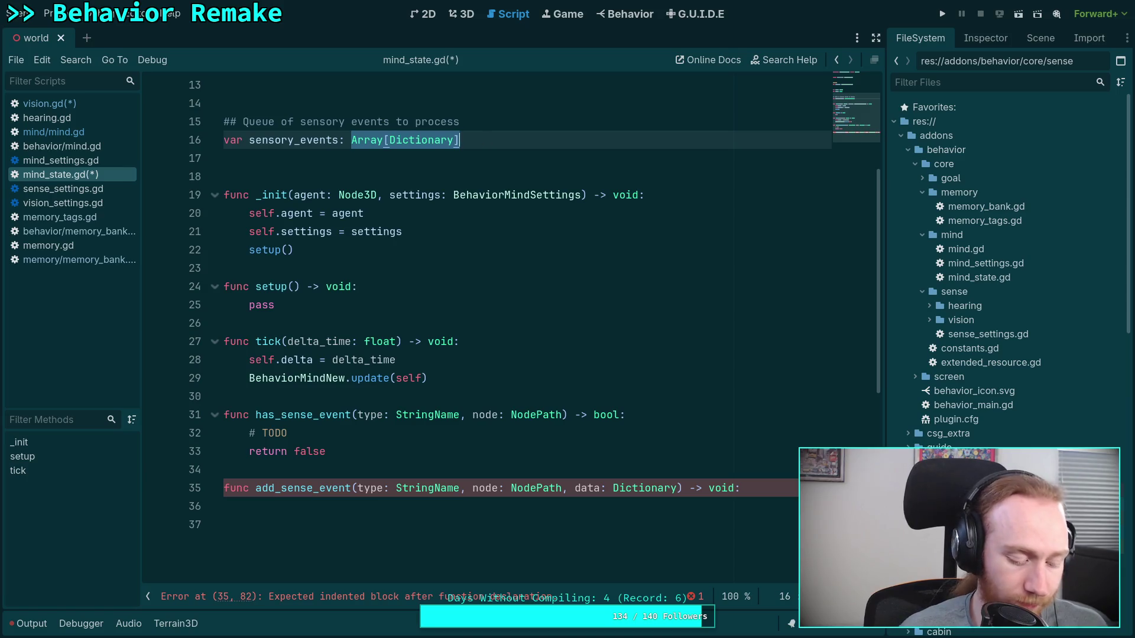
{"action": "type", "text": "Dictionary"}
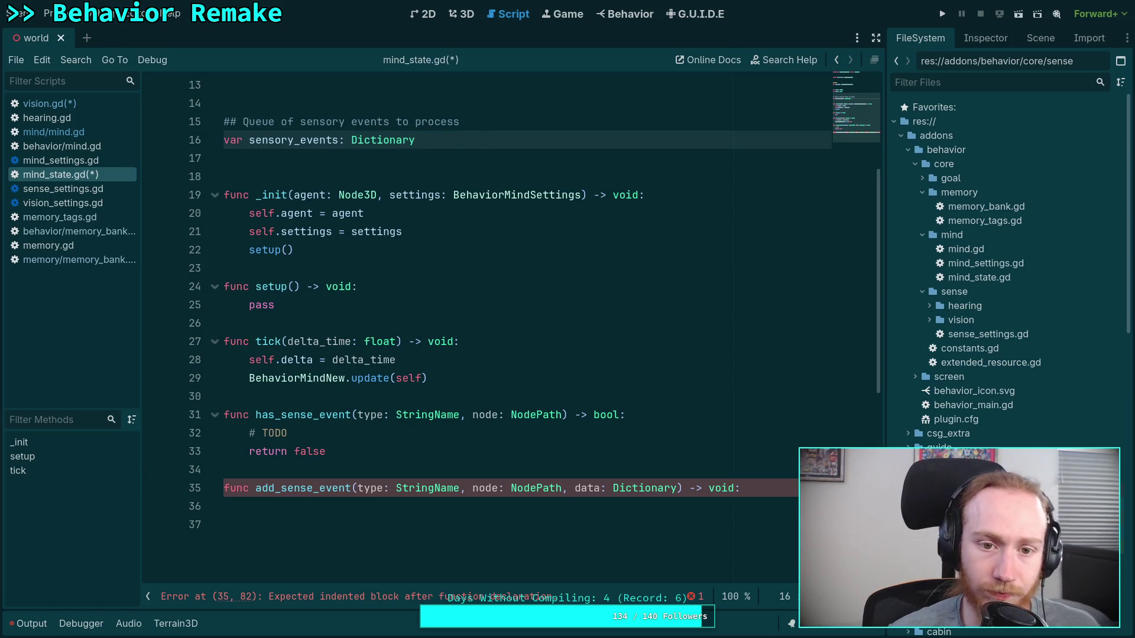
{"action": "scroll", "coordinate": [479, 266], "scroll_direction": "up", "scroll_amount": 4}
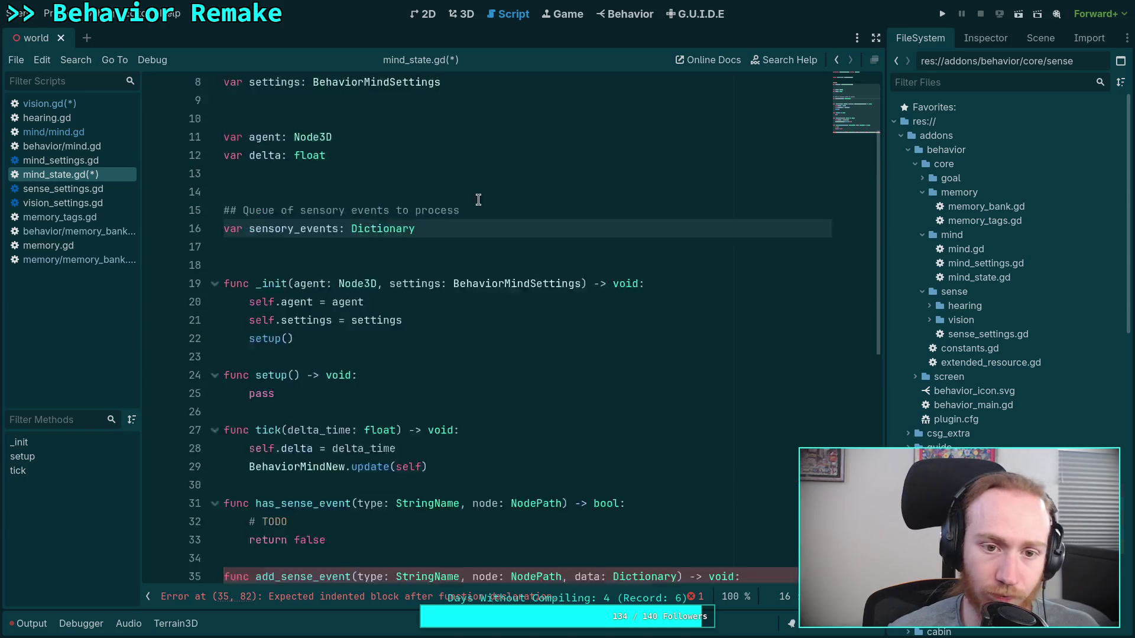
{"action": "scroll", "coordinate": [497, 388], "scroll_direction": "down", "scroll_amount": 1}
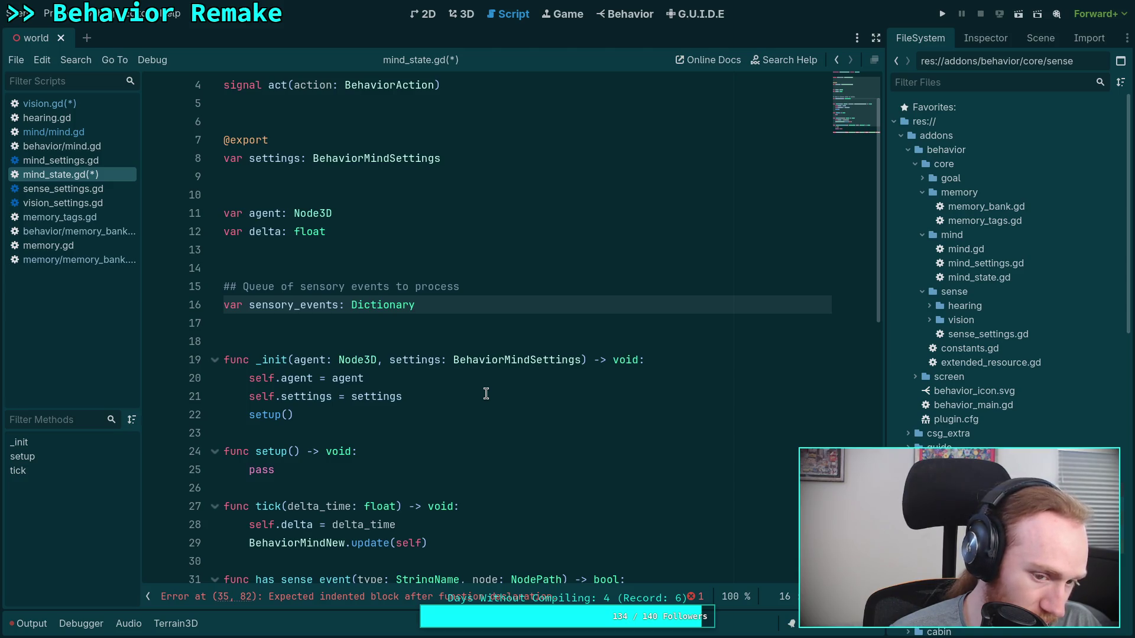
{"action": "scroll", "coordinate": [486, 393], "scroll_direction": "down", "scroll_amount": 2}
{"action": "scroll", "coordinate": [485, 393], "scroll_direction": "up", "scroll_amount": 3}
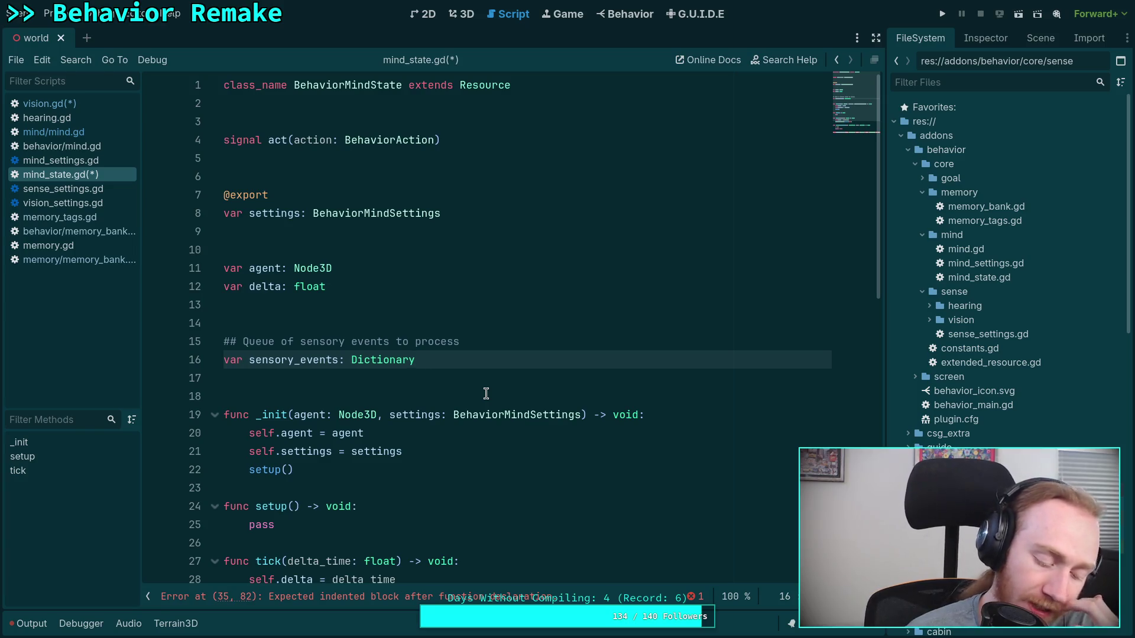
{"action": "type", "text": "= {}"}
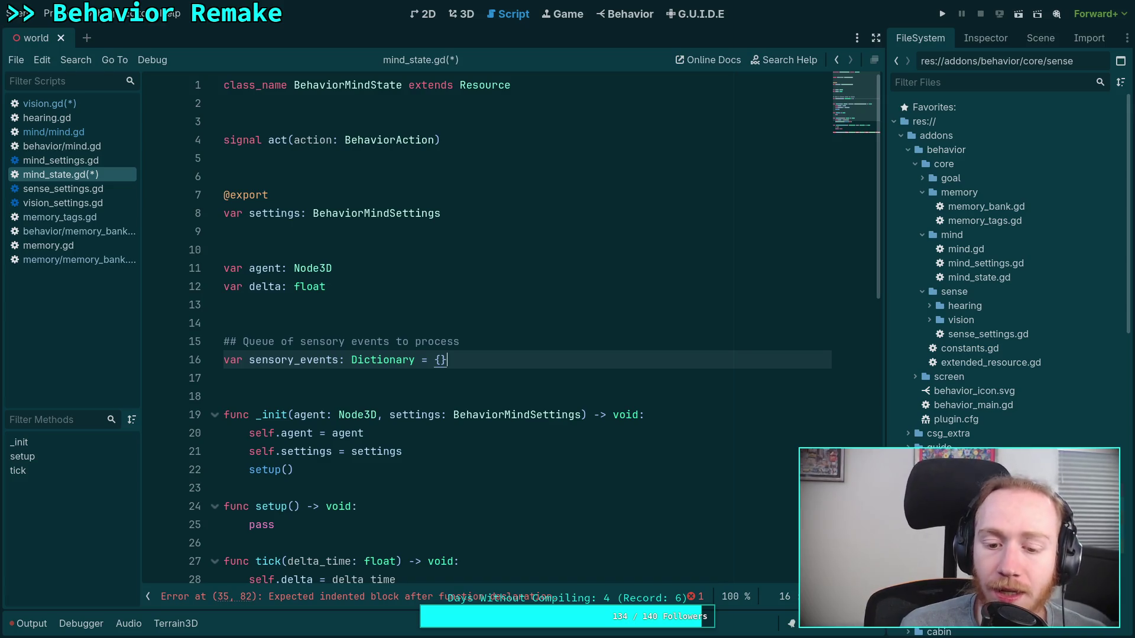
{"action": "key", "text": "BackSpace"}
{"action": "key", "text": "BackSpace"}
{"action": "key", "text": "BackSpace"}
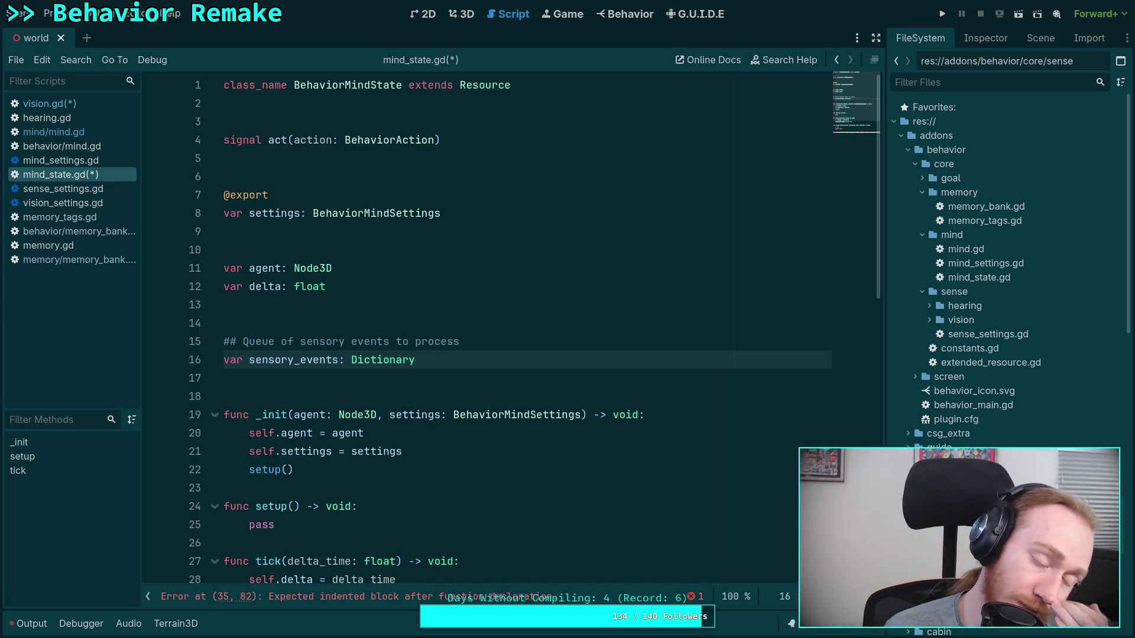
{"action": "scroll", "coordinate": [469, 508], "scroll_direction": "down", "scroll_amount": 5}
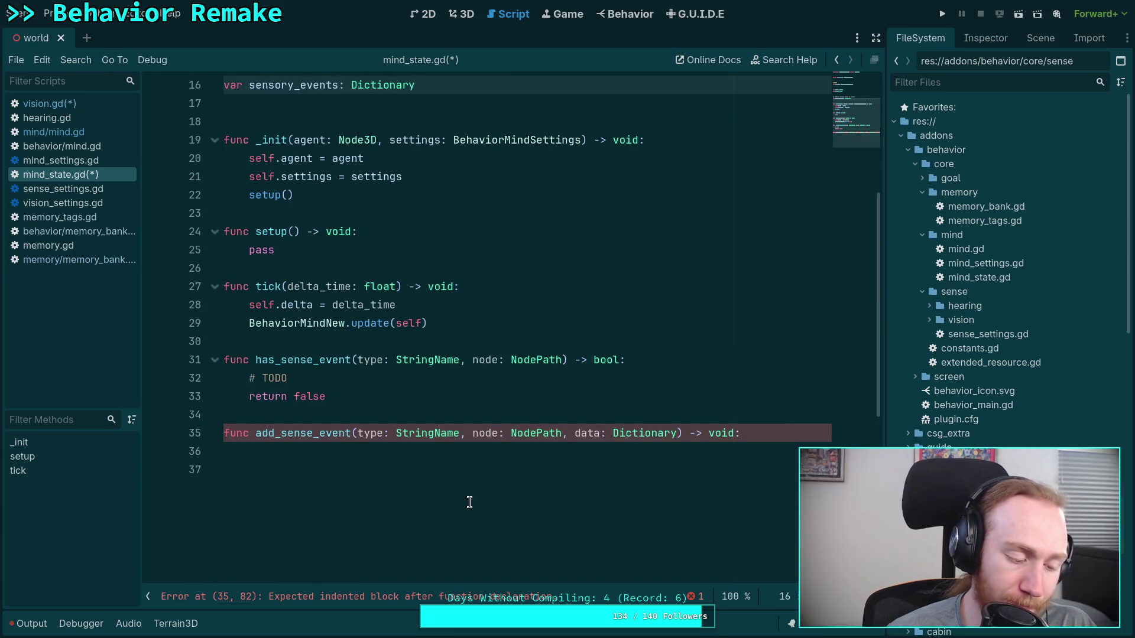
{"action": "left_click", "coordinate": [507, 453]}
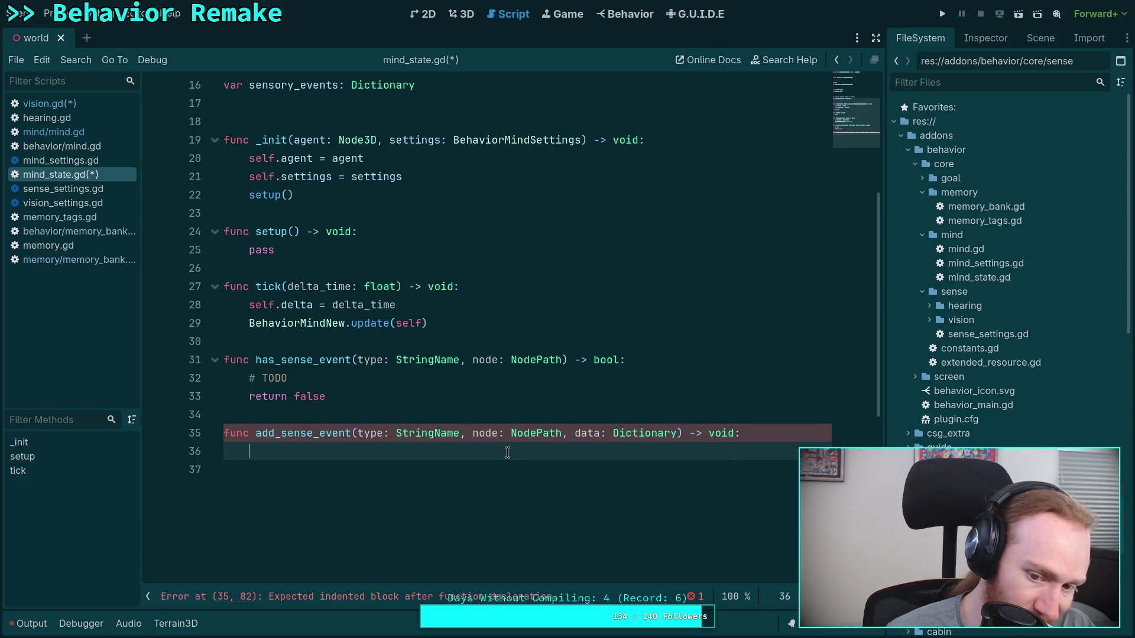
{"action": "scroll", "coordinate": [507, 453], "scroll_direction": "up", "scroll_amount": 2}
{"action": "scroll", "coordinate": [509, 452], "scroll_direction": "down", "scroll_amount": 2}
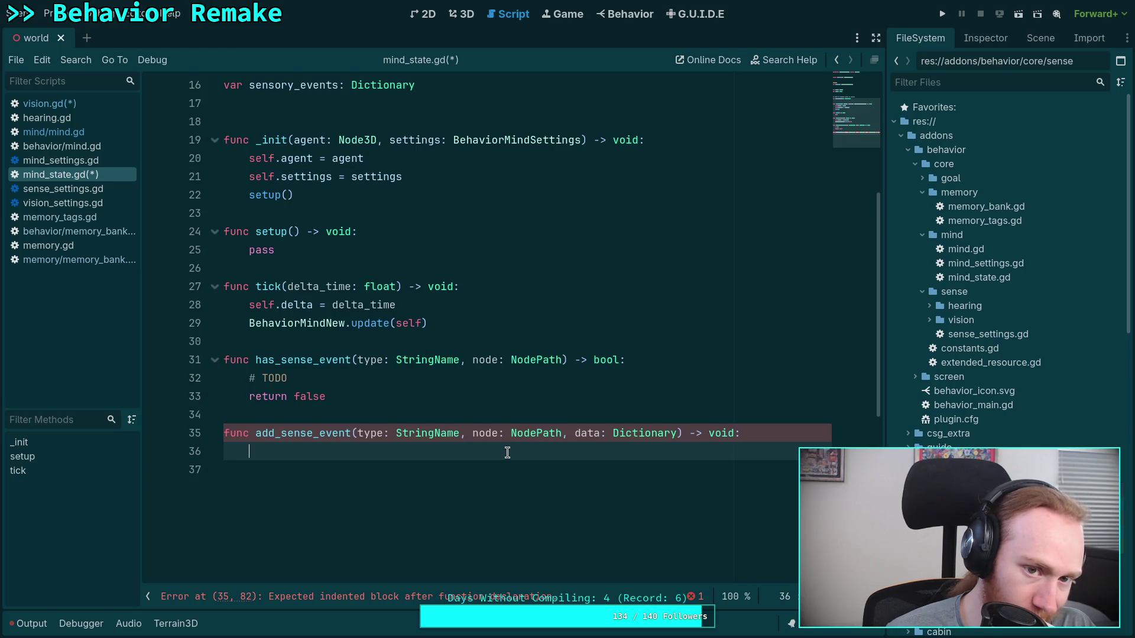
{"action": "scroll", "coordinate": [473, 402], "scroll_direction": "up", "scroll_amount": 4}
{"action": "scroll", "coordinate": [531, 421], "scroll_direction": "down", "scroll_amount": 2}
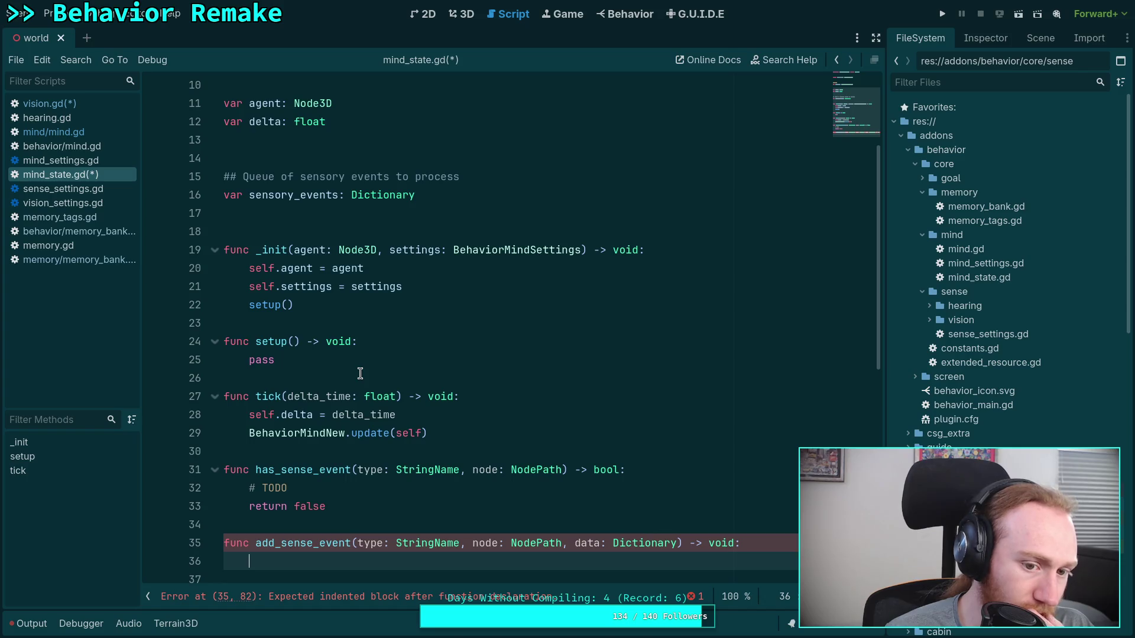
{"action": "left_click", "coordinate": [408, 338]}
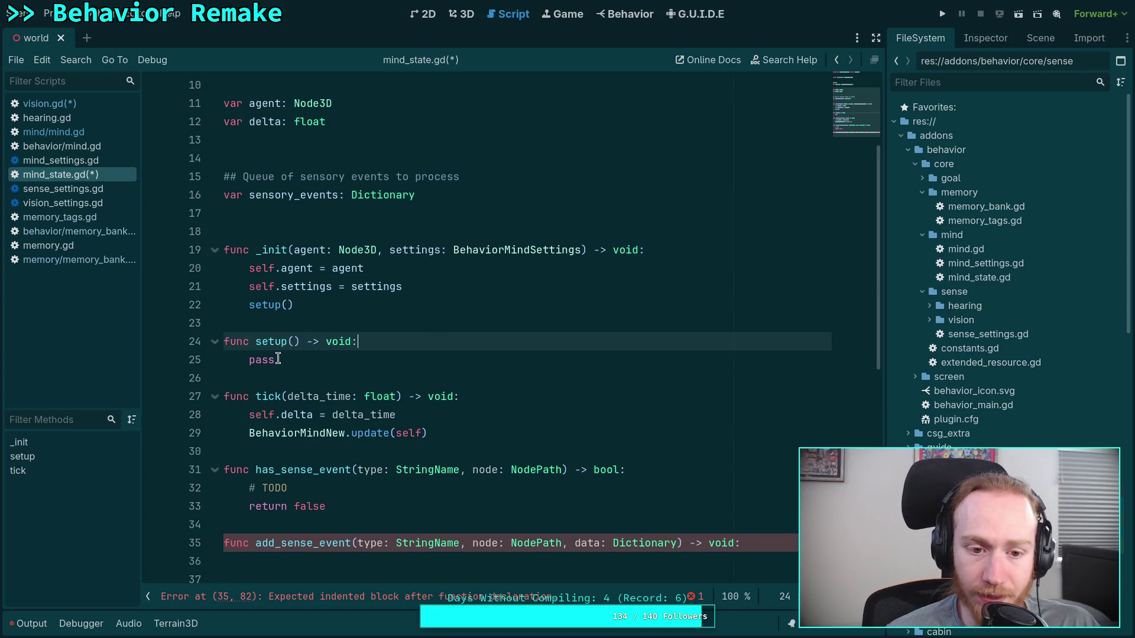
{"action": "left_click_drag", "start_coordinate": [278, 359], "coordinate": [248, 359]}
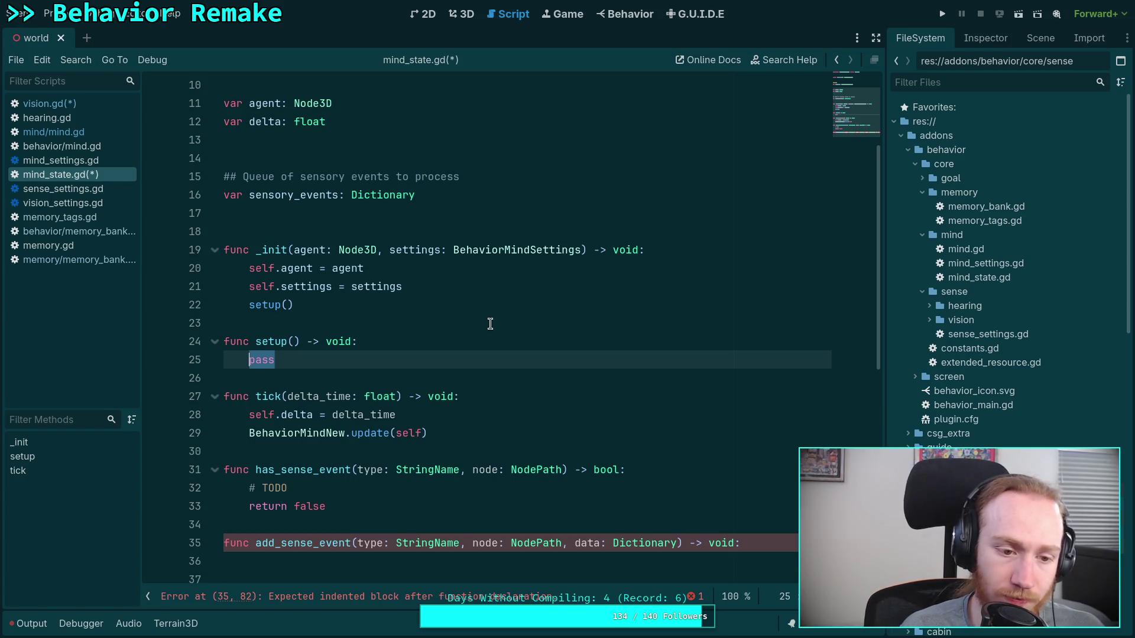
{"action": "scroll", "coordinate": [490, 324], "scroll_direction": "down", "scroll_amount": 3}
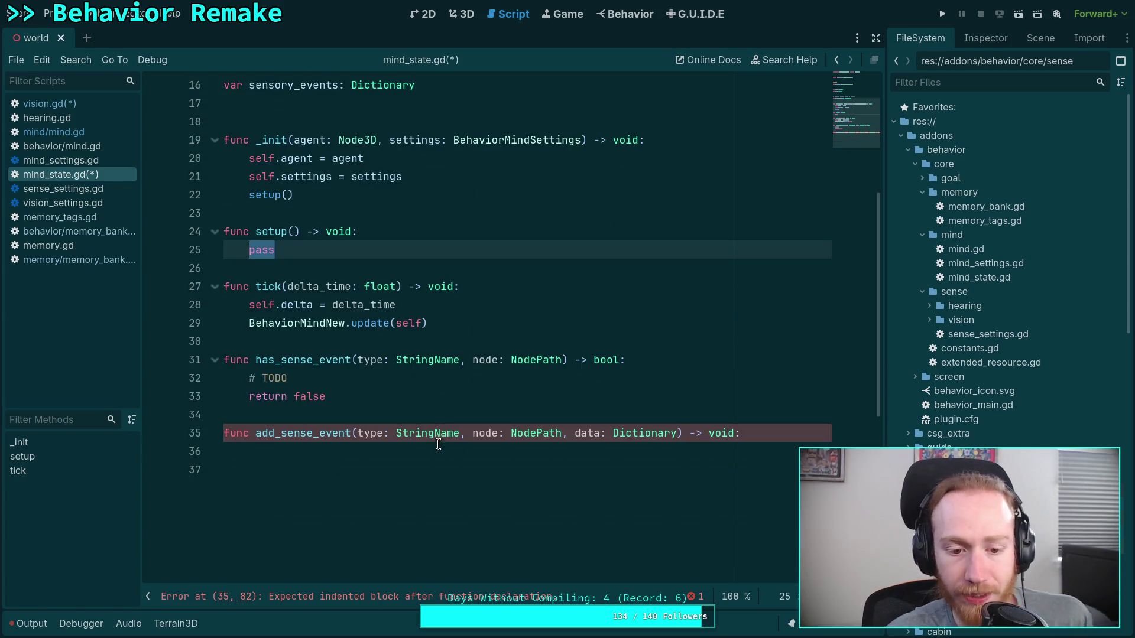
{"action": "left_click", "coordinate": [441, 444]}
{"action": "key", "text": "Tab"}
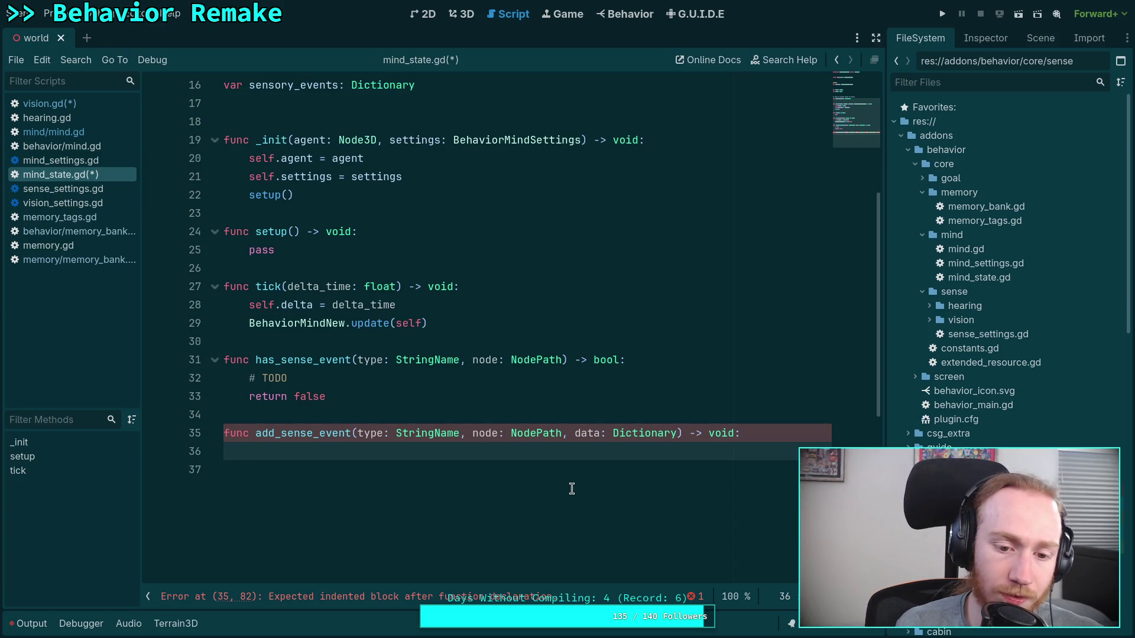
Declare 'var events: Array[Dictionary]' at the top of add_sense_event.
{"action": "type", "text": "if "}
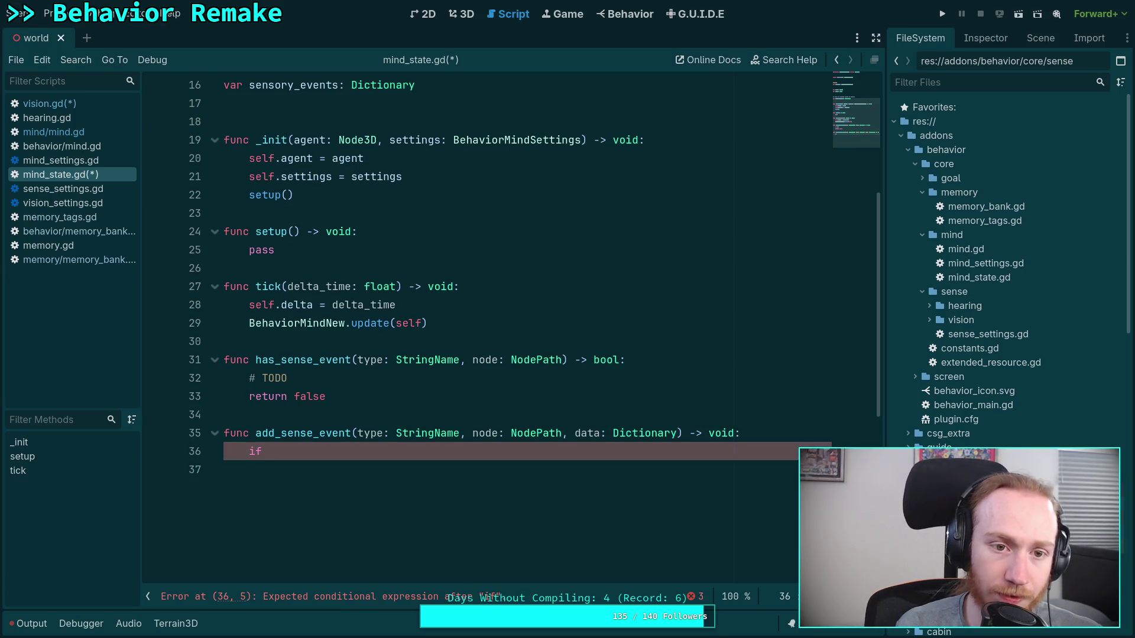
{"action": "type", "text": "not"}
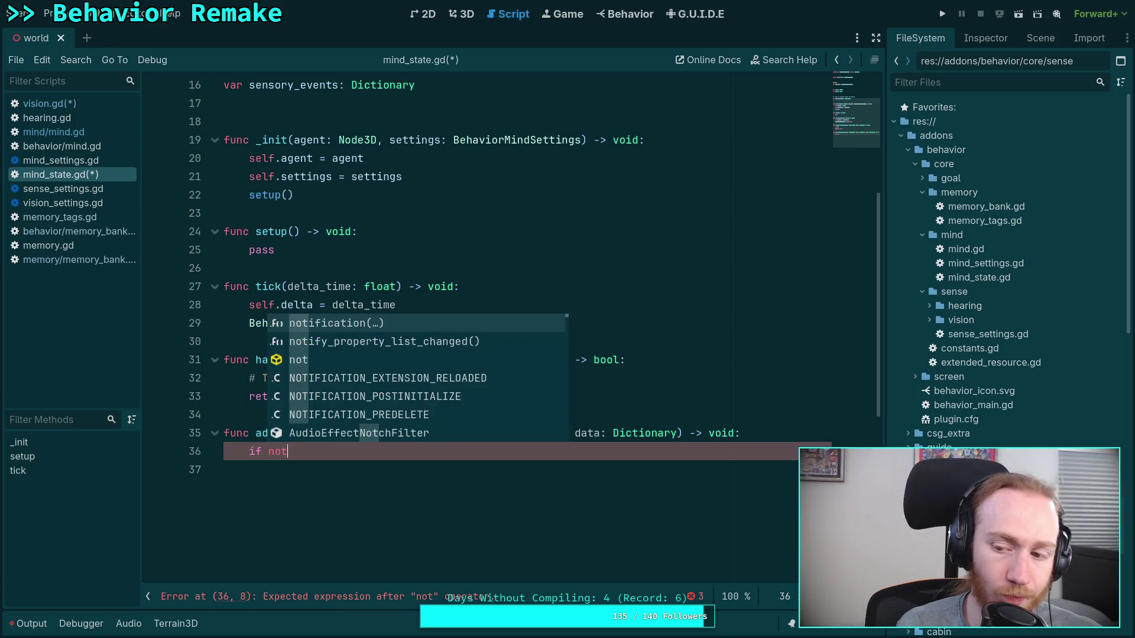
{"action": "key", "text": "BackSpace"}
{"action": "key", "text": "BackSpace"}
{"action": "key", "text": "BackSpace"}
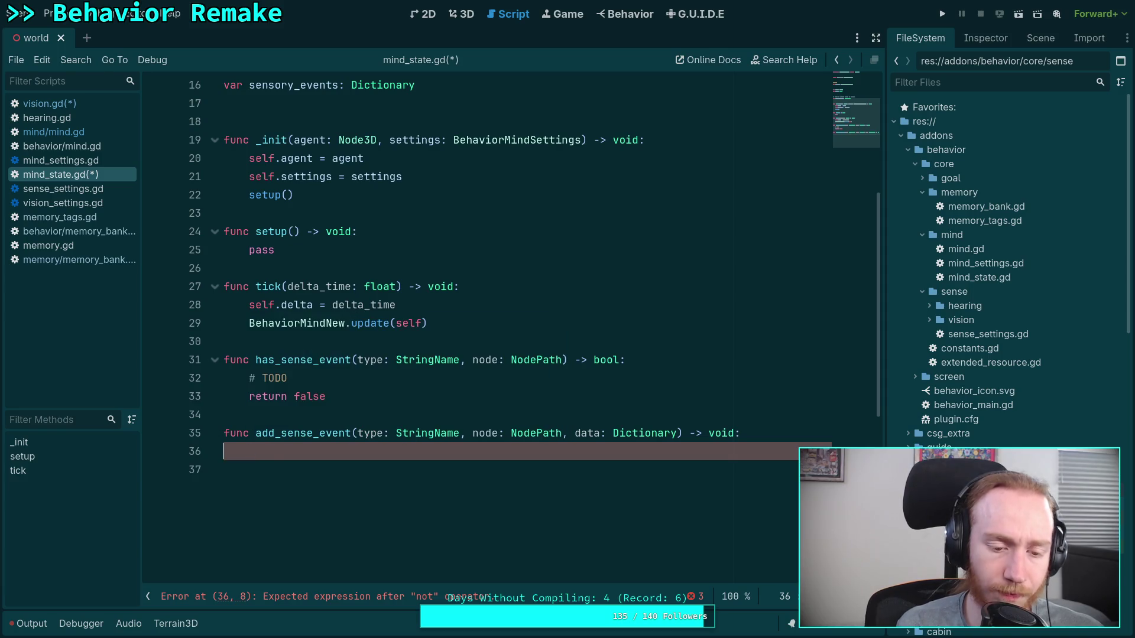
{"action": "key", "text": "Tab"}
{"action": "type", "text": "var events"}
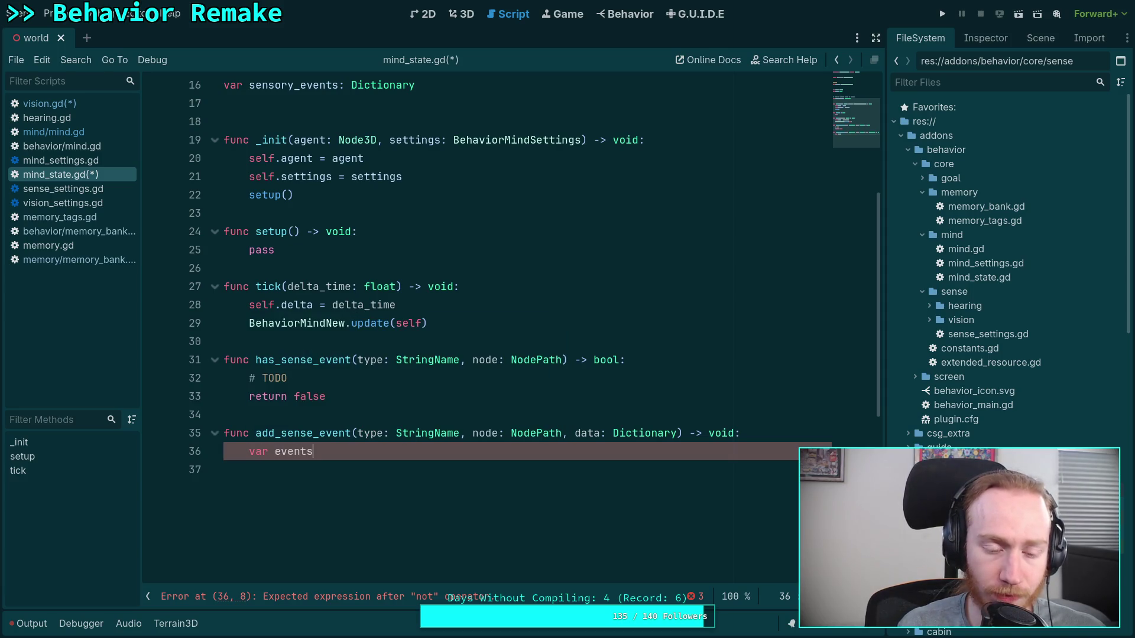
{"action": "type", "text": ": Array[D"}
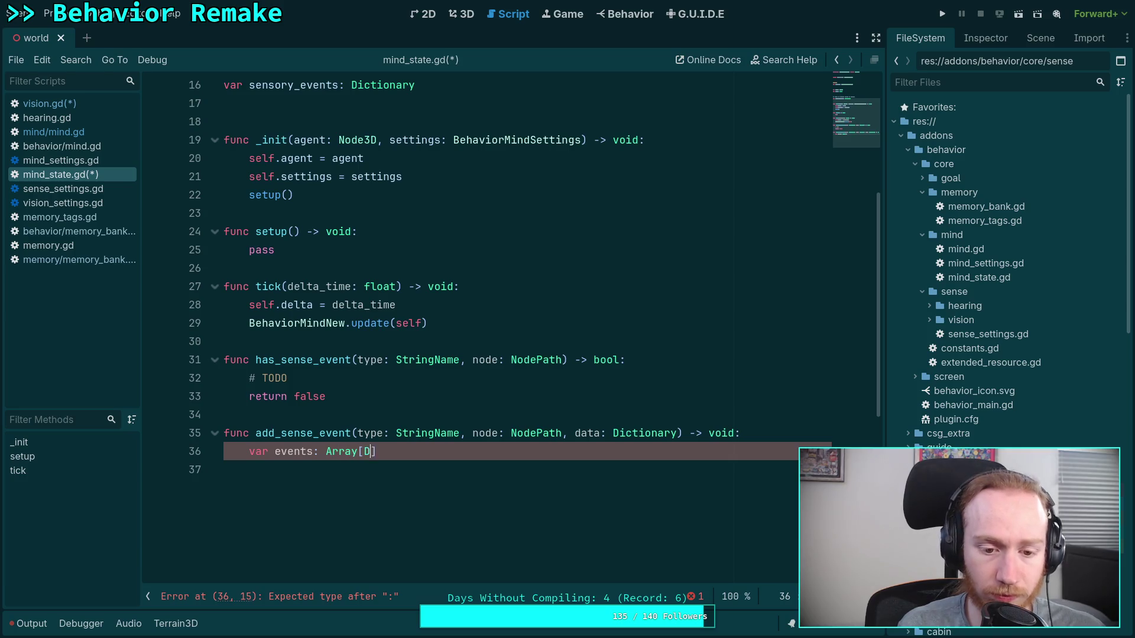
{"action": "type", "text": "ictionary]"}
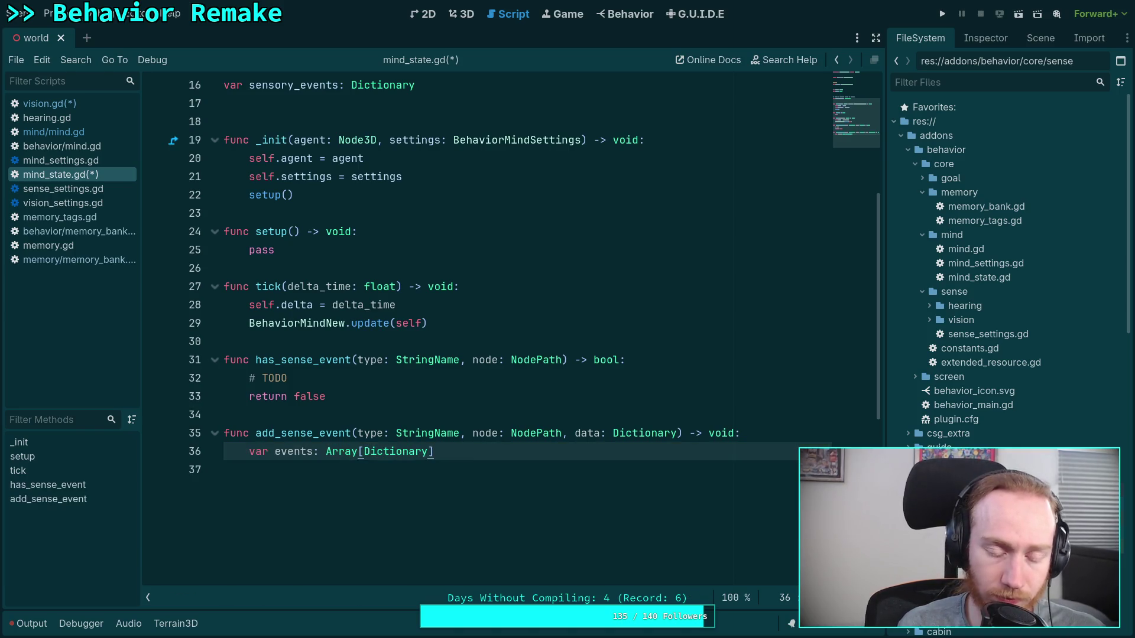
{"action": "key", "text": "Return"}
Add 'if sensory_events.has(type):' assigning 'events = sensory_events.get(type)'.
{"action": "type", "text": "if "}
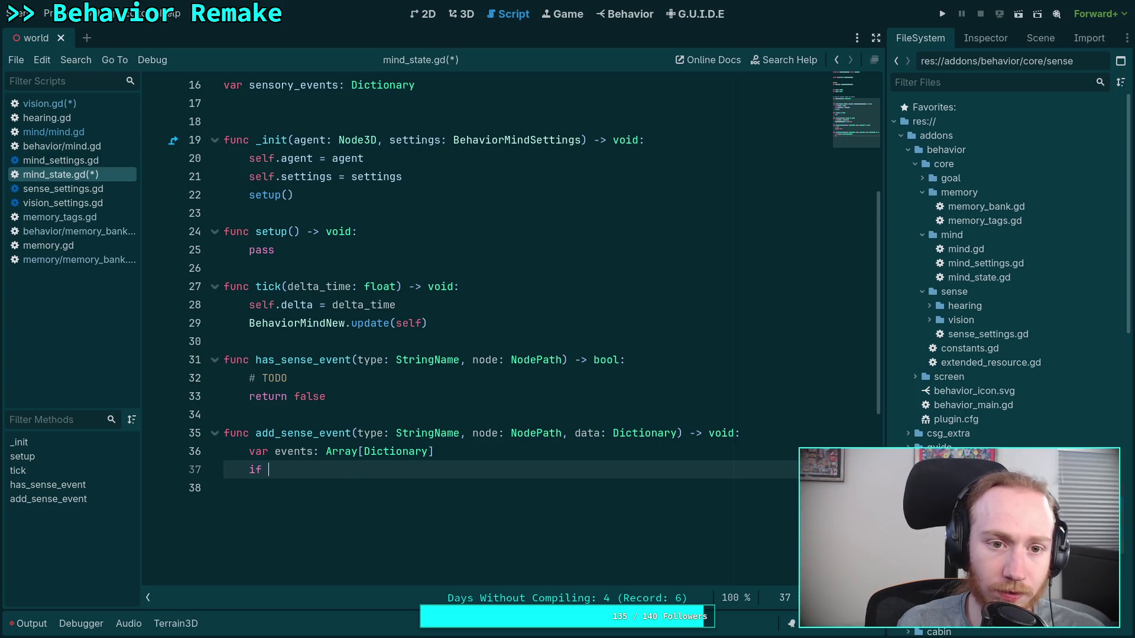
{"action": "type", "text": "sensory"}
{"action": "key", "text": "Return"}
{"action": "type", "text": "."}
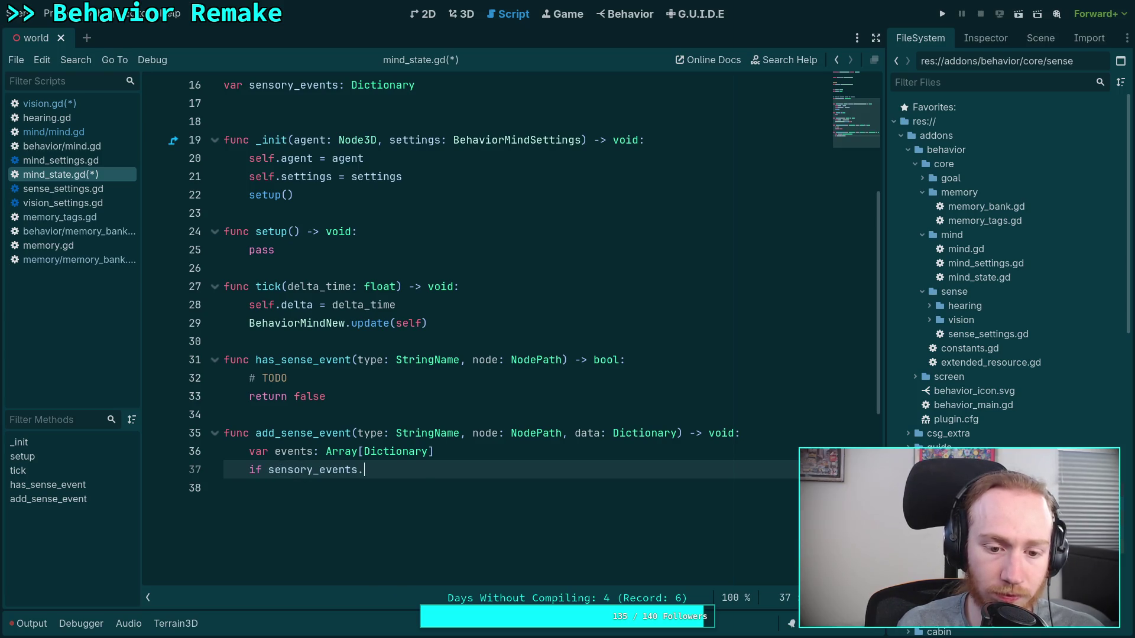
{"action": "type", "text": "has(type)"}
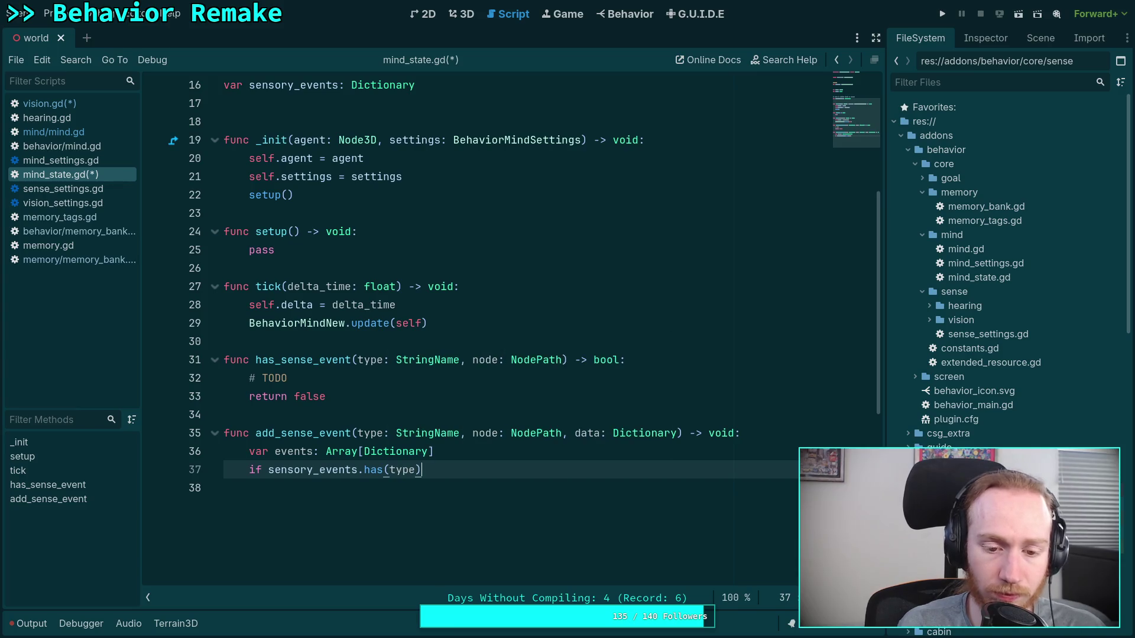
{"action": "type", "text": ":"}
{"action": "key", "text": "Return"}
{"action": "type", "text": "evenst"}
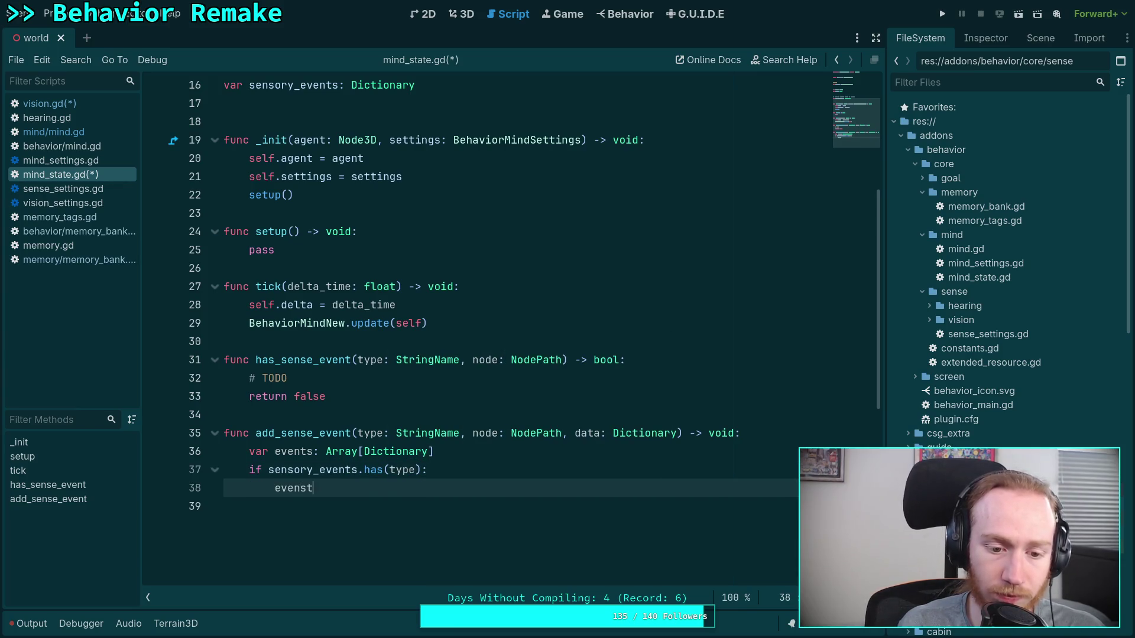
{"action": "key", "text": "BackSpace"}
{"action": "key", "text": "BackSpace"}
{"action": "key", "text": "BackSpace"}
{"action": "type", "text": "ts = "}
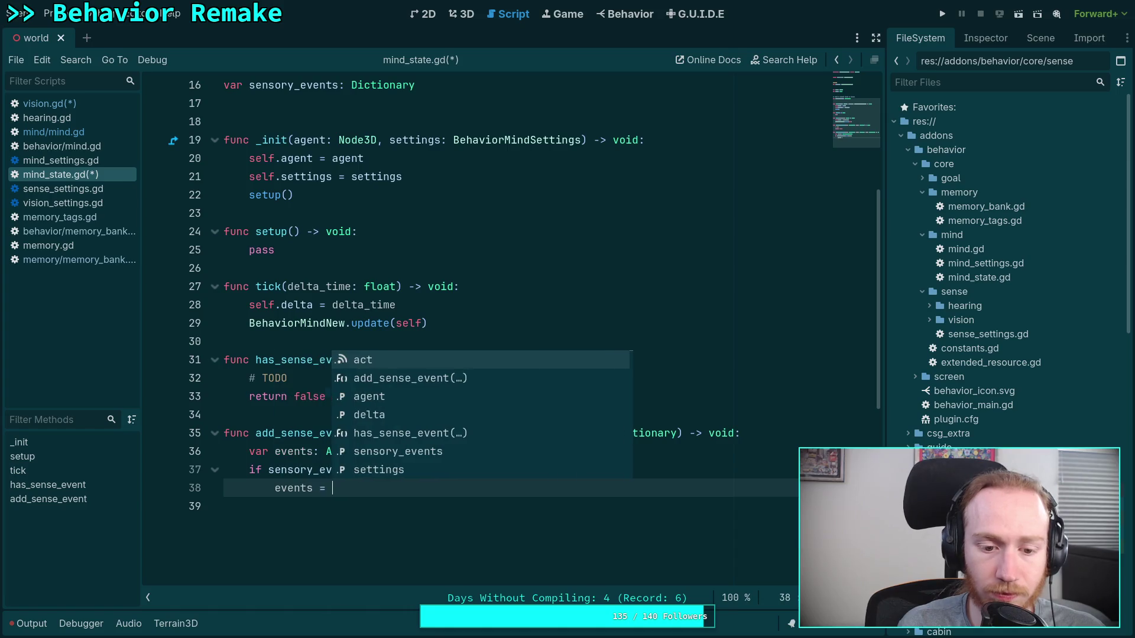
{"action": "type", "text": "s"}
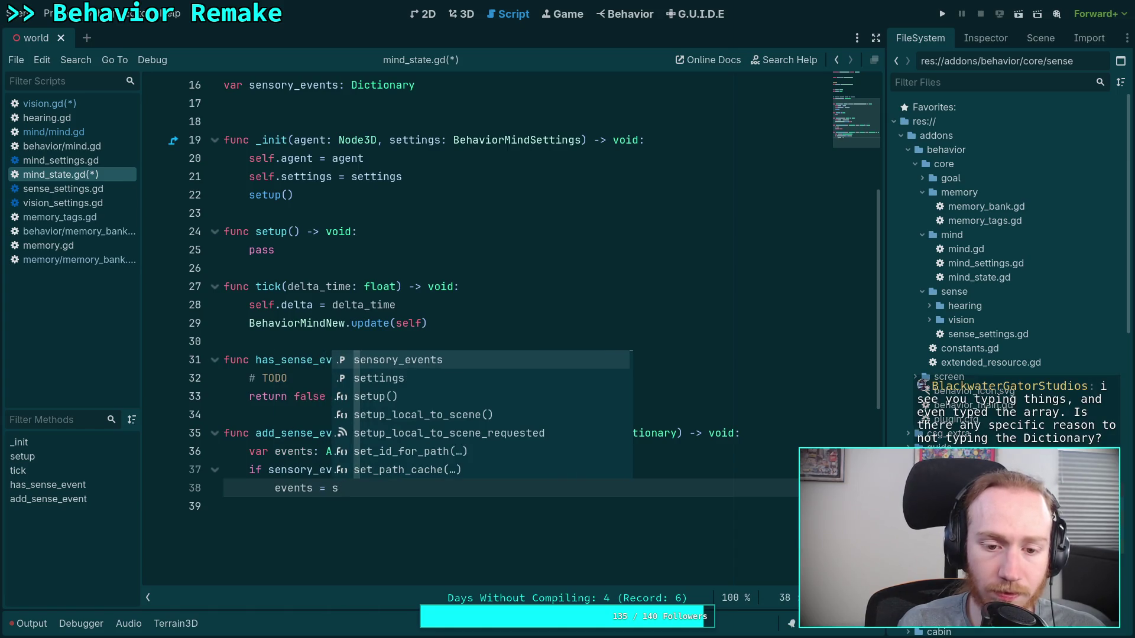
{"action": "key", "text": "Return"}
{"action": "type", "text": ".get(type)"}
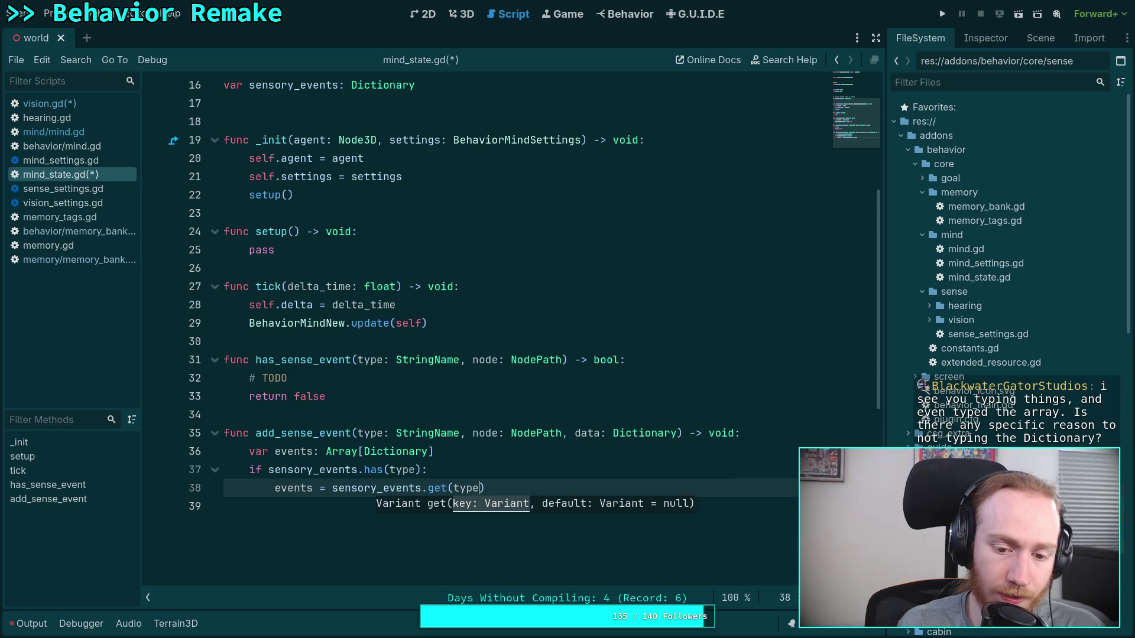
{"action": "key", "text": "Return"}
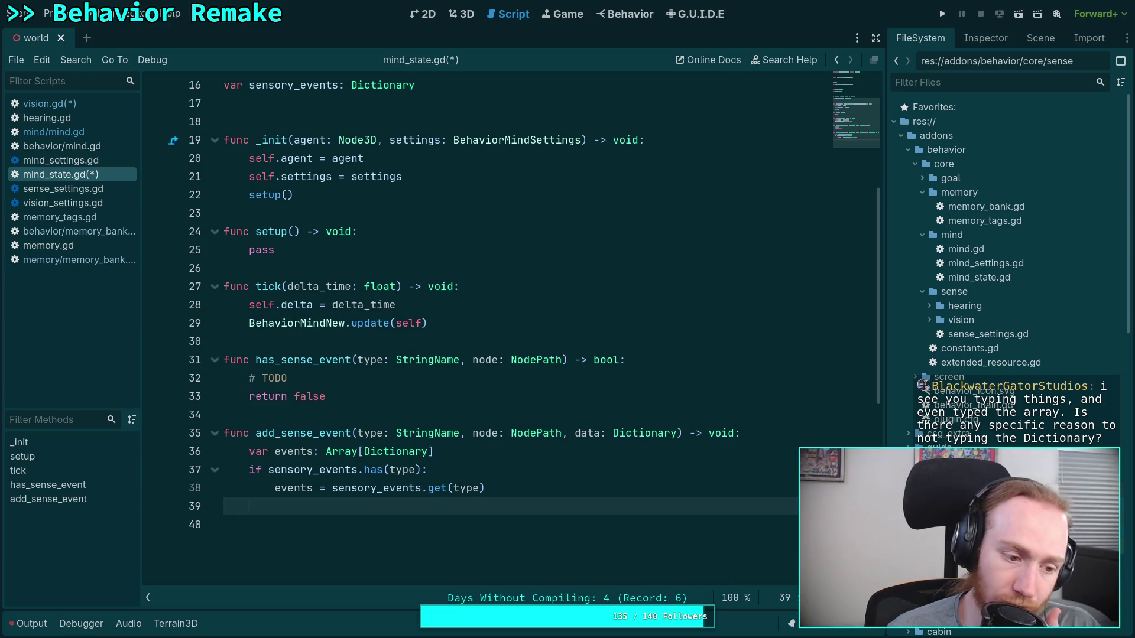
{"action": "double_click", "coordinate": [649, 432]}
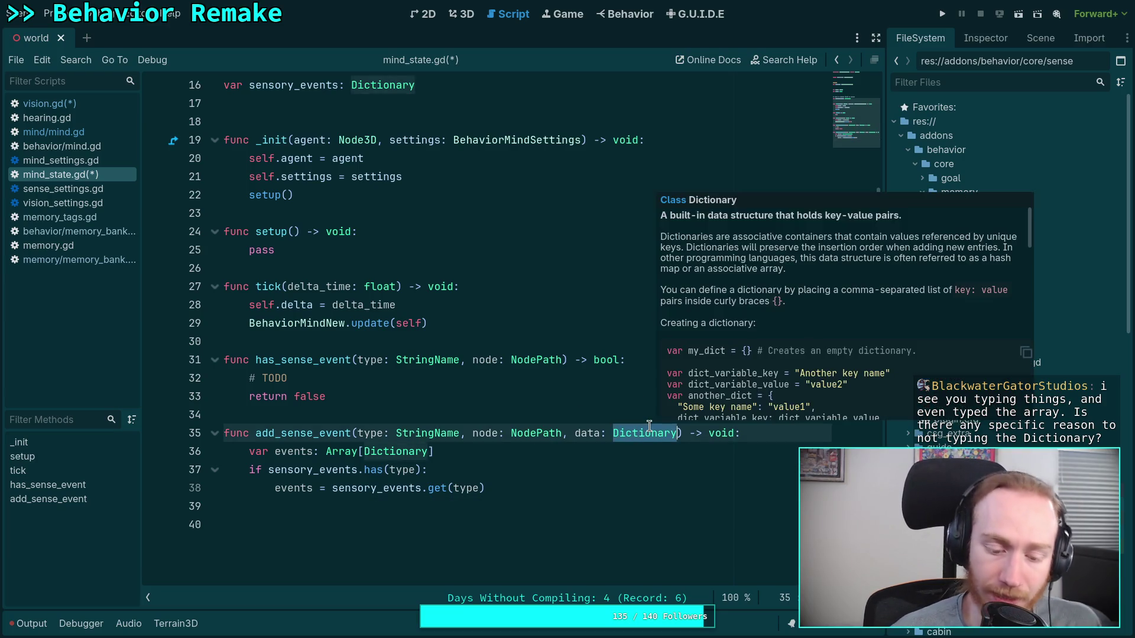
{"action": "type", "text": "Variant"}
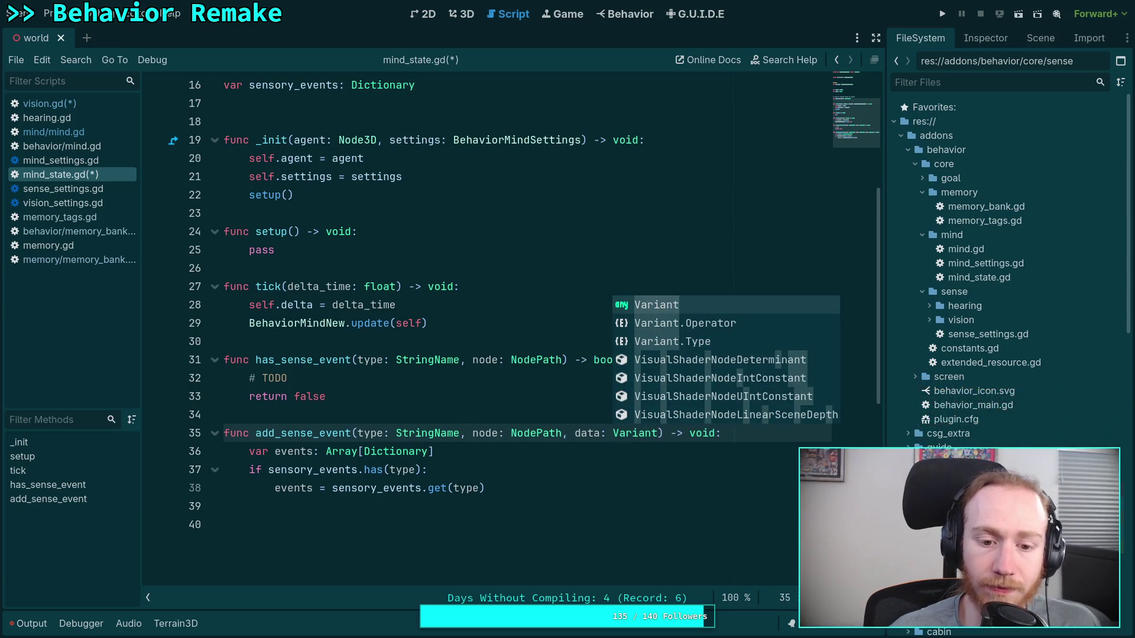
{"action": "left_click", "coordinate": [523, 488]}
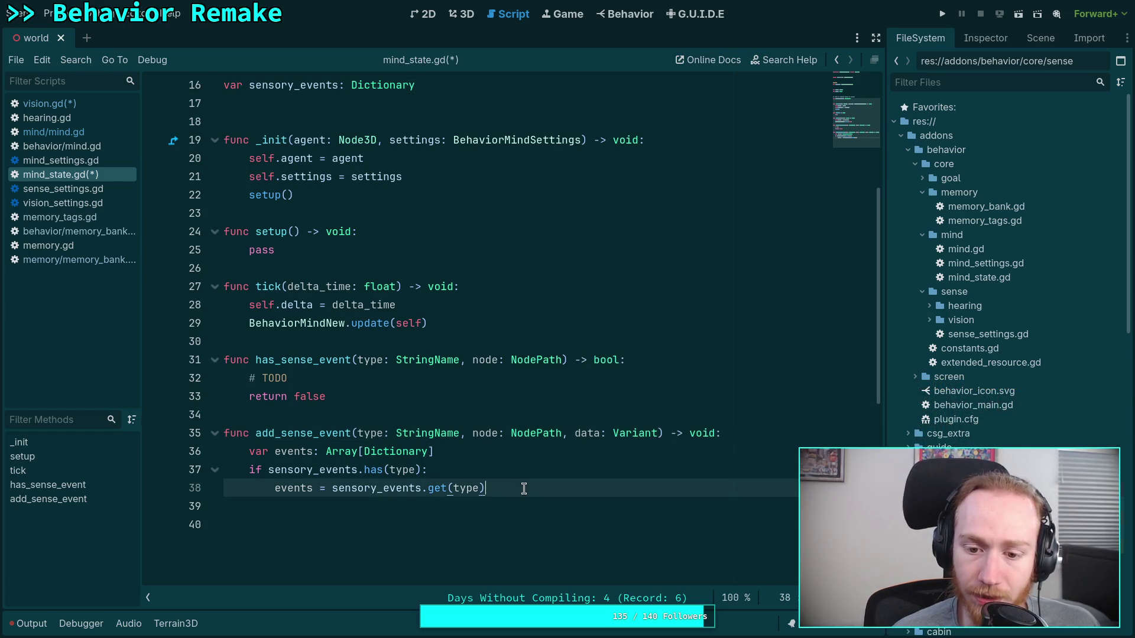
{"action": "left_click", "coordinate": [494, 503]}
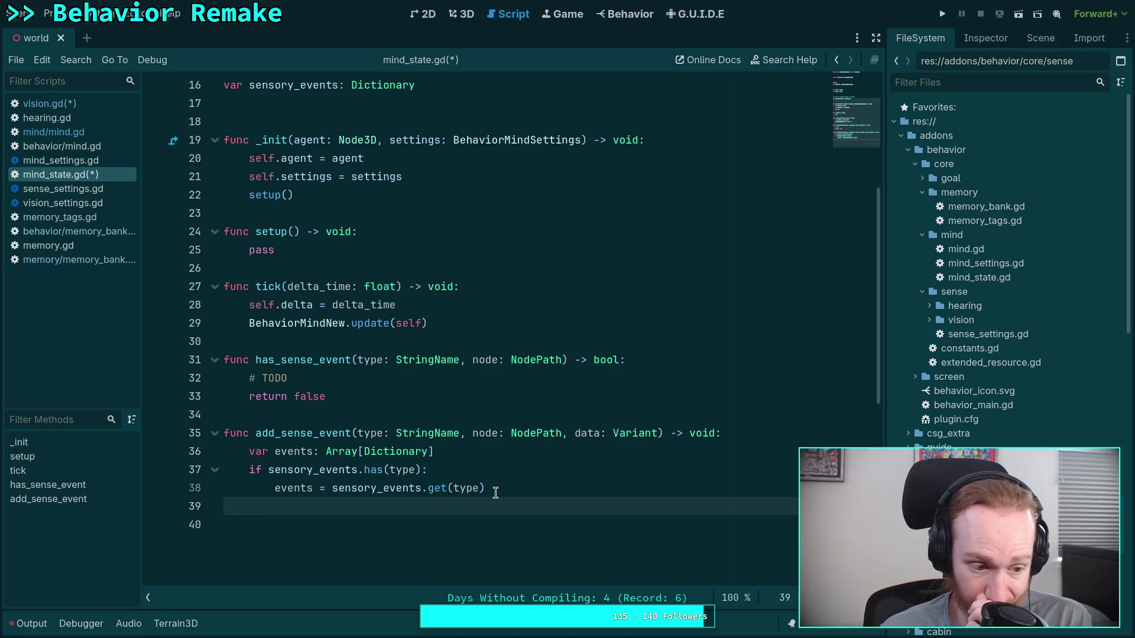
{"action": "scroll", "coordinate": [495, 492], "scroll_direction": "up", "scroll_amount": 4}
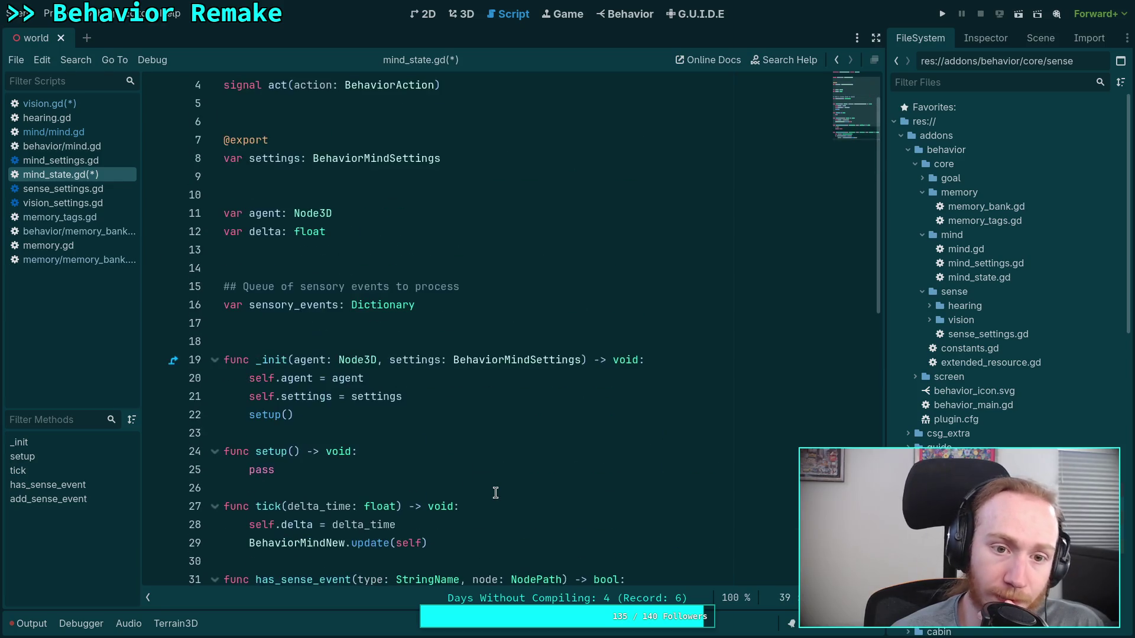
{"action": "double_click", "coordinate": [396, 305]}
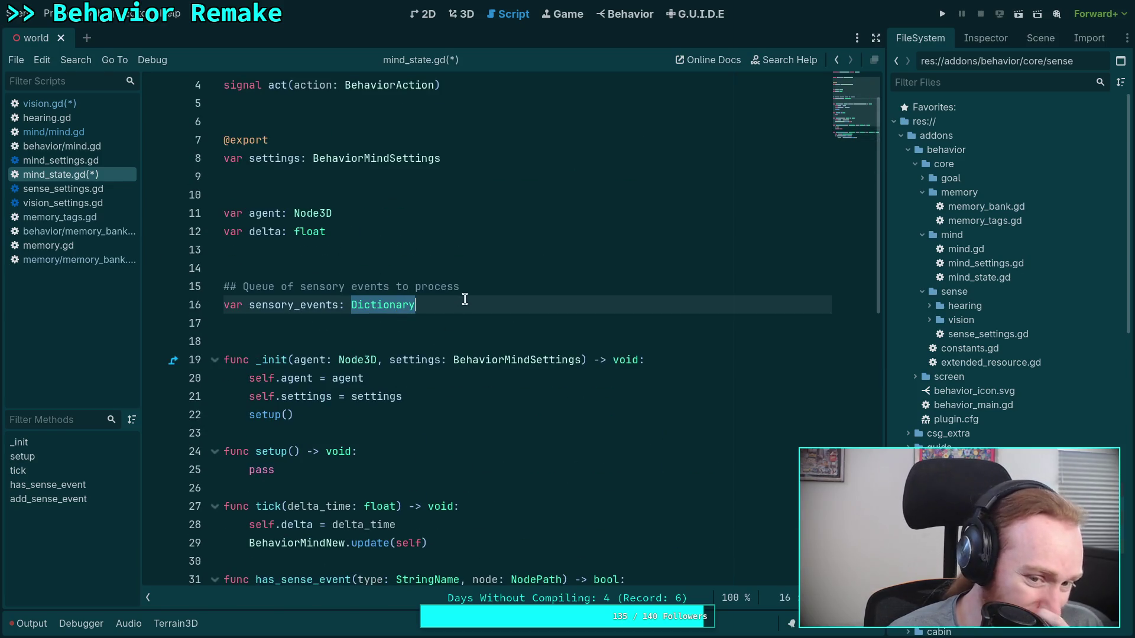
{"action": "scroll", "coordinate": [473, 297], "scroll_direction": "down", "scroll_amount": 5}
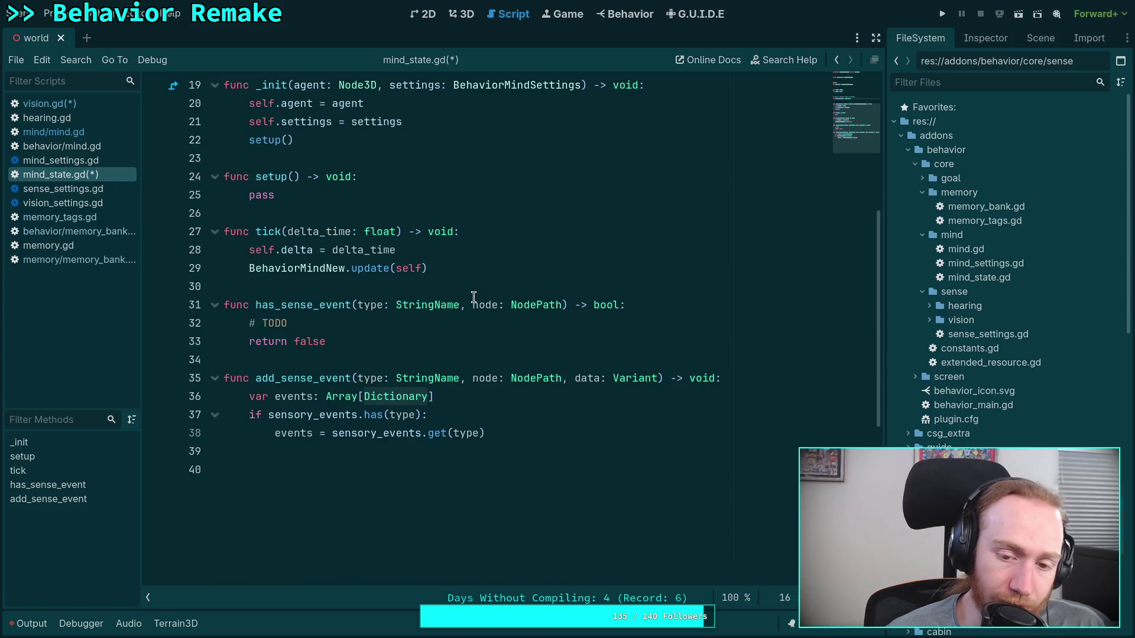
{"action": "scroll", "coordinate": [474, 297], "scroll_direction": "up", "scroll_amount": 3}
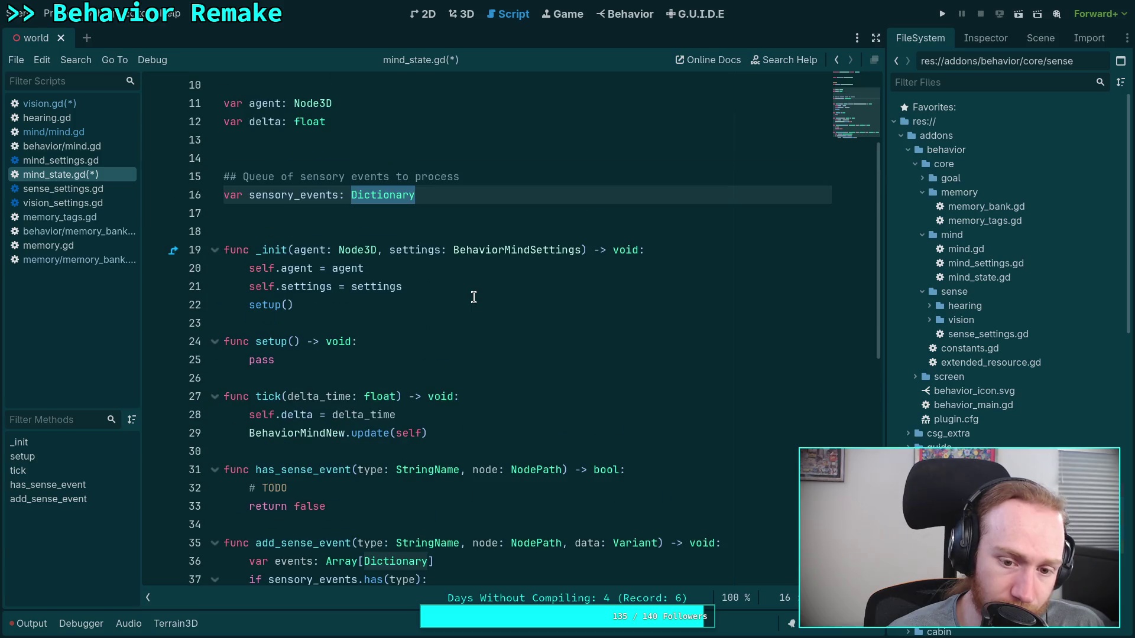
{"action": "left_click", "coordinate": [483, 195]}
{"action": "type", "text": "["}
{"action": "type", "text": "Stri"}
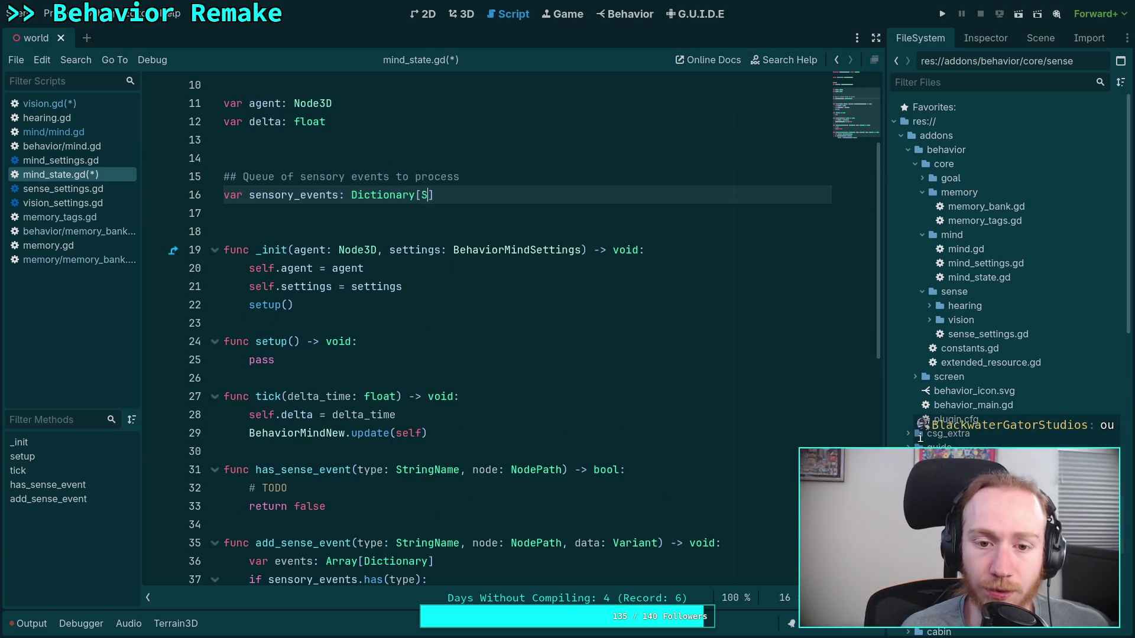
{"action": "type", "text": "ngNa"}
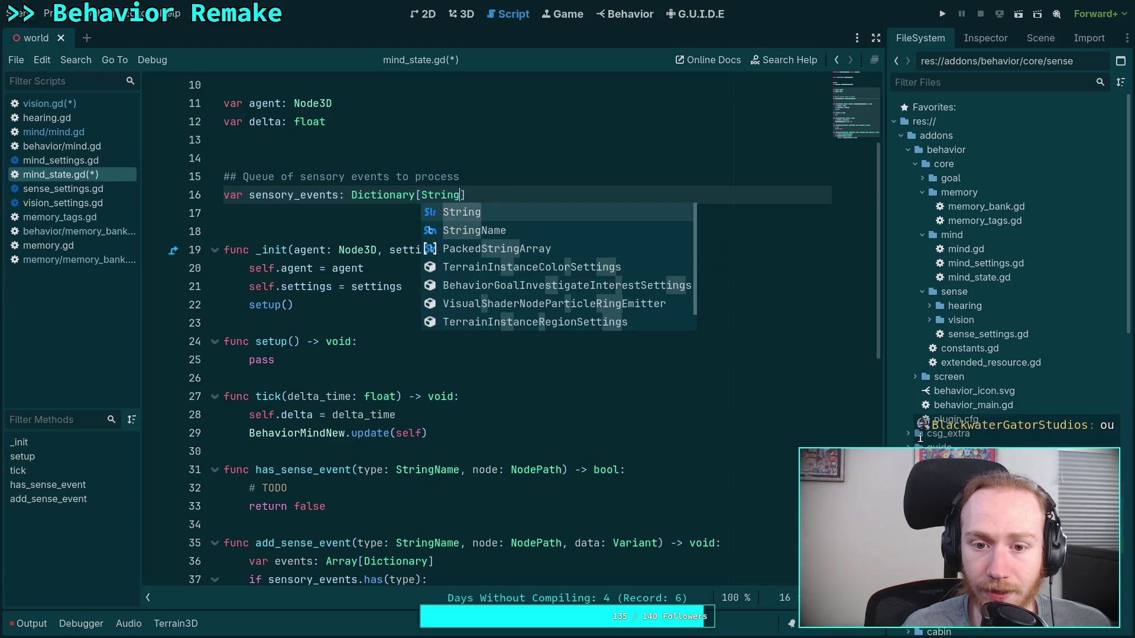
{"action": "key", "text": "Return"}
{"action": "type", "text": ", "}
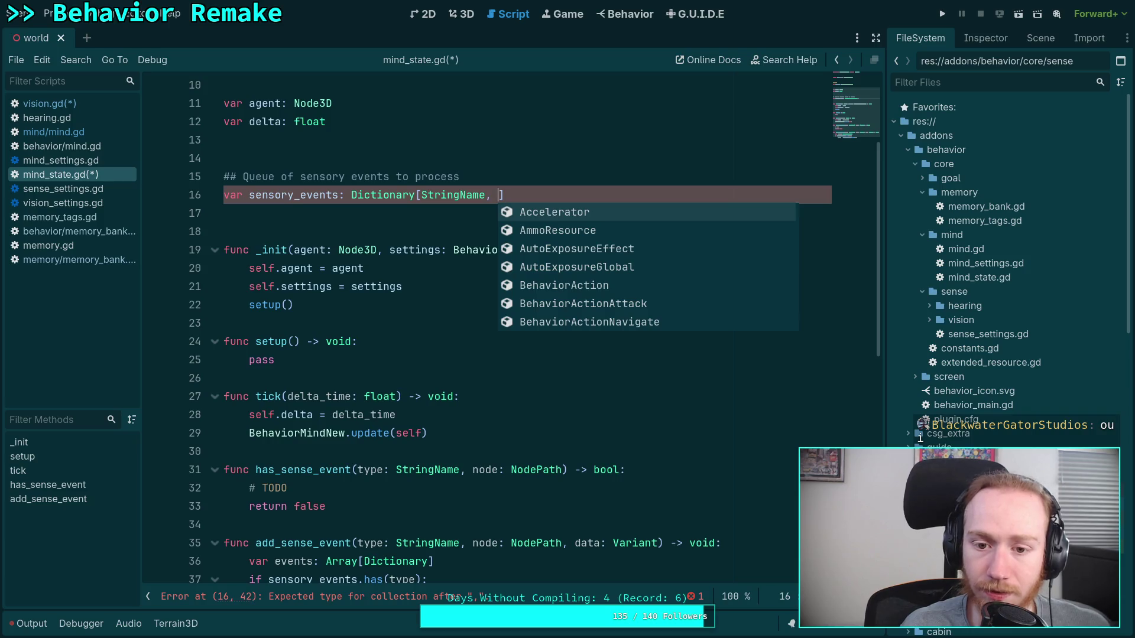
{"action": "type", "text": "Dicti"}
{"action": "key", "text": "Return"}
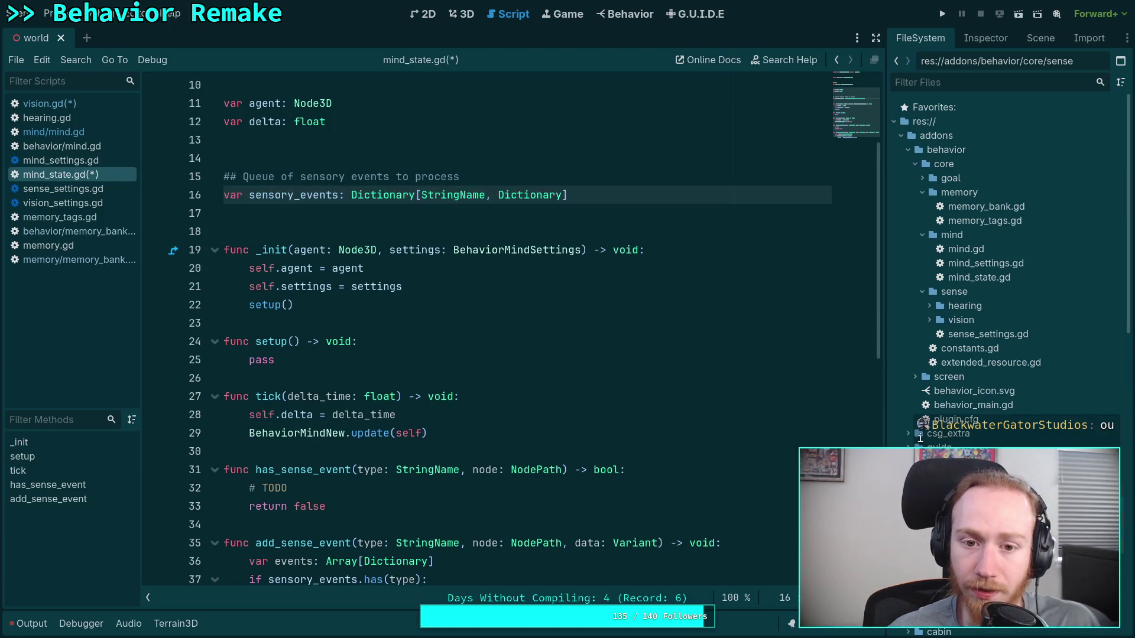
{"action": "left_click_drag", "start_coordinate": [415, 195], "coordinate": [604, 196]}
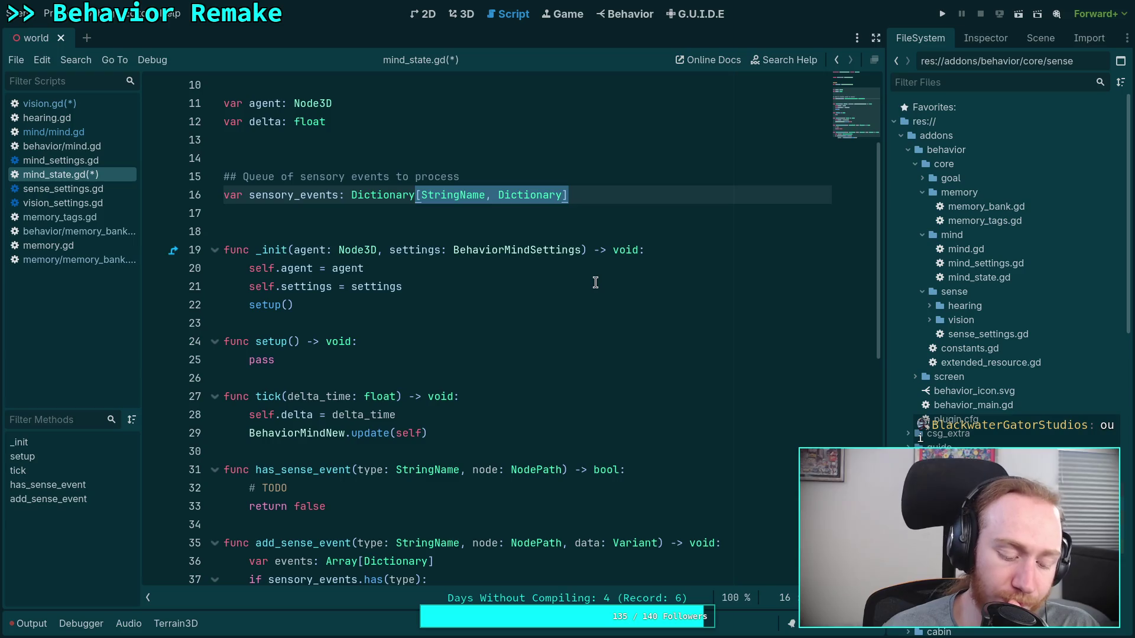
{"action": "key", "text": "BackSpace"}
{"action": "scroll", "coordinate": [503, 414], "scroll_direction": "down", "scroll_amount": 6}
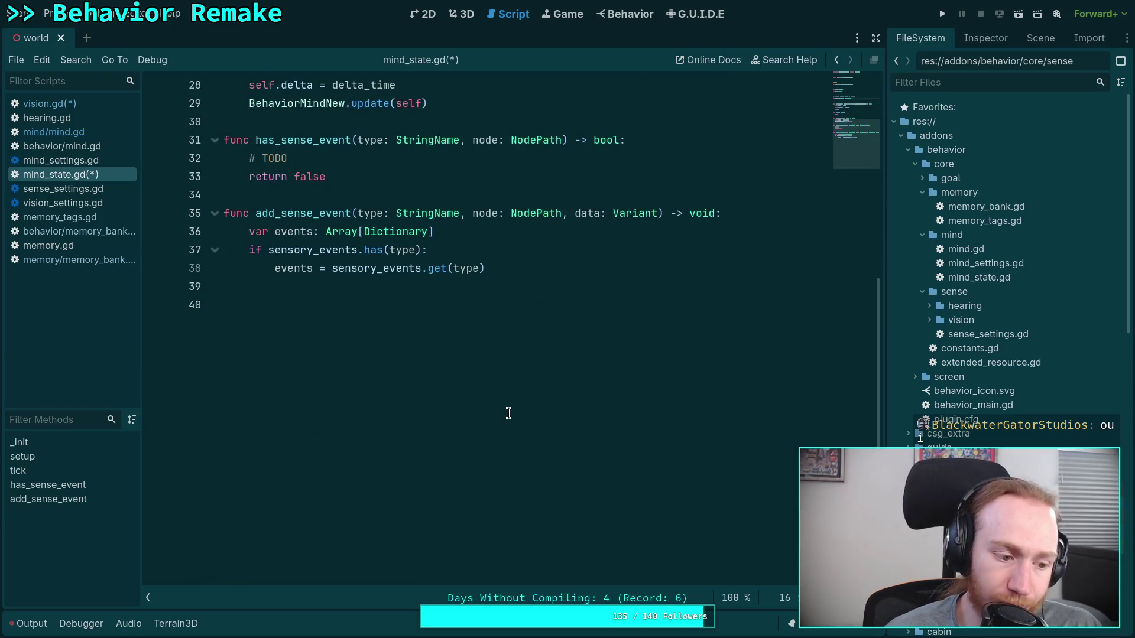
{"action": "scroll", "coordinate": [507, 417], "scroll_direction": "up", "scroll_amount": 2}
{"action": "left_click", "coordinate": [561, 395]}
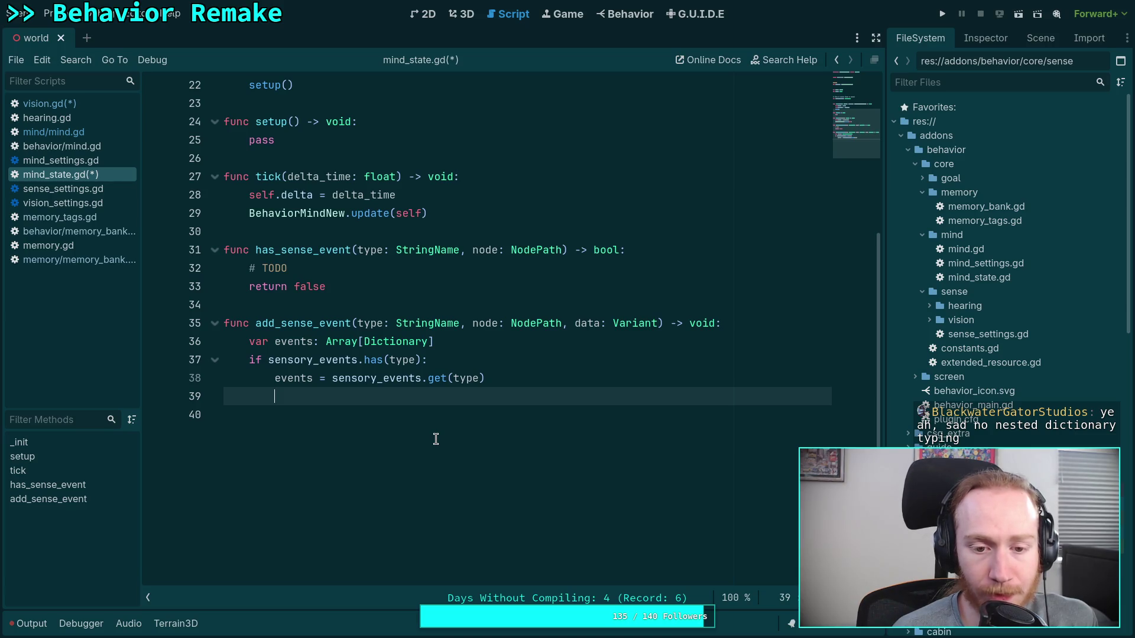
Start an events.append({}) call after the if block with a 'node = node' entry.
{"action": "key", "text": "BackSpace"}
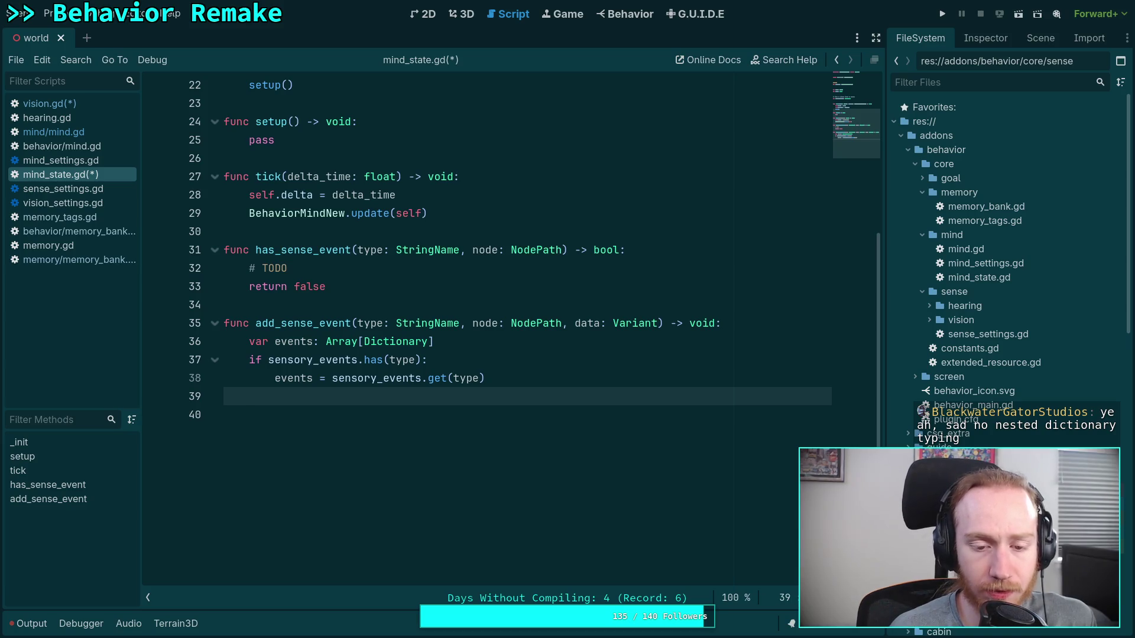
{"action": "type", "text": "events.appen"}
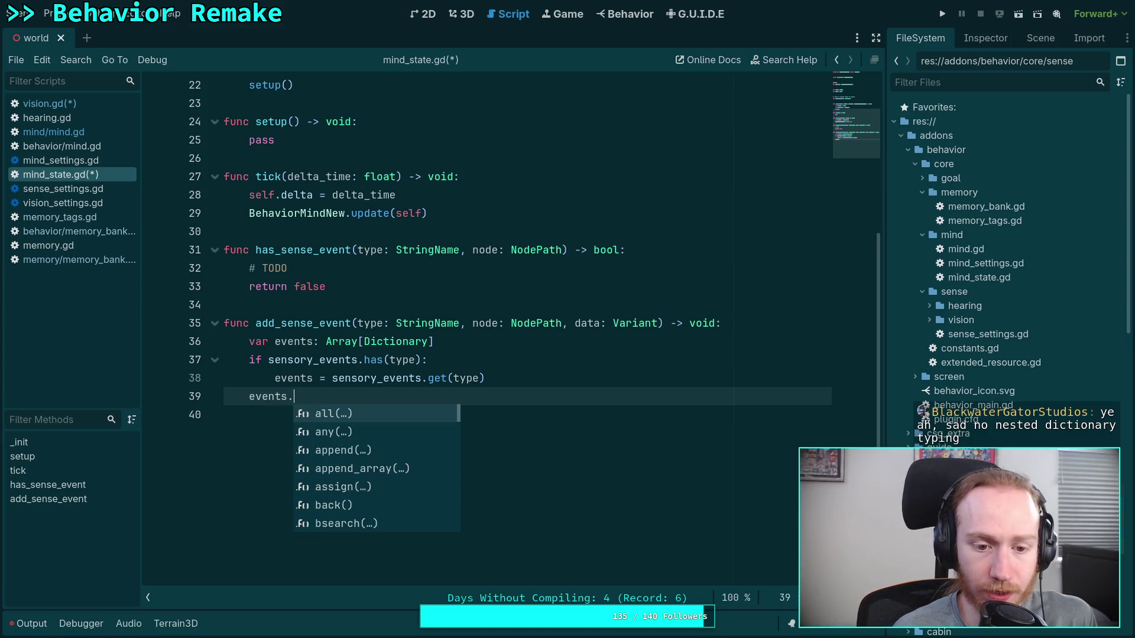
{"action": "type", "text": "d("}
{"action": "key", "text": "Return"}
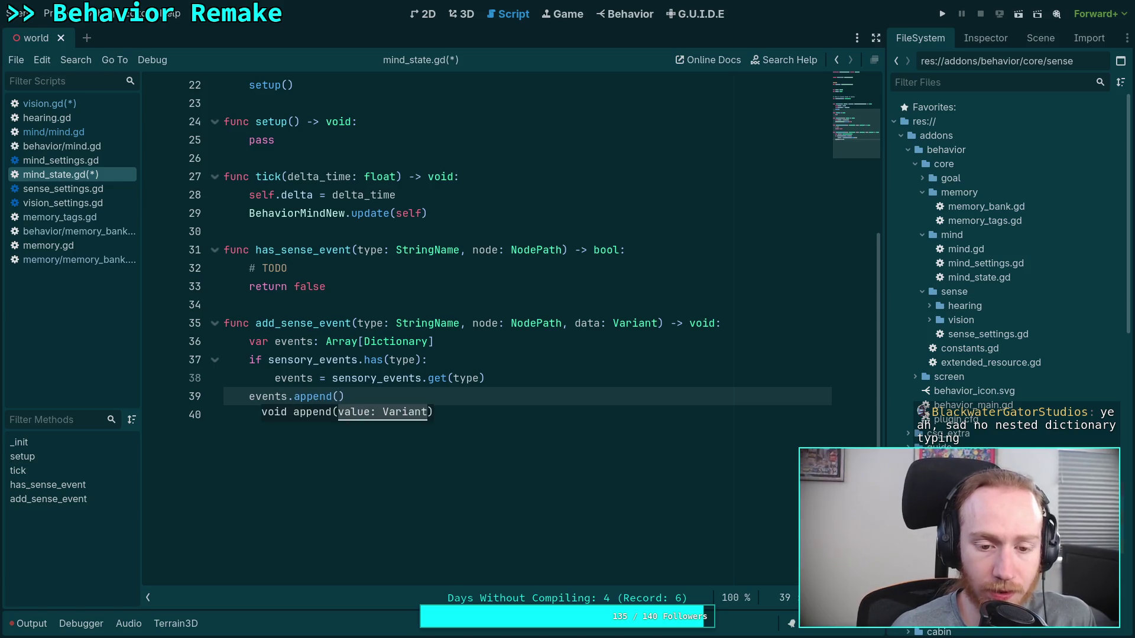
{"action": "type", "text": "{}"}
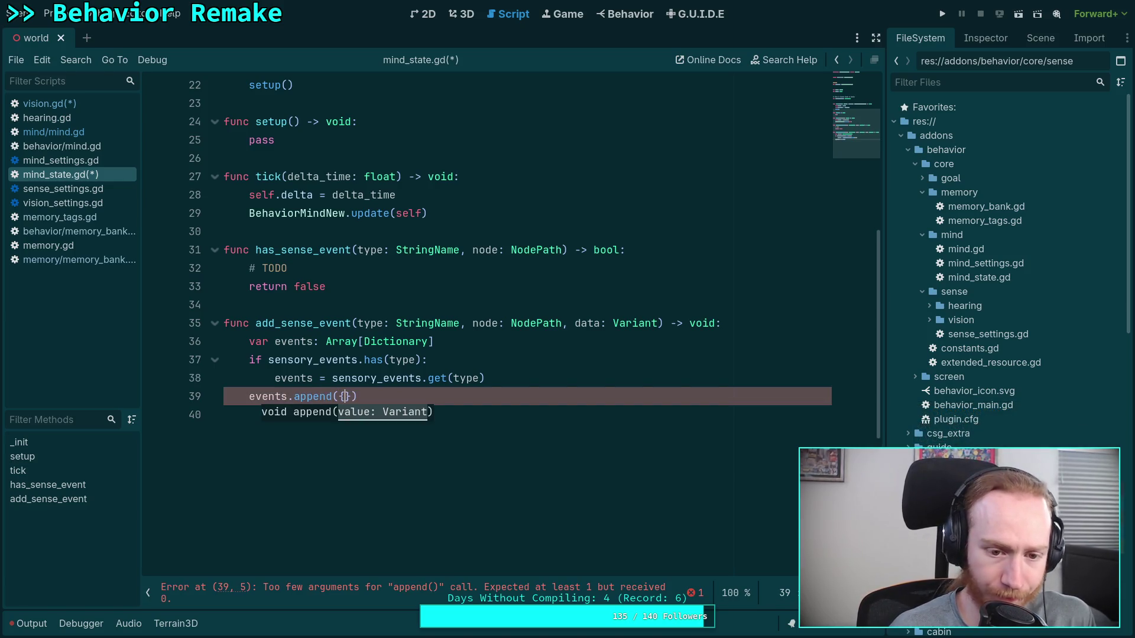
{"action": "key", "text": "Return"}
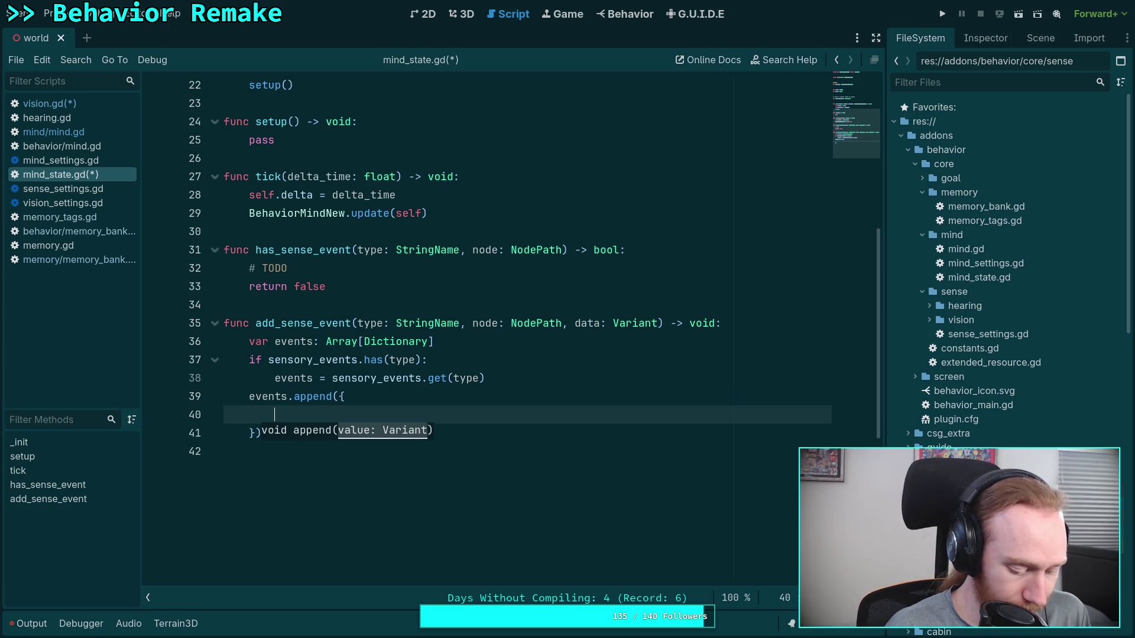
{"action": "type", "text": "node"}
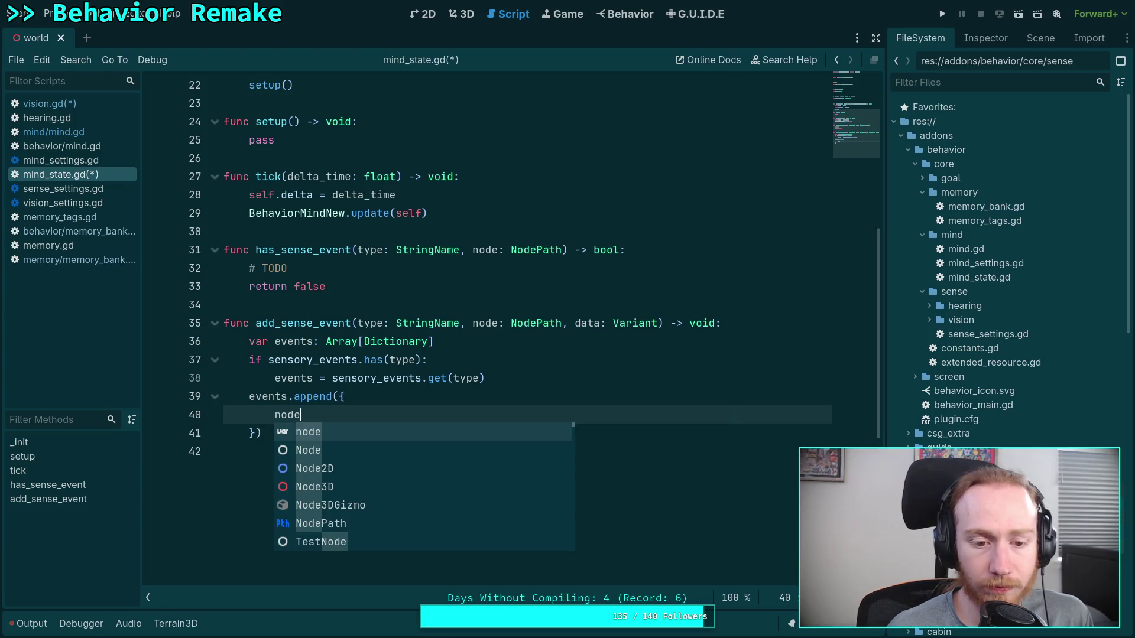
{"action": "key", "text": "BackSpace"}
{"action": "key", "text": "BackSpace"}
{"action": "key", "text": "BackSpace"}
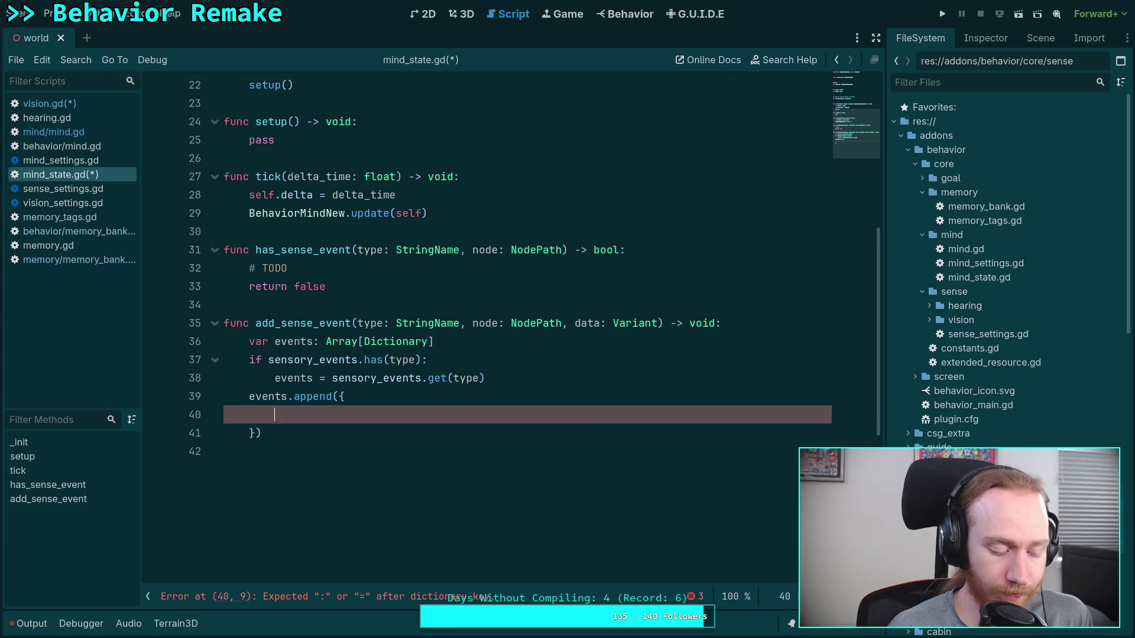
{"action": "type", "text": "&'"}
{"action": "key", "text": "BackSpace"}
{"action": "key", "text": "BackSpace"}
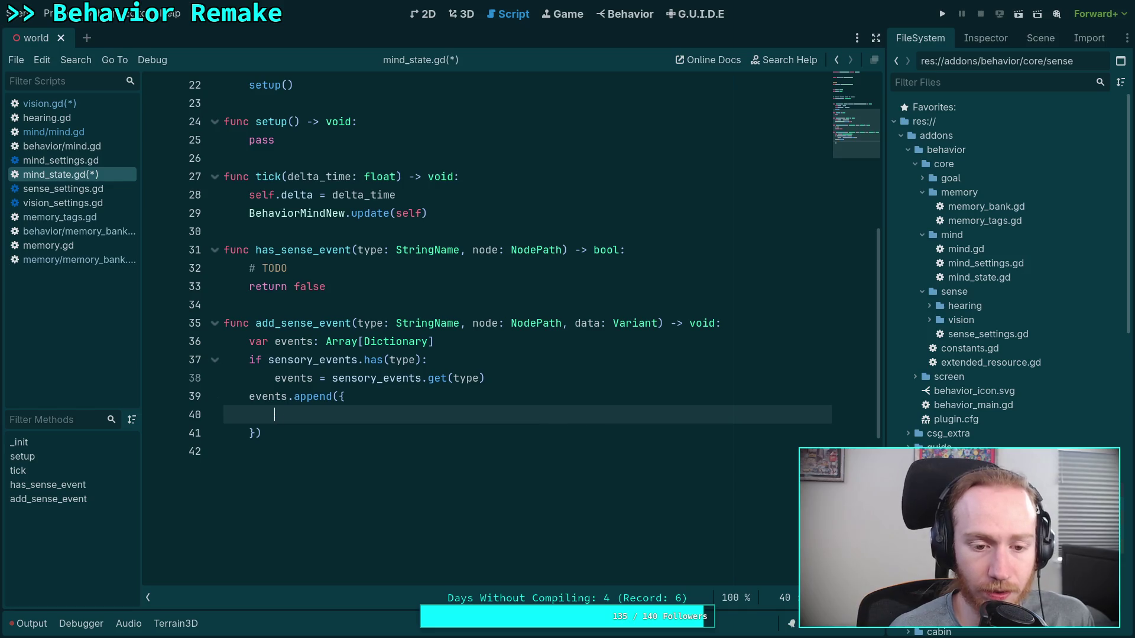
{"action": "type", "text": "node = node,act"}
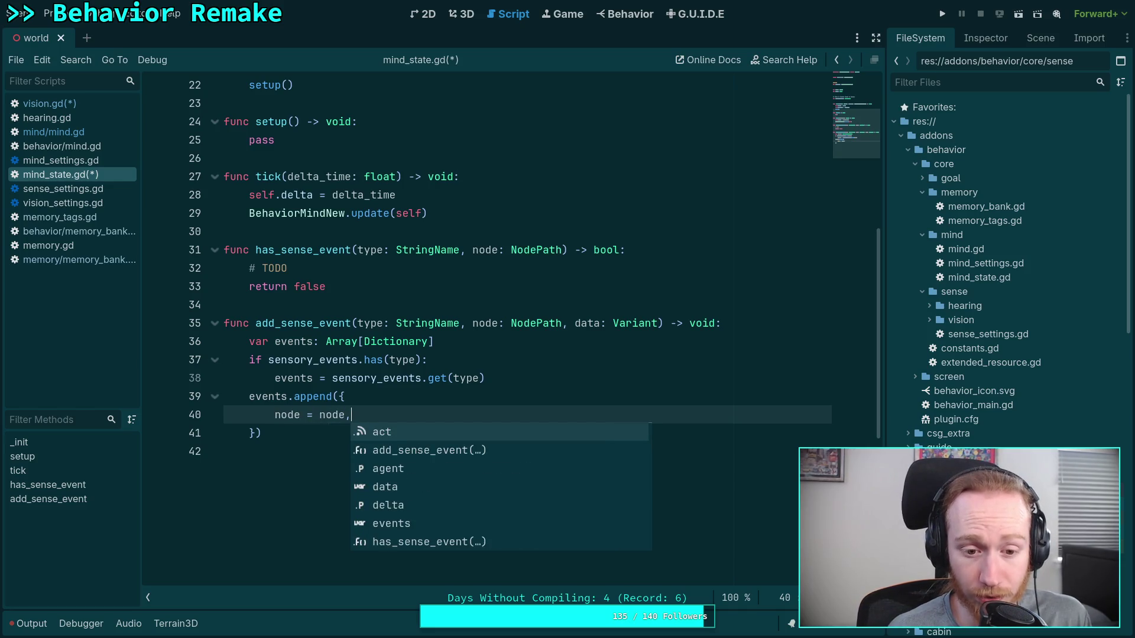
{"action": "key", "text": "Return"}
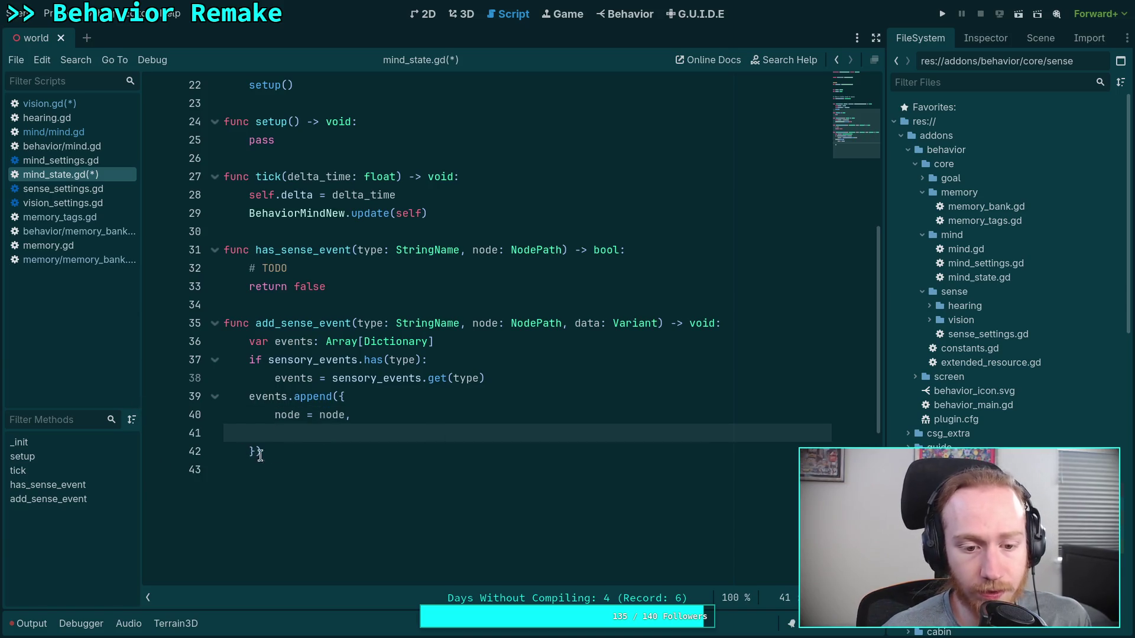
Rewrite the block as events.append({ node = node, }) with a line for another entry.
{"action": "left_click_drag", "start_coordinate": [269, 455], "coordinate": [249, 398]}
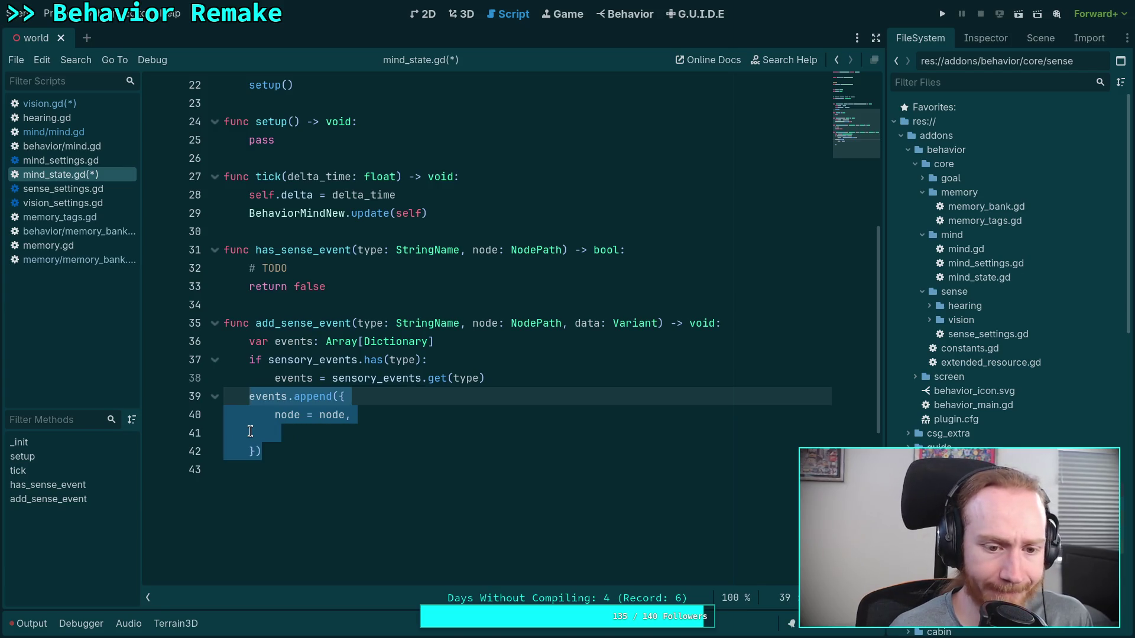
{"action": "type", "text": "var ev: Dicti"}
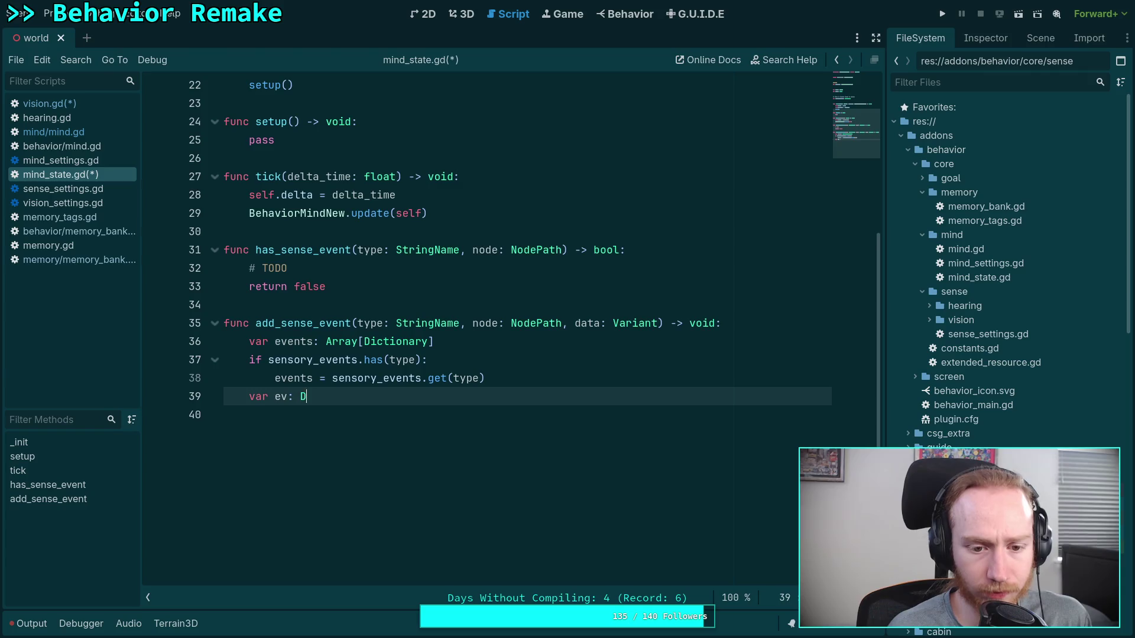
{"action": "type", "text": "onary"}
{"action": "key", "text": "Return"}
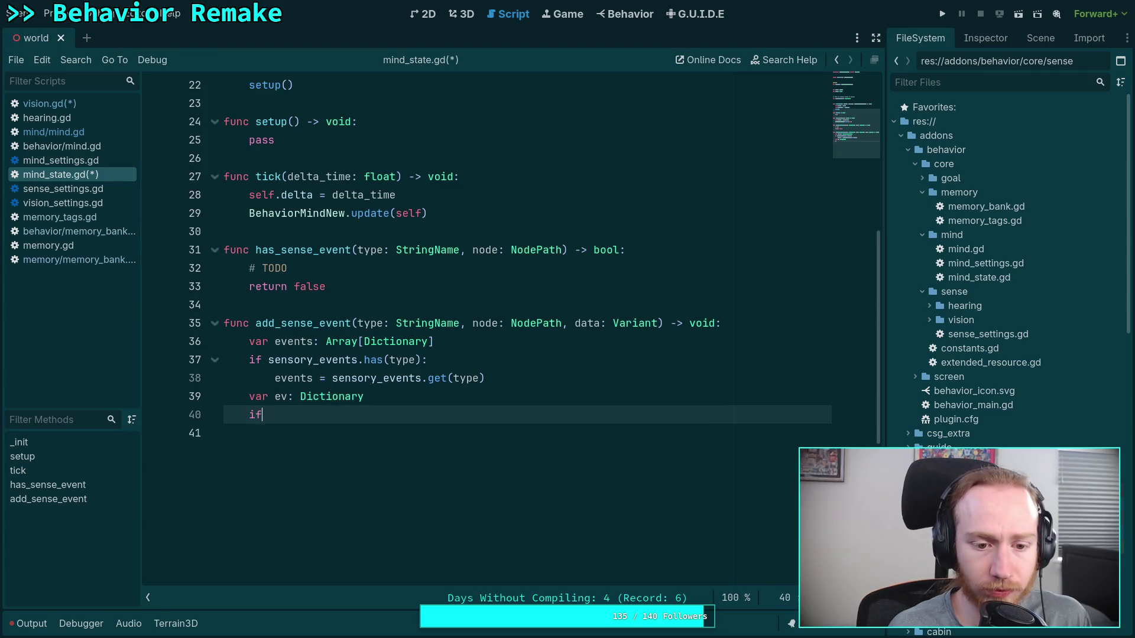
{"action": "type", "text": "ode"}
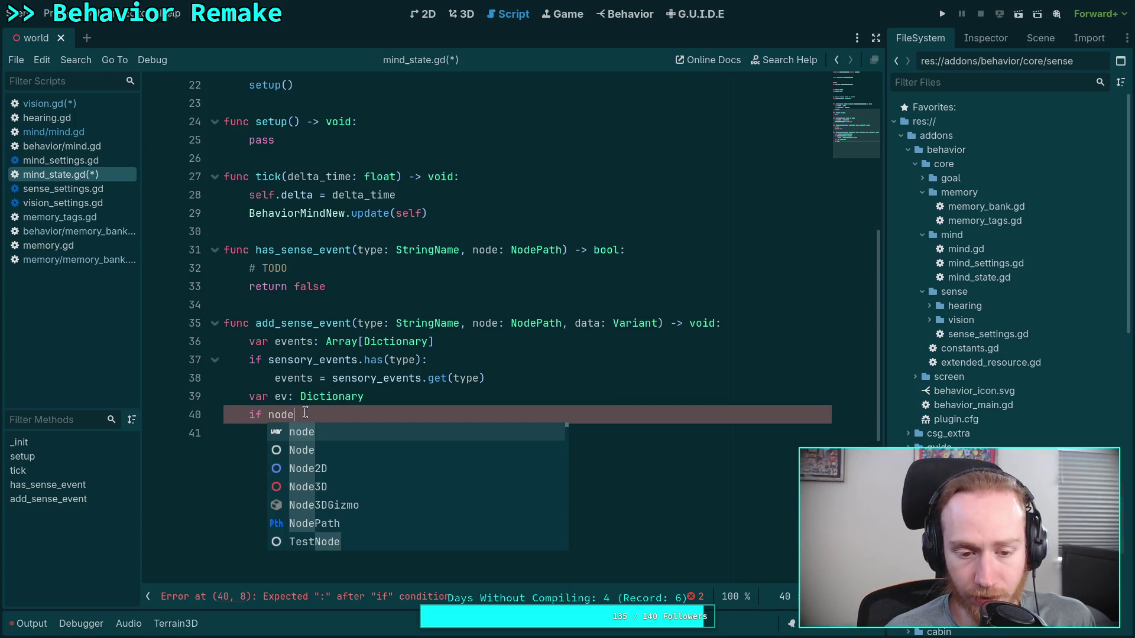
{"action": "left_click_drag", "start_coordinate": [305, 412], "coordinate": [266, 410]}
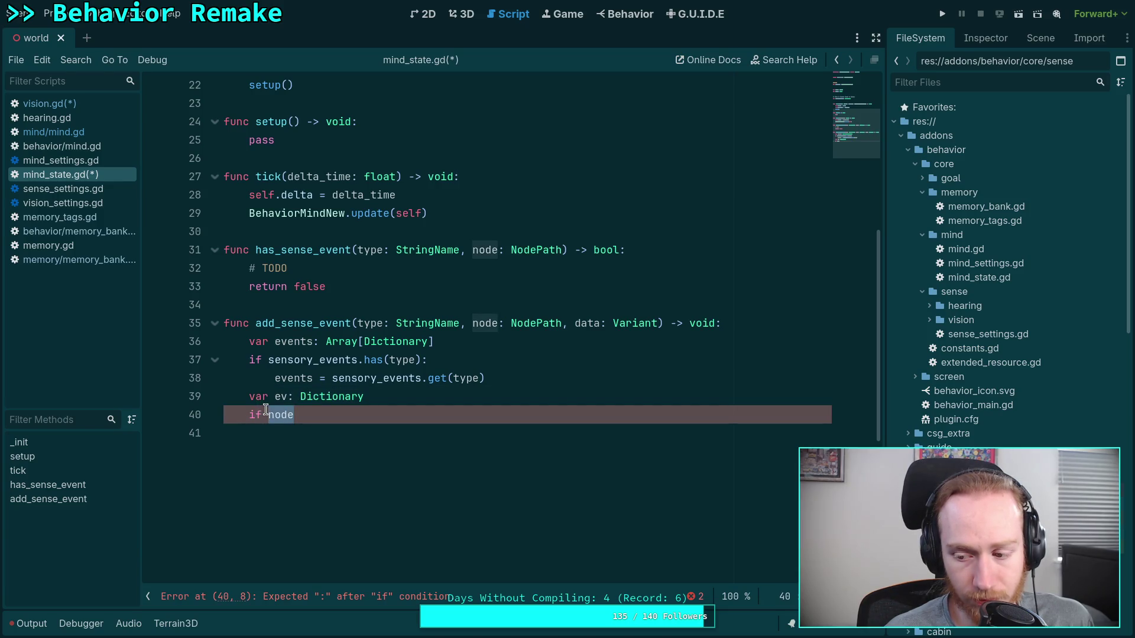
{"action": "left_click_drag", "start_coordinate": [266, 411], "coordinate": [250, 397]}
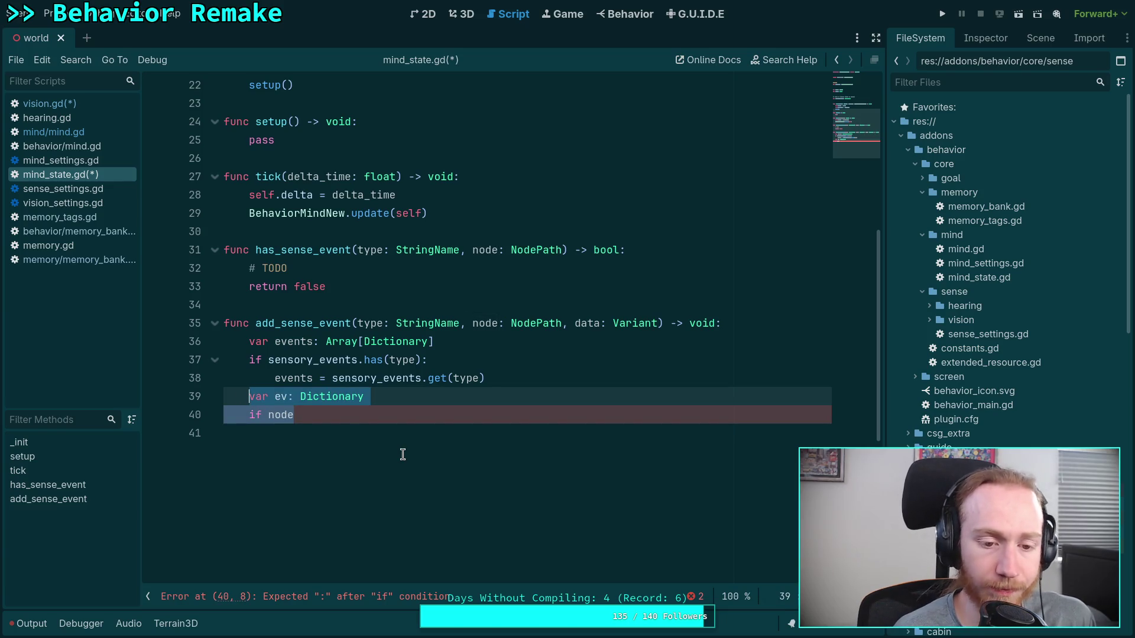
{"action": "type", "text": "events.append"}
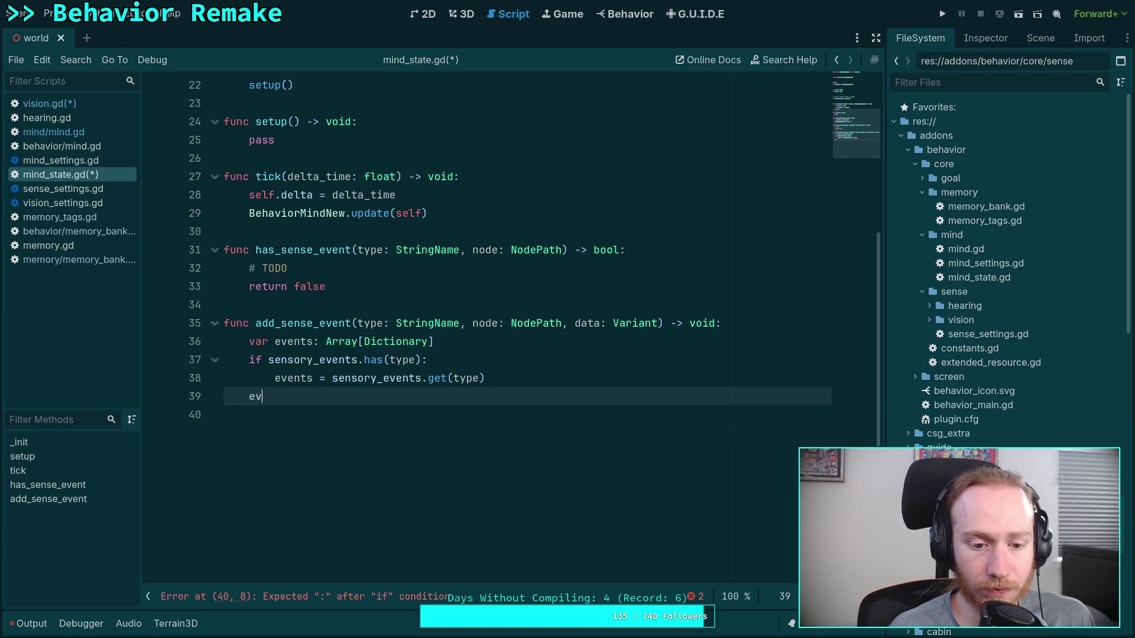
{"action": "type", "text": "({"}
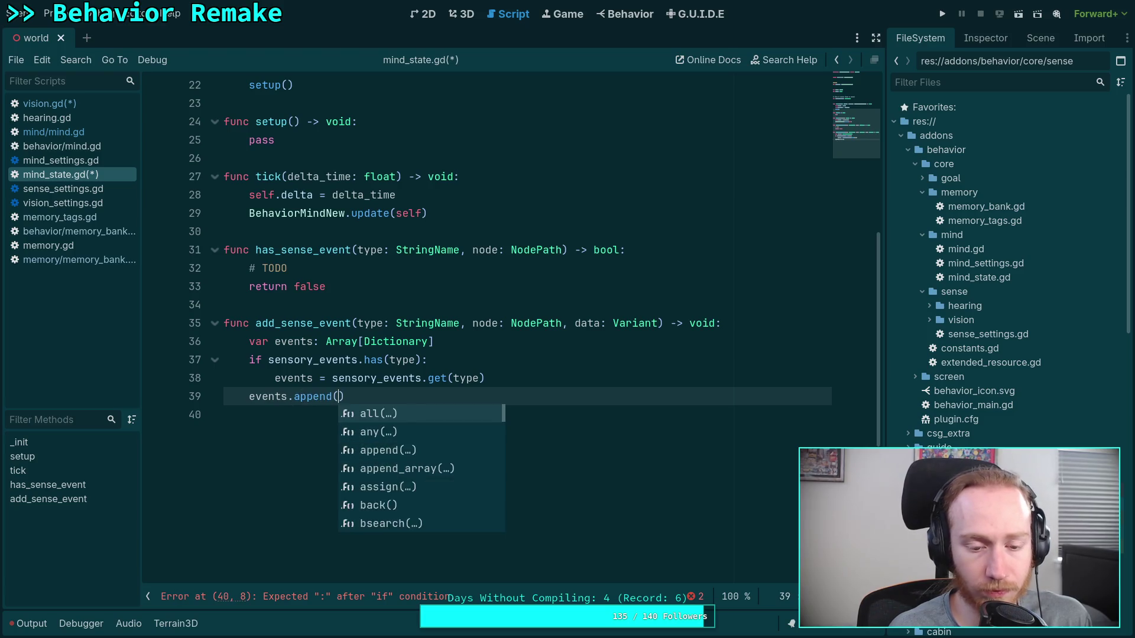
{"action": "key", "text": "Return"}
{"action": "type", "text": "node = node,"}
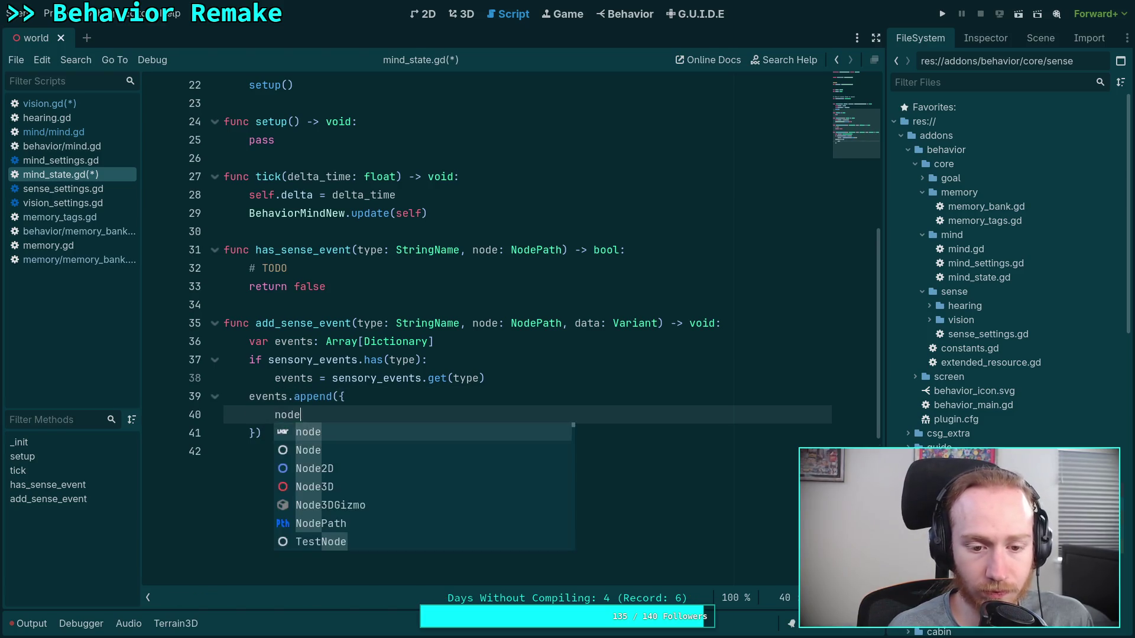
{"action": "key", "text": "Return"}
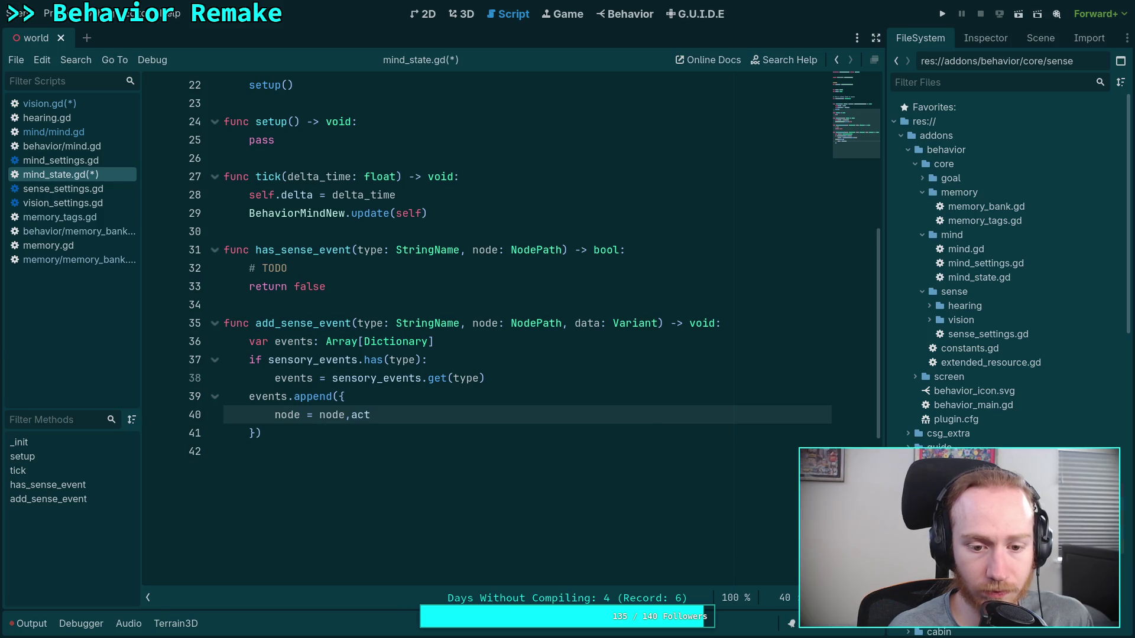
{"action": "key", "text": "BackSpace"}
{"action": "key", "text": "Return"}
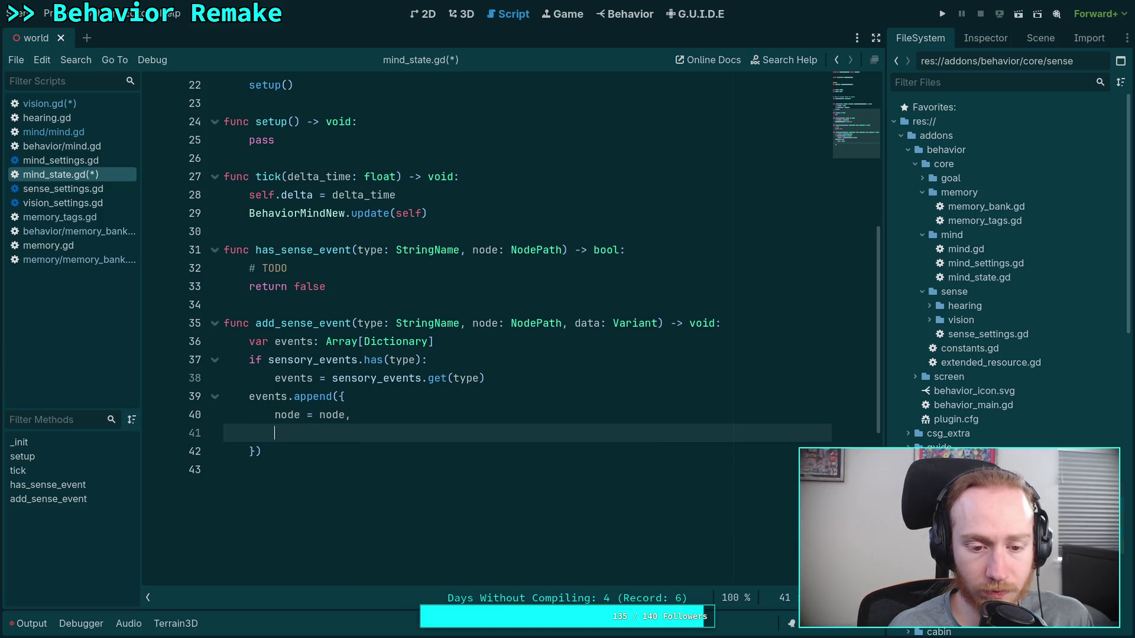
Change the dictionary entries to &'node': node and &'data': data.
{"action": "left_click", "coordinate": [274, 414]}
{"action": "type", "text": "&'"}
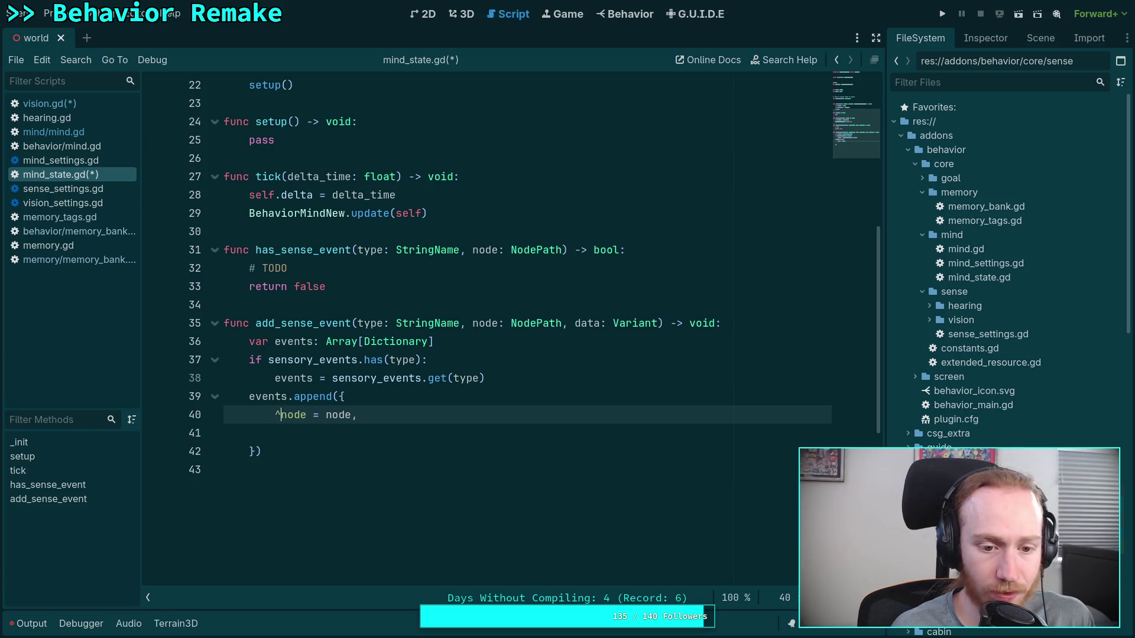
{"action": "left_click", "coordinate": [312, 415]}
{"action": "type", "text": "'"}
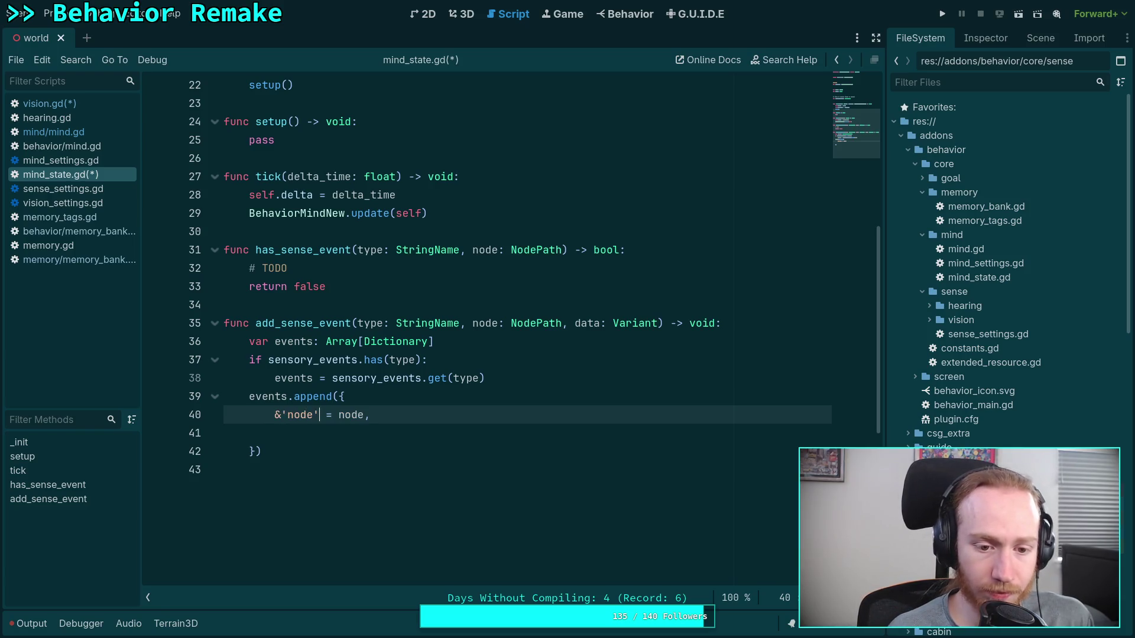
{"action": "key", "text": "Delete"}
{"action": "key", "text": "Delete"}
{"action": "type", "text": ":"}
{"action": "key", "text": "Down"}
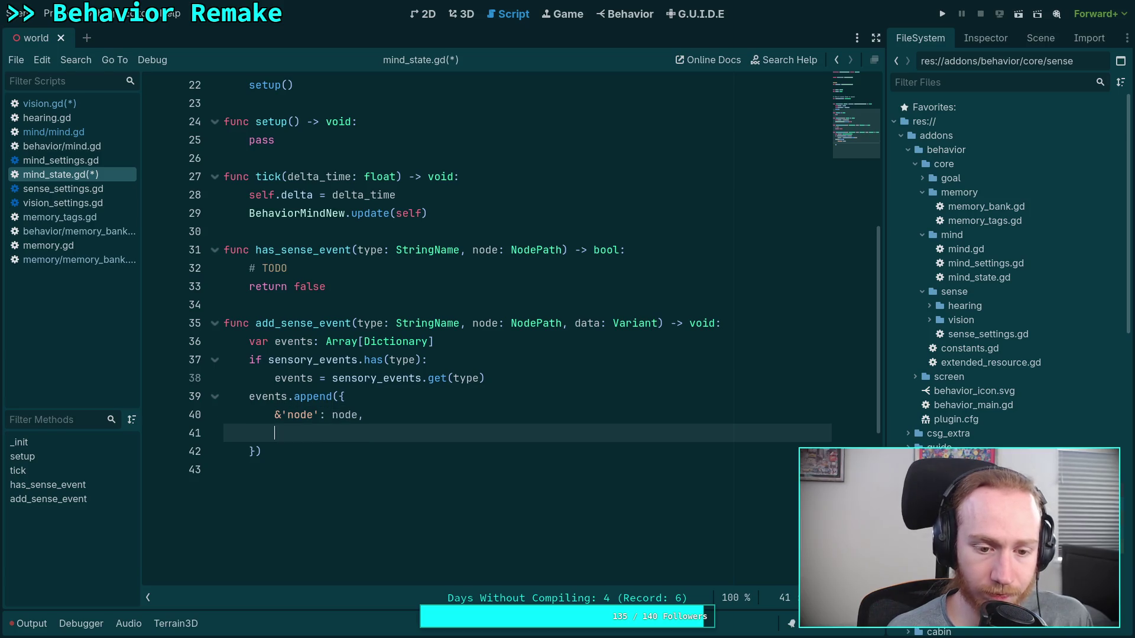
{"action": "type", "text": "data': "}
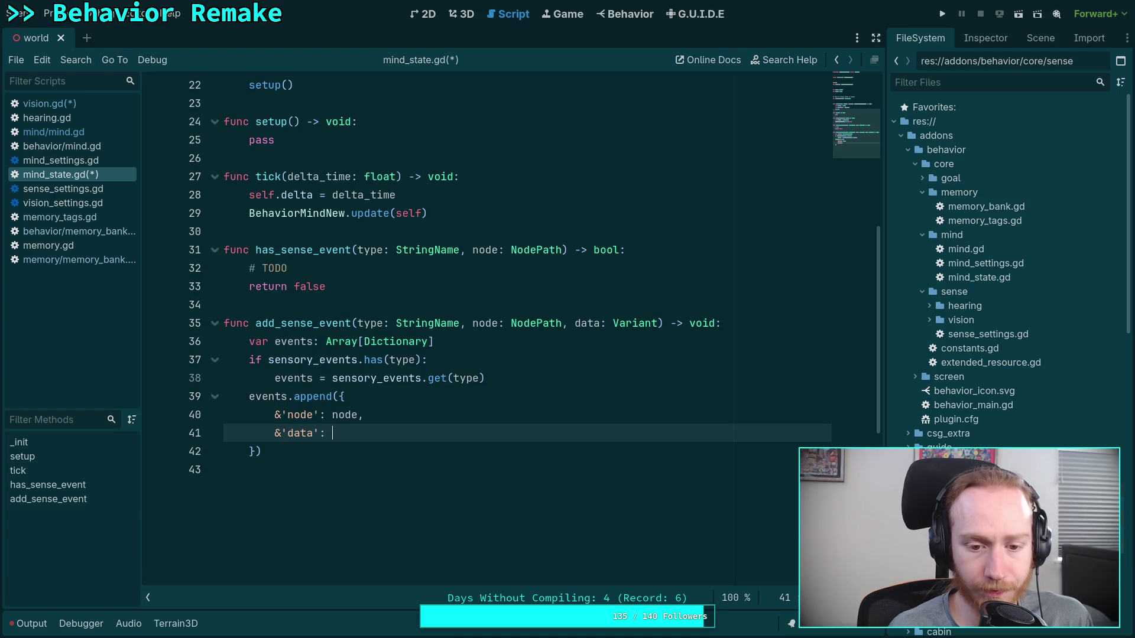
{"action": "type", "text": "data"}
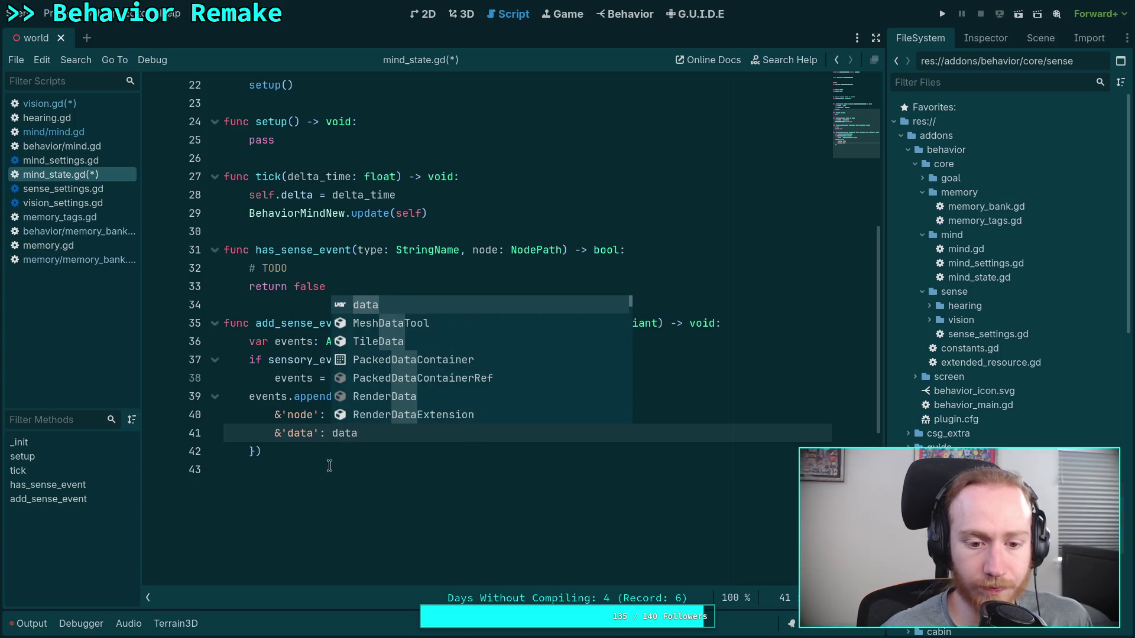
{"action": "left_click", "coordinate": [341, 467]}
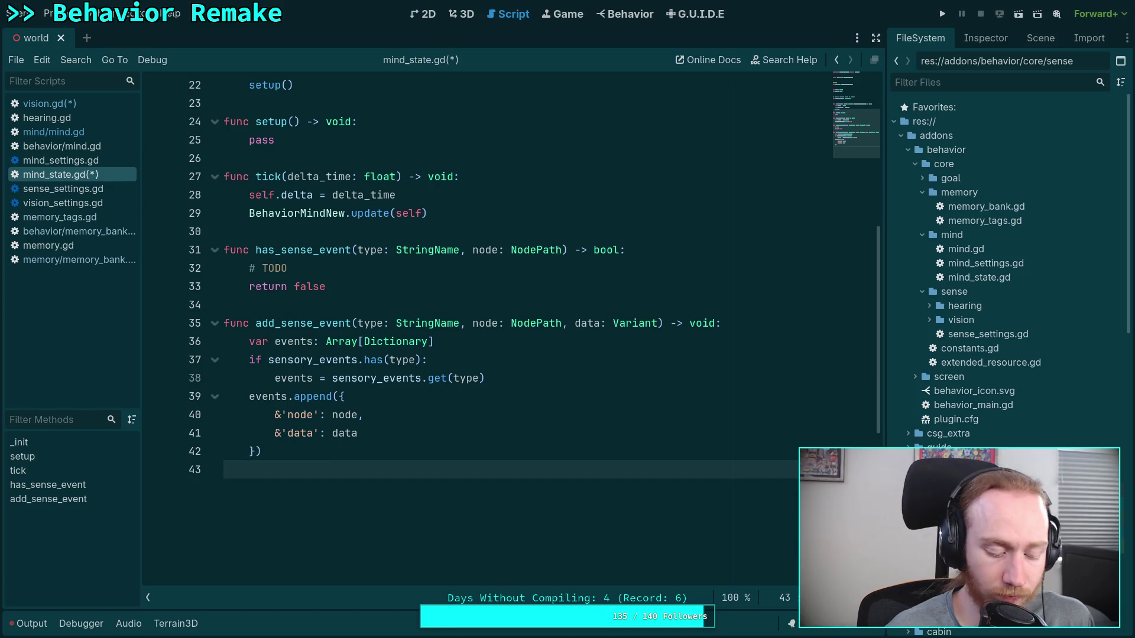
Save mind_state.gd, then select the old append call on line 105 of vision.gd.
{"action": "key", "text": "ctrl+s"}
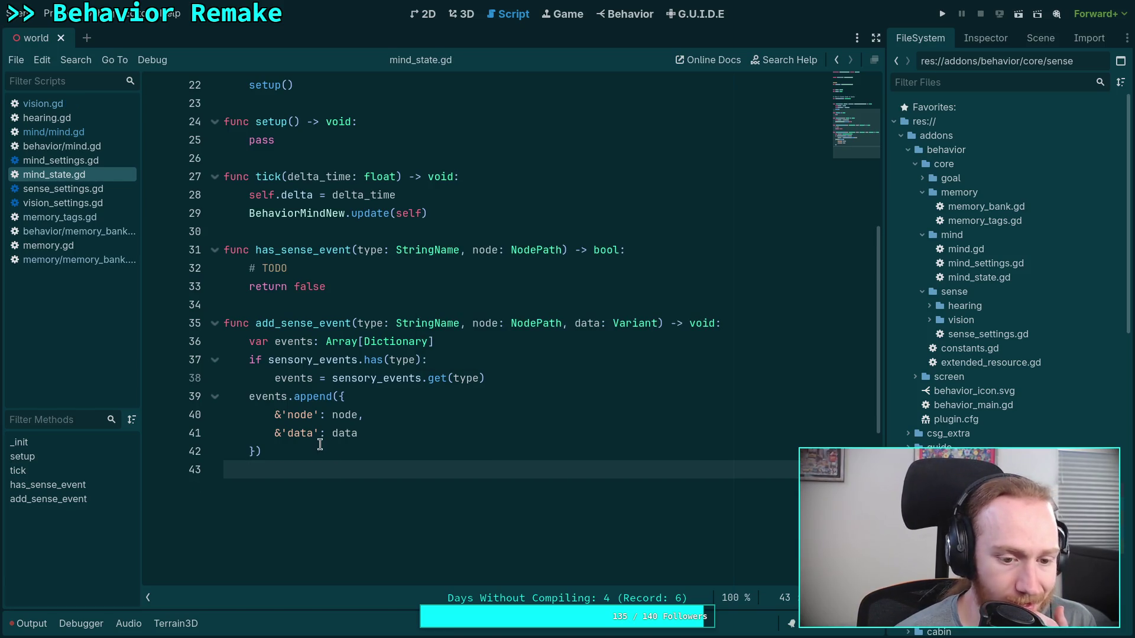
{"action": "scroll", "coordinate": [320, 445], "scroll_direction": "up", "scroll_amount": 3}
{"action": "scroll", "coordinate": [317, 316], "scroll_direction": "down", "scroll_amount": 2}
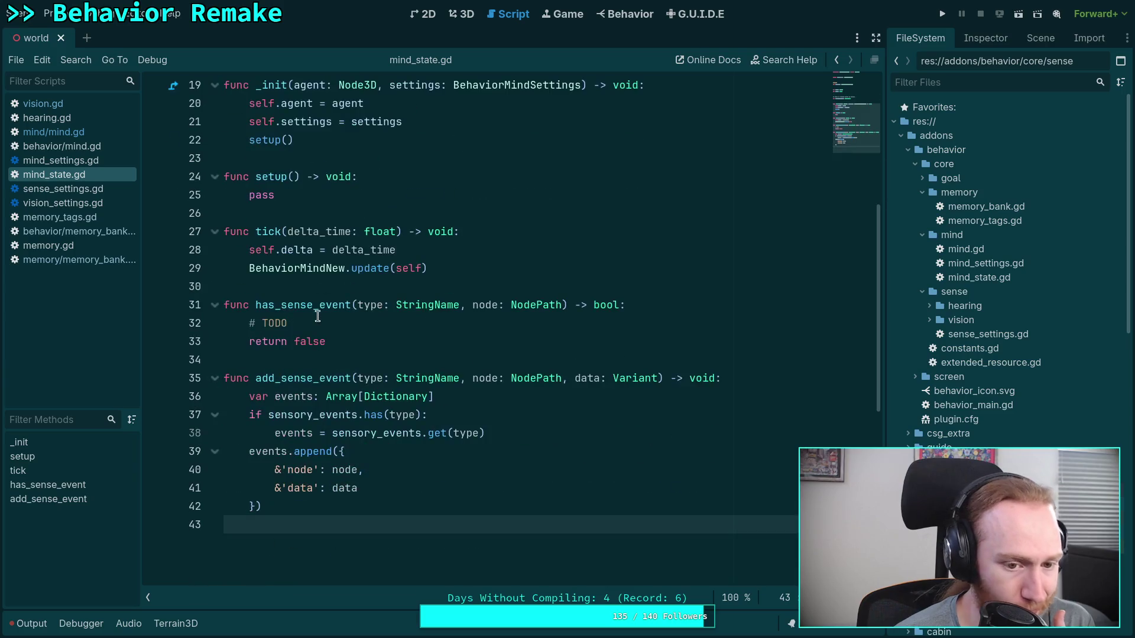
{"action": "left_click_drag", "start_coordinate": [301, 319], "coordinate": [249, 323]}
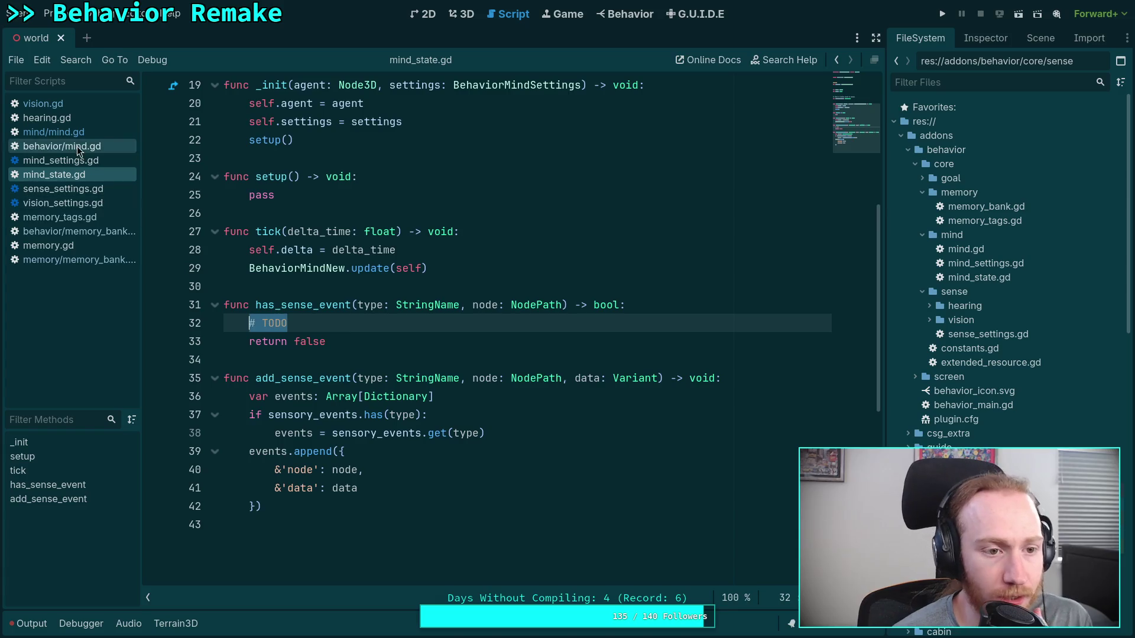
{"action": "left_click", "coordinate": [41, 103]}
{"action": "scroll", "coordinate": [452, 359], "scroll_direction": "down", "scroll_amount": 2}
{"action": "left_click_drag", "start_coordinate": [504, 360], "coordinate": [358, 361]}
Replace the append call with mind.add_sense_event, passing NAME and starting a target argument.
{"action": "type", "text": "add_"}
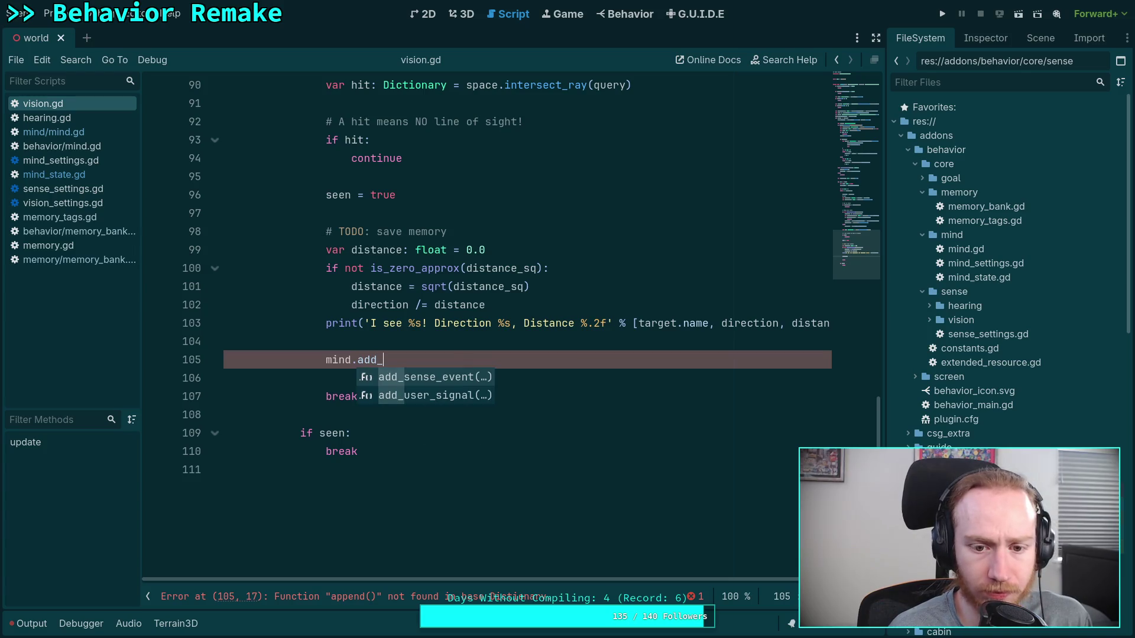
{"action": "key", "text": "Return"}
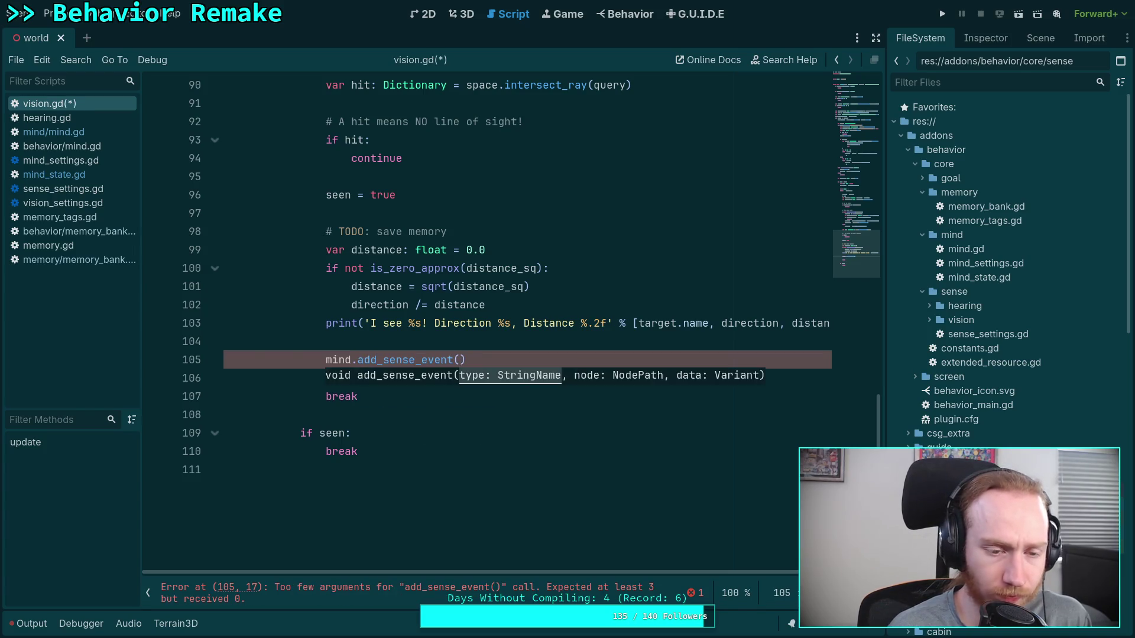
{"action": "scroll", "coordinate": [848, 177], "scroll_direction": "up", "scroll_amount": 10}
{"action": "left_click", "coordinate": [848, 92]}
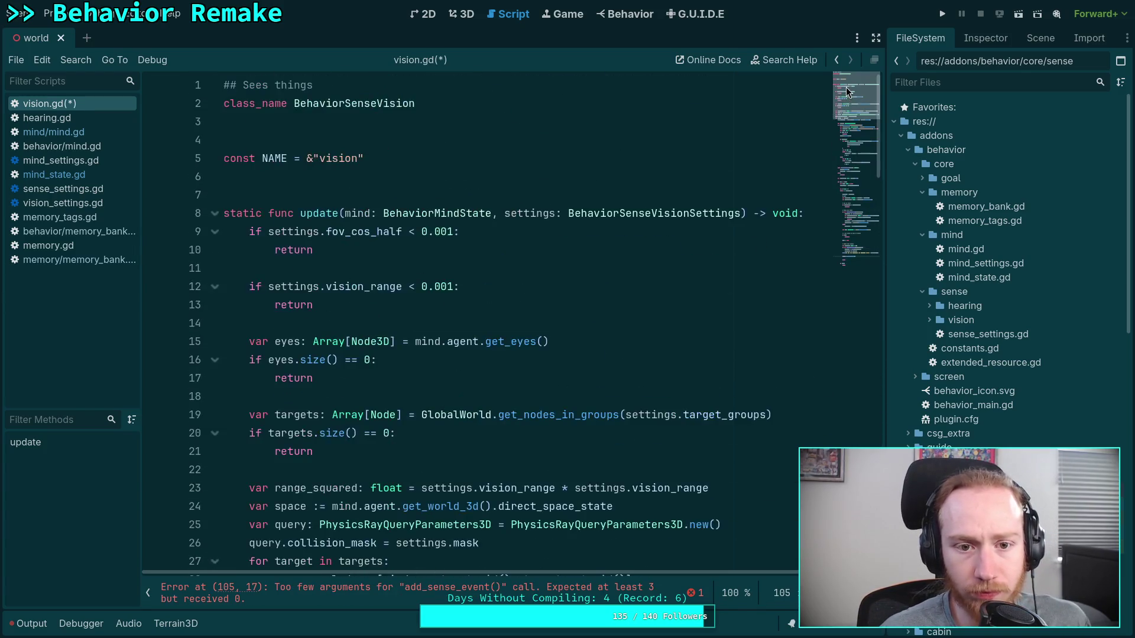
{"action": "left_click", "coordinate": [851, 254]}
{"action": "type", "text": "N"}
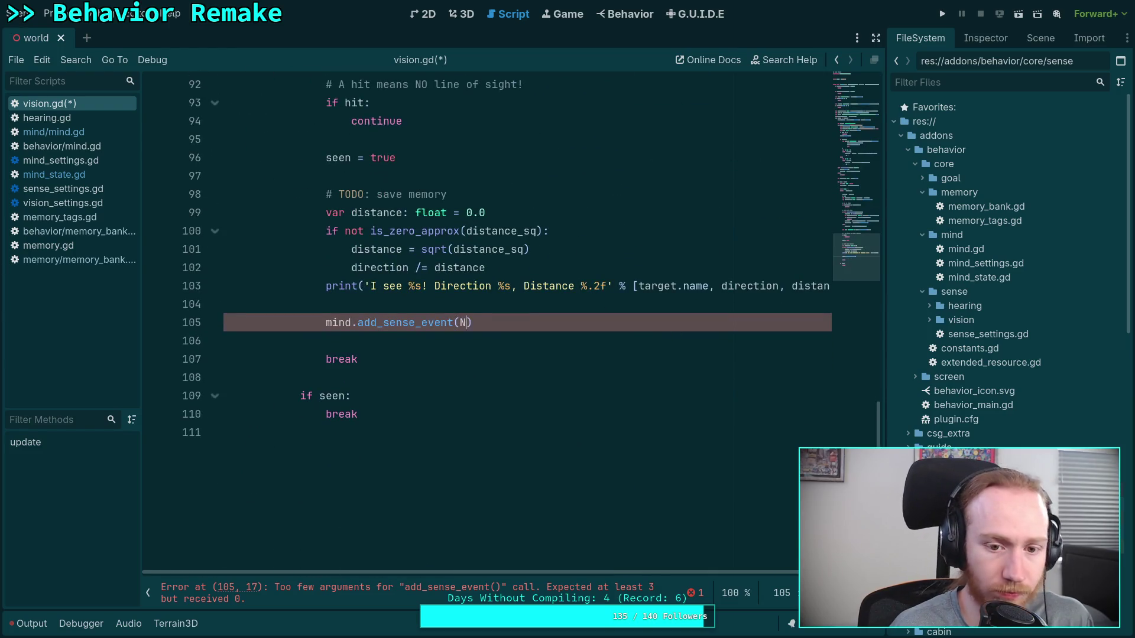
{"action": "type", "text": "AME,"}
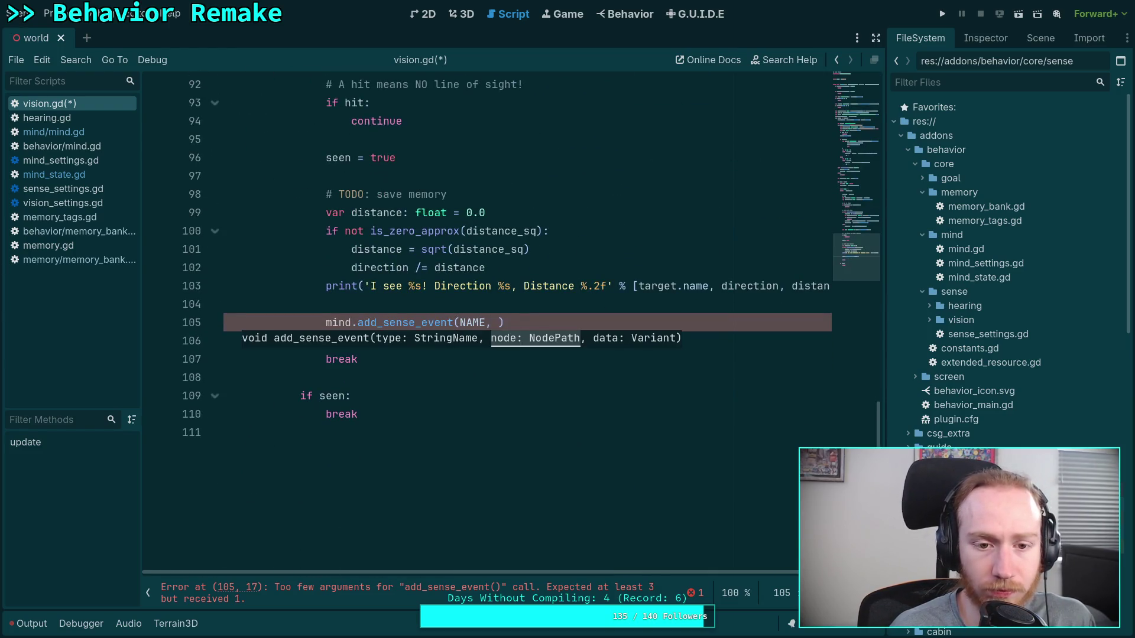
{"action": "scroll", "coordinate": [578, 325], "scroll_direction": "up", "scroll_amount": 12}
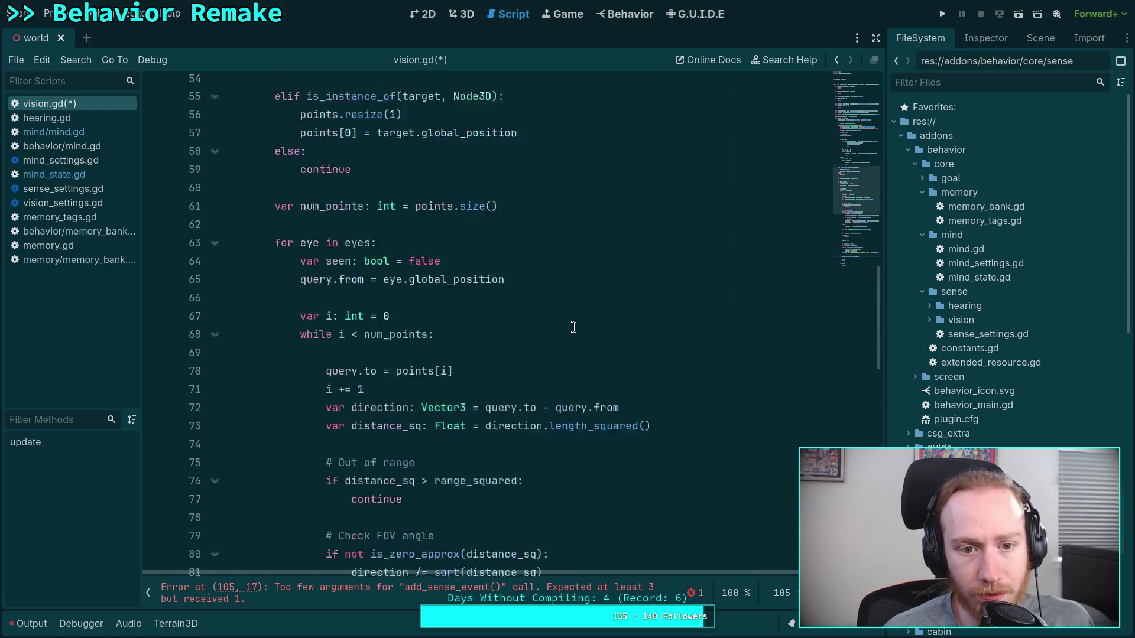
{"action": "scroll", "coordinate": [539, 337], "scroll_direction": "up", "scroll_amount": 10}
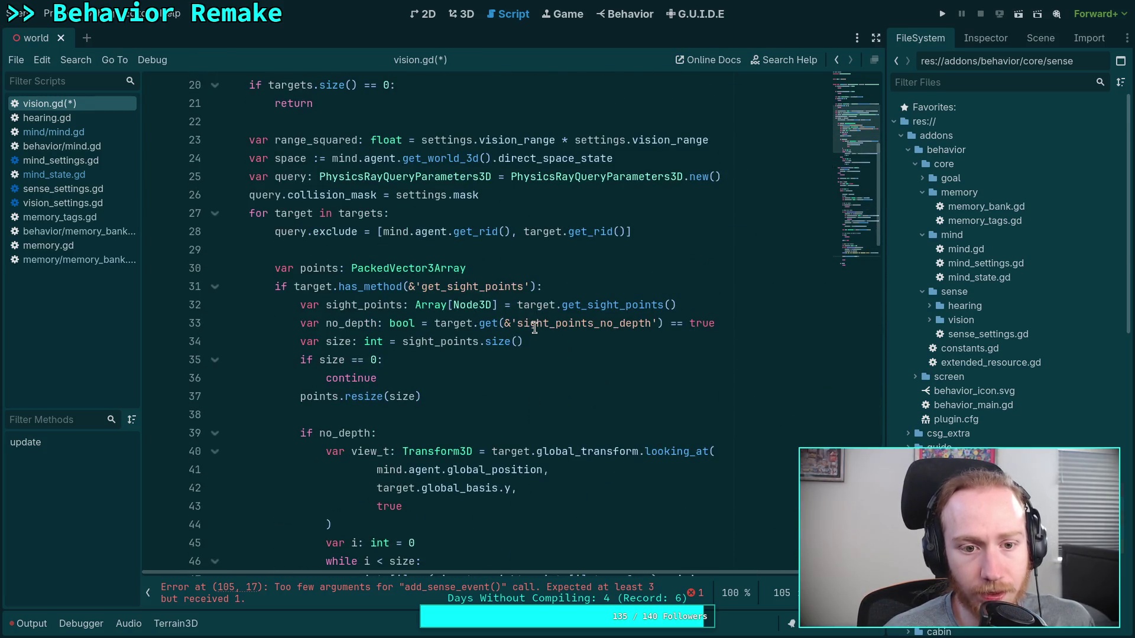
{"action": "scroll", "coordinate": [570, 342], "scroll_direction": "down", "scroll_amount": 20}
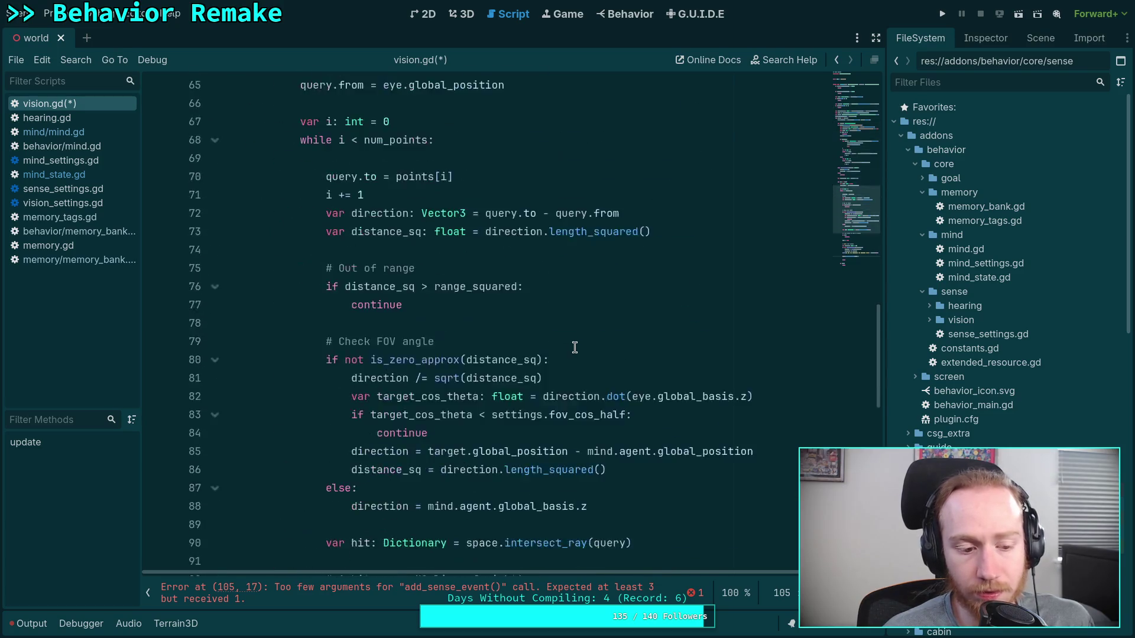
{"action": "type", "text": "tr"}
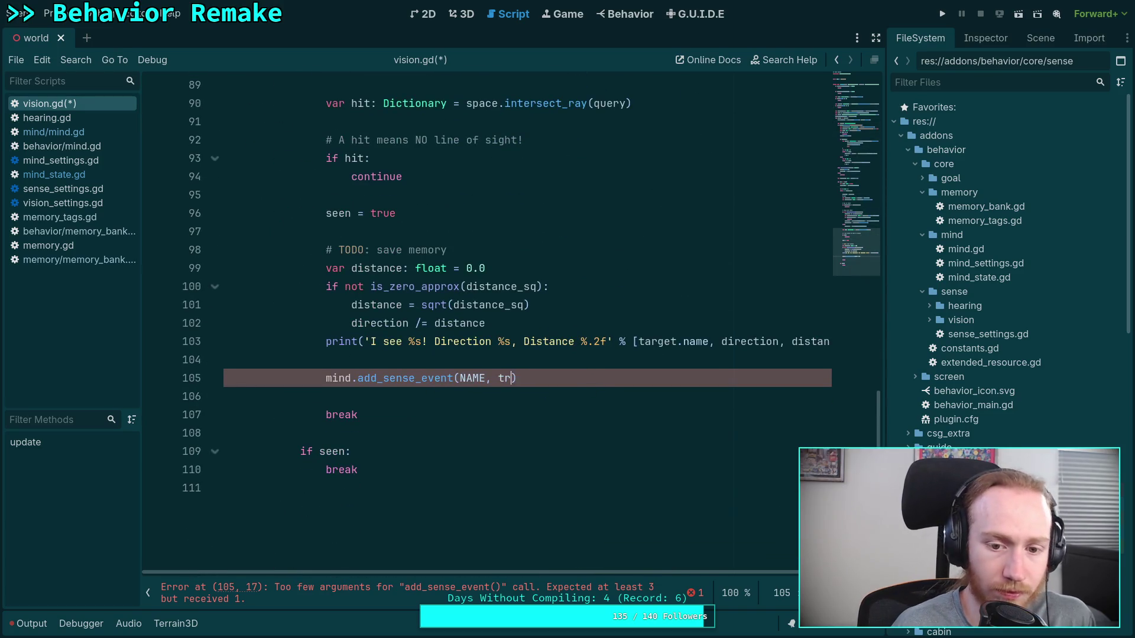
{"action": "type", "text": "arget."}
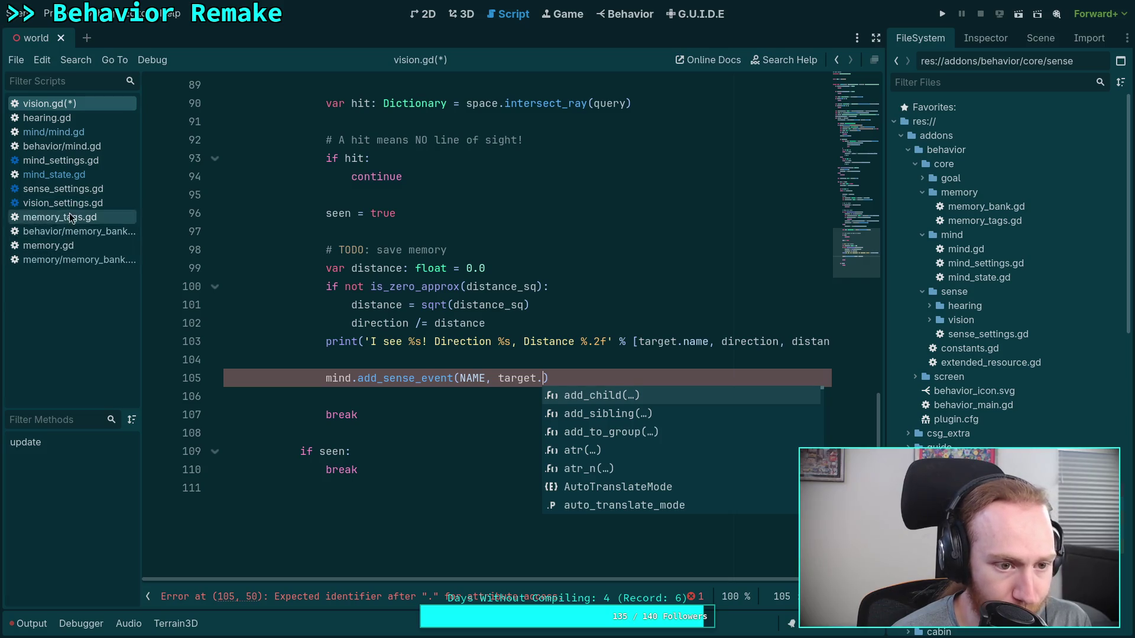
{"action": "left_click", "coordinate": [47, 117]}
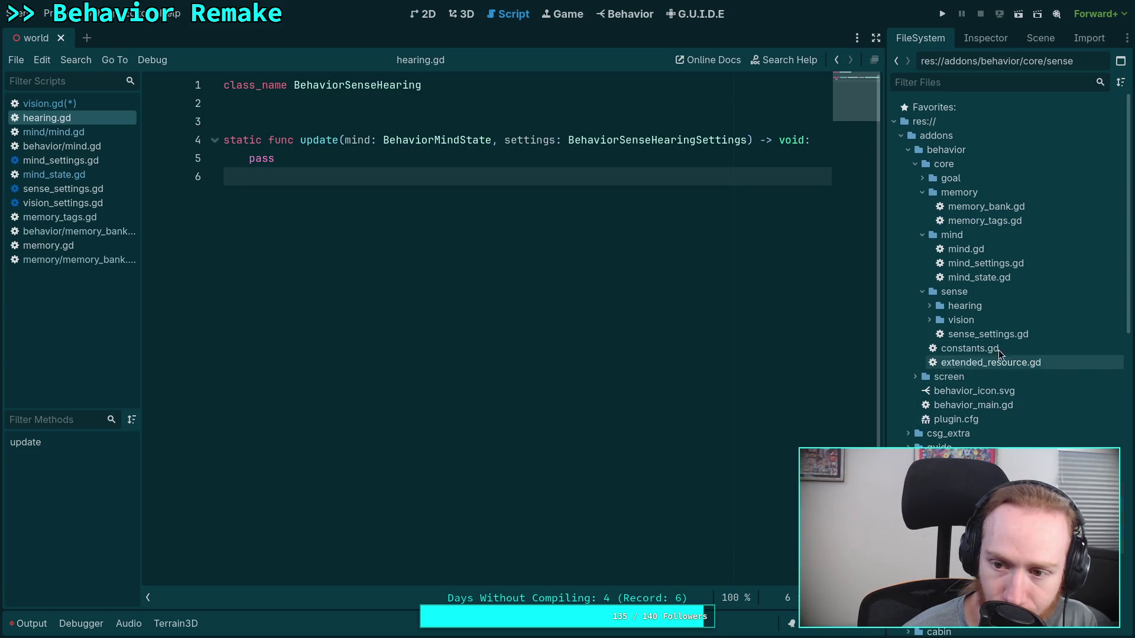
Open script/behavior/sense/hearing.gd and inspect the get_path call on line 51.
{"action": "scroll", "coordinate": [1008, 393], "scroll_direction": "down", "scroll_amount": 10}
{"action": "scroll", "coordinate": [1011, 397], "scroll_direction": "down", "scroll_amount": 5}
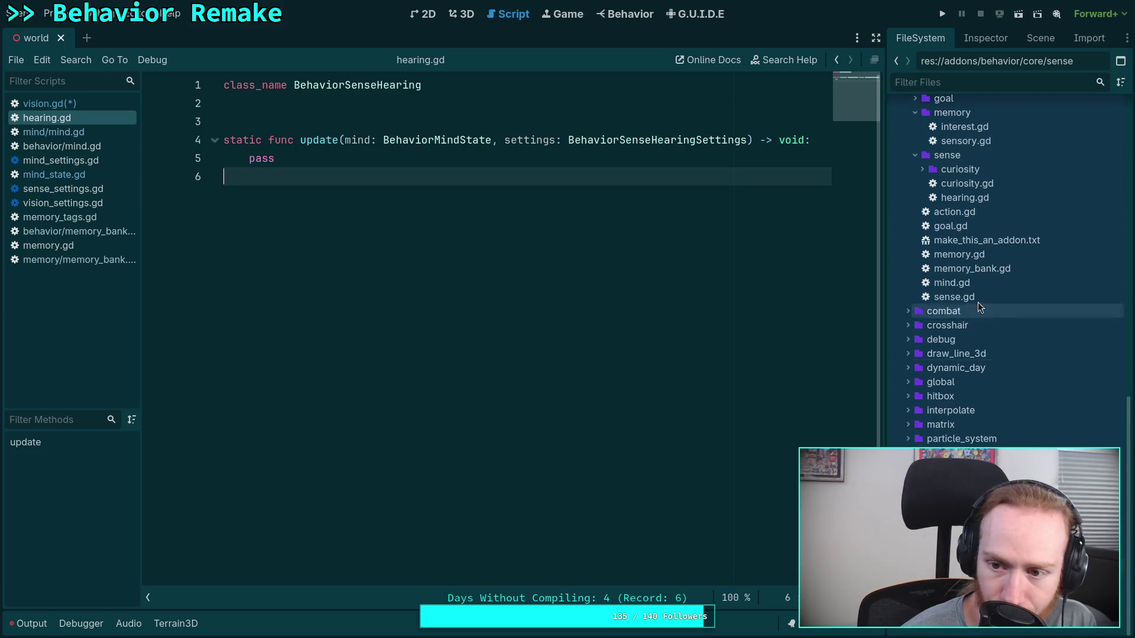
{"action": "double_click", "coordinate": [975, 198]}
{"action": "scroll", "coordinate": [710, 325], "scroll_direction": "down", "scroll_amount": 12}
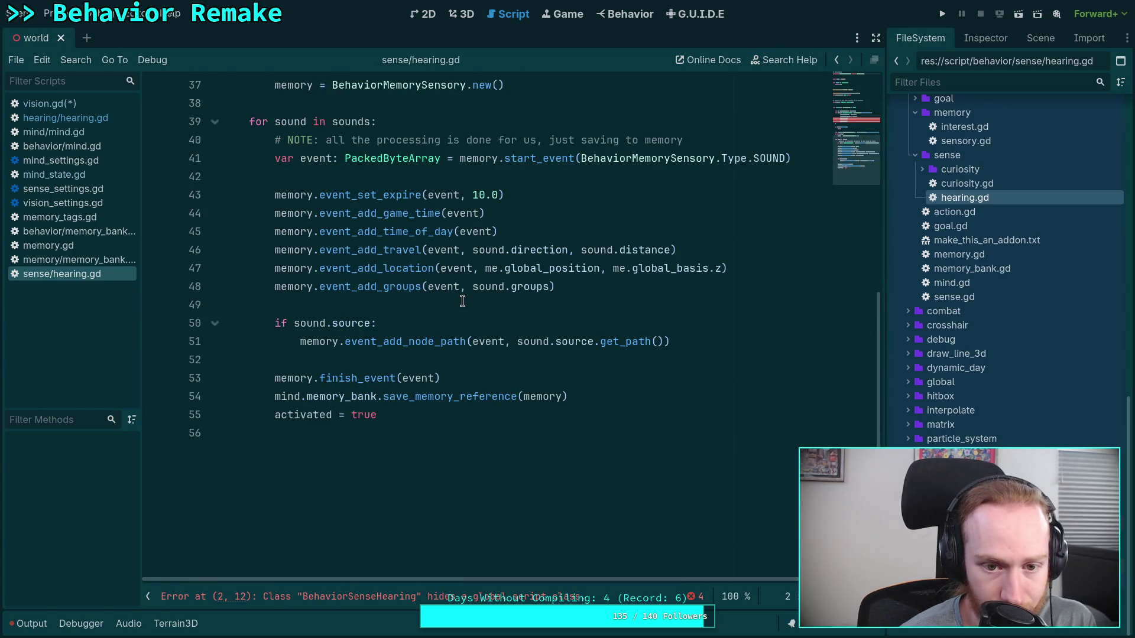
{"action": "right_click", "coordinate": [416, 343]}
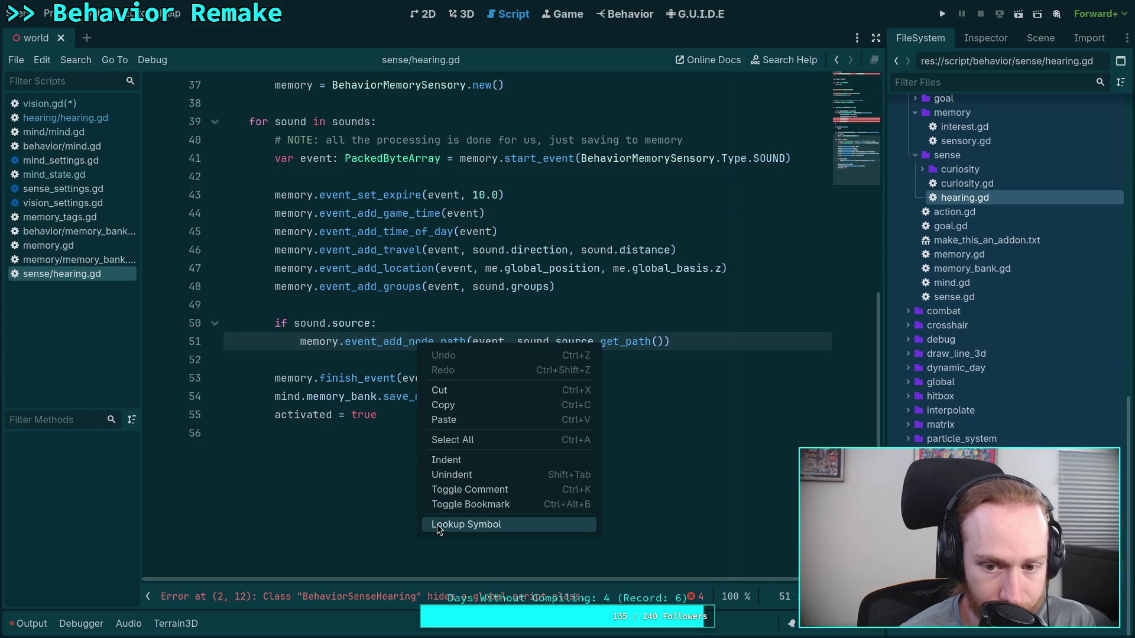
{"action": "left_click", "coordinate": [574, 343]}
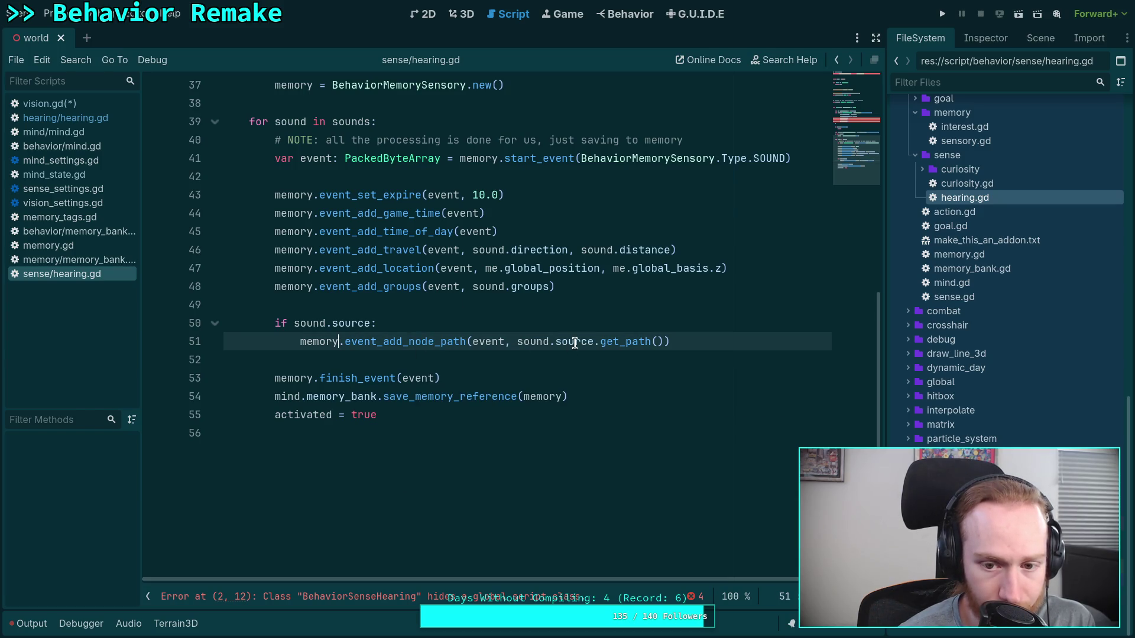
{"action": "double_click", "coordinate": [643, 342]}
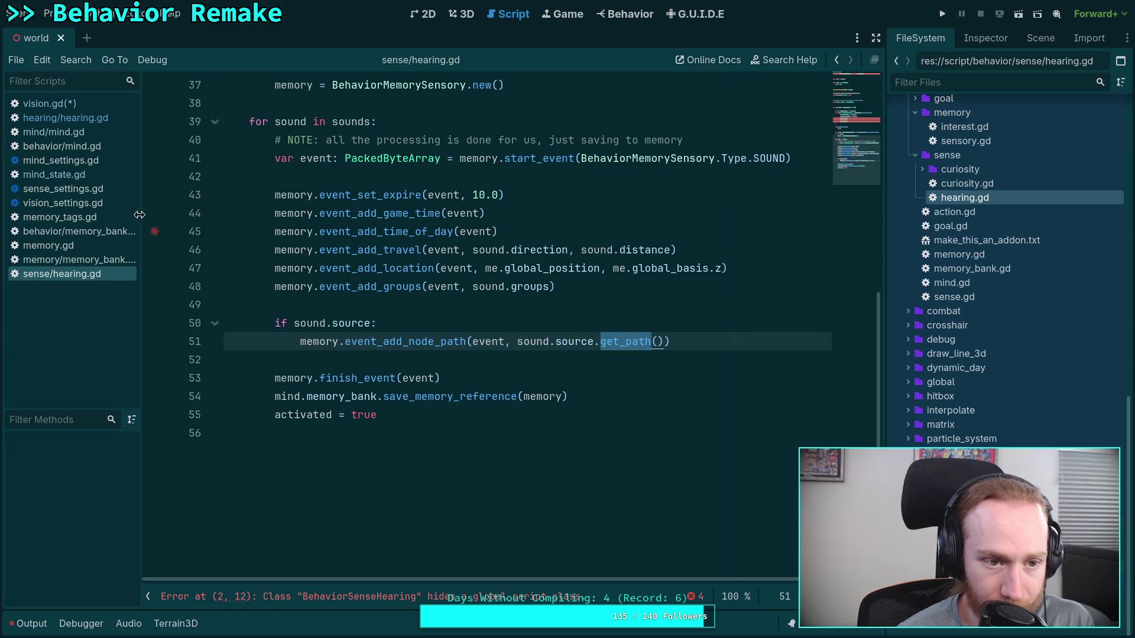
{"action": "key", "text": "alt+Left"}
Finish the call's arguments with target.get_path() and Vector4(direction.x, direction.y, direction.z, distance).
{"action": "type", "text": "get_path"}
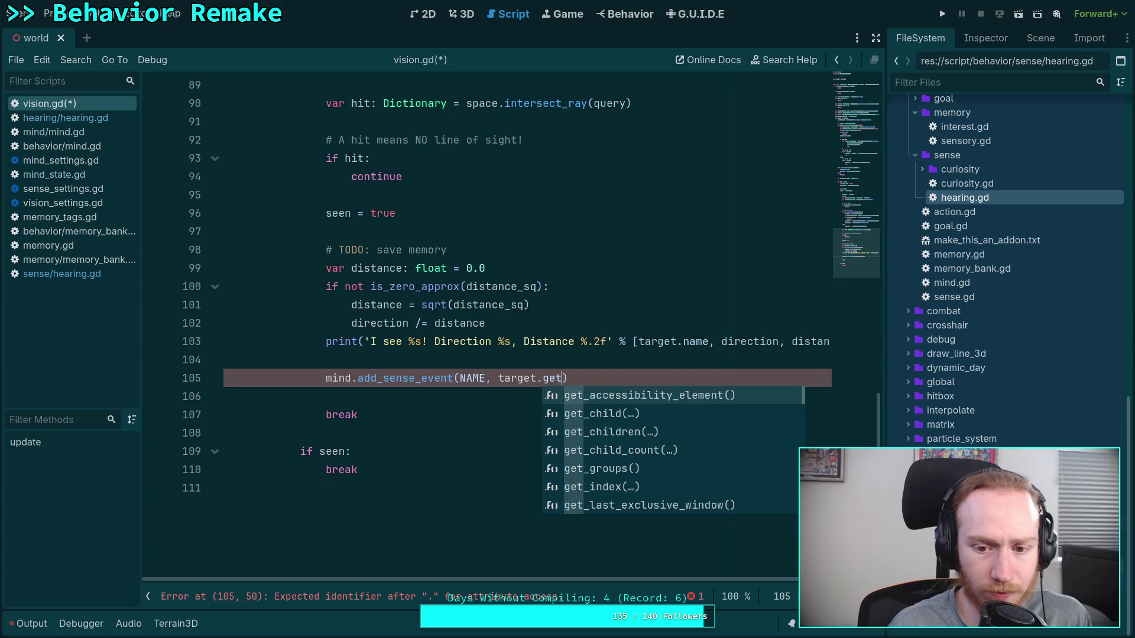
{"action": "key", "text": "Return"}
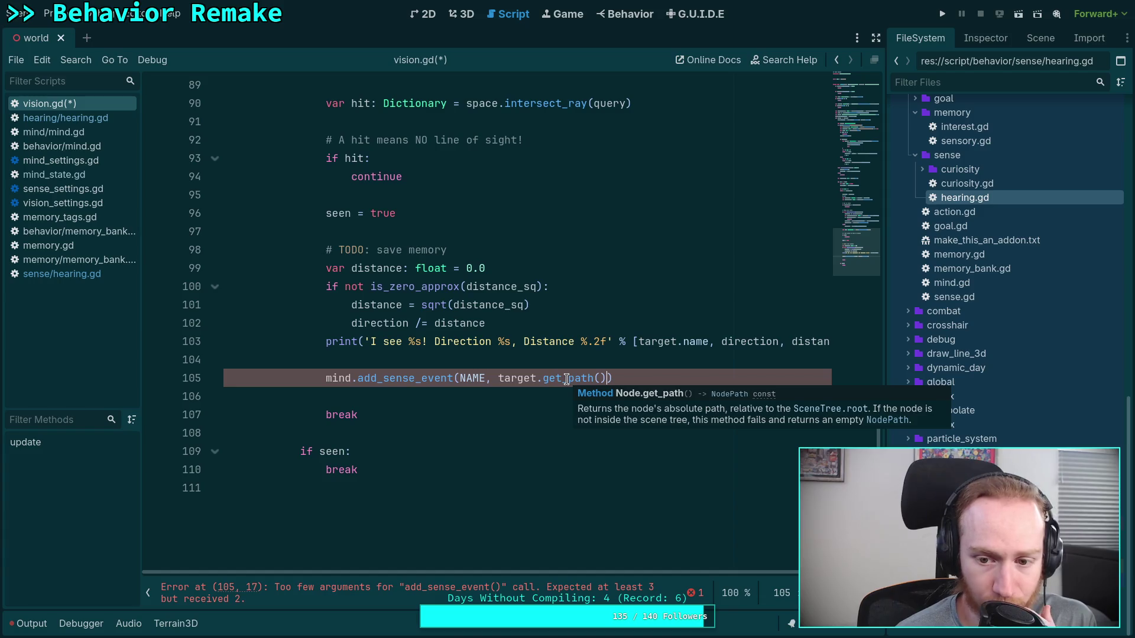
{"action": "type", "text": ","}
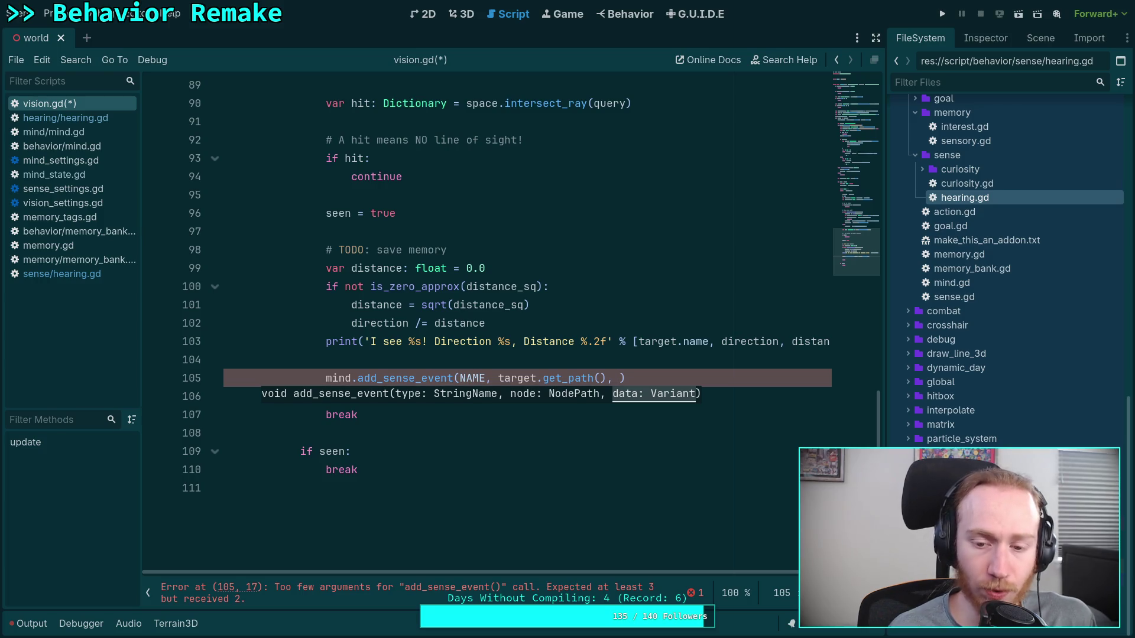
{"action": "type", "text": "Vector3"}
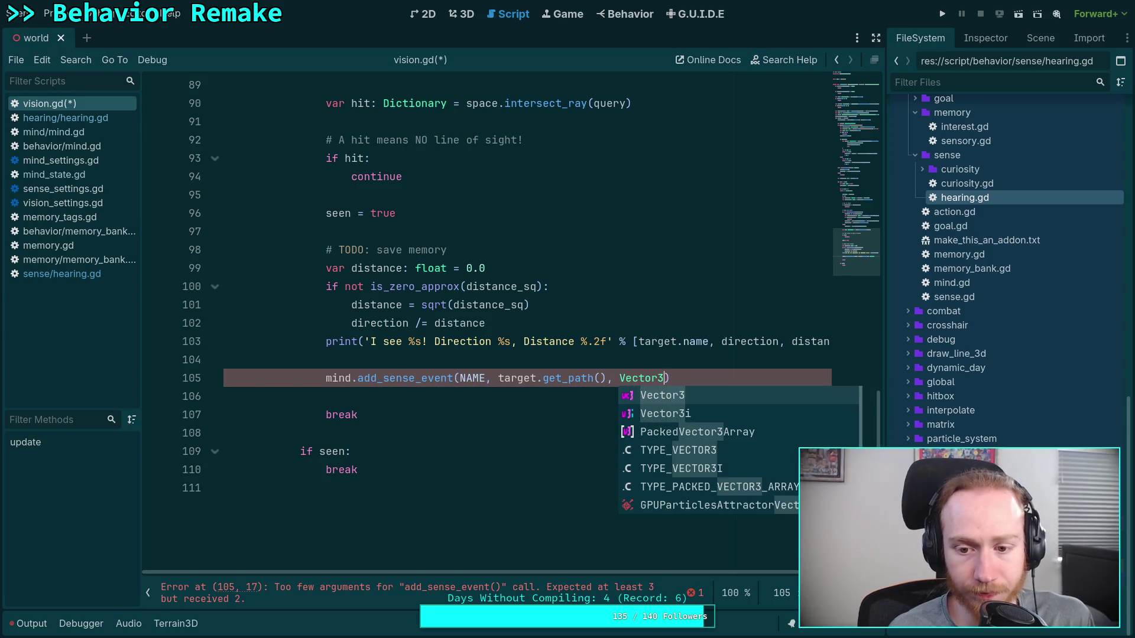
{"action": "type", "text": "4("}
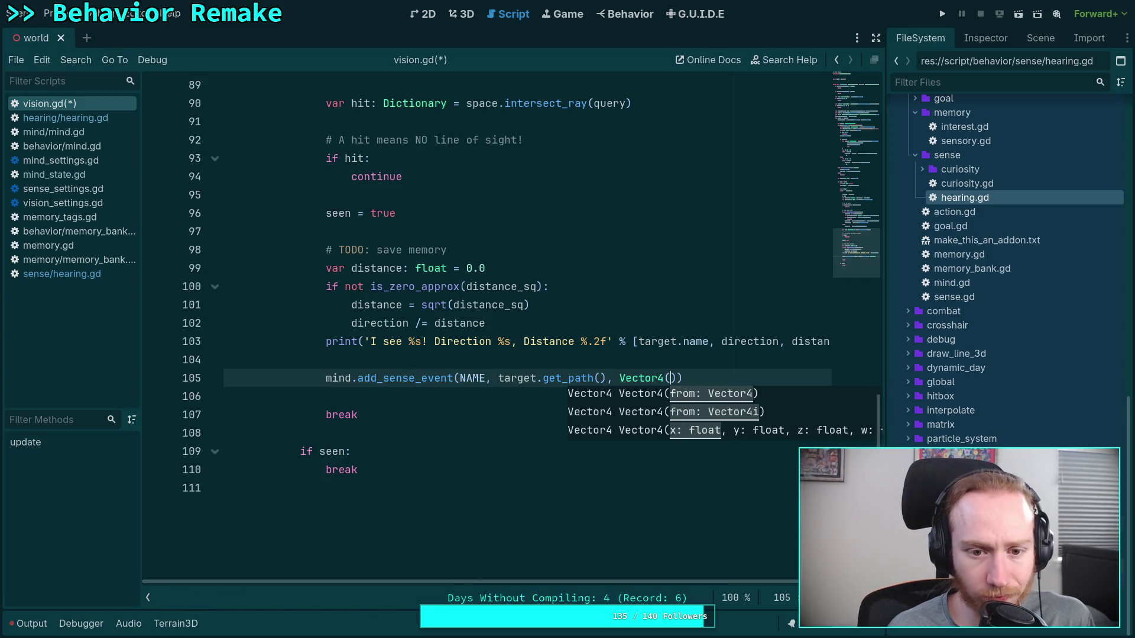
{"action": "type", "text": "distance.x"}
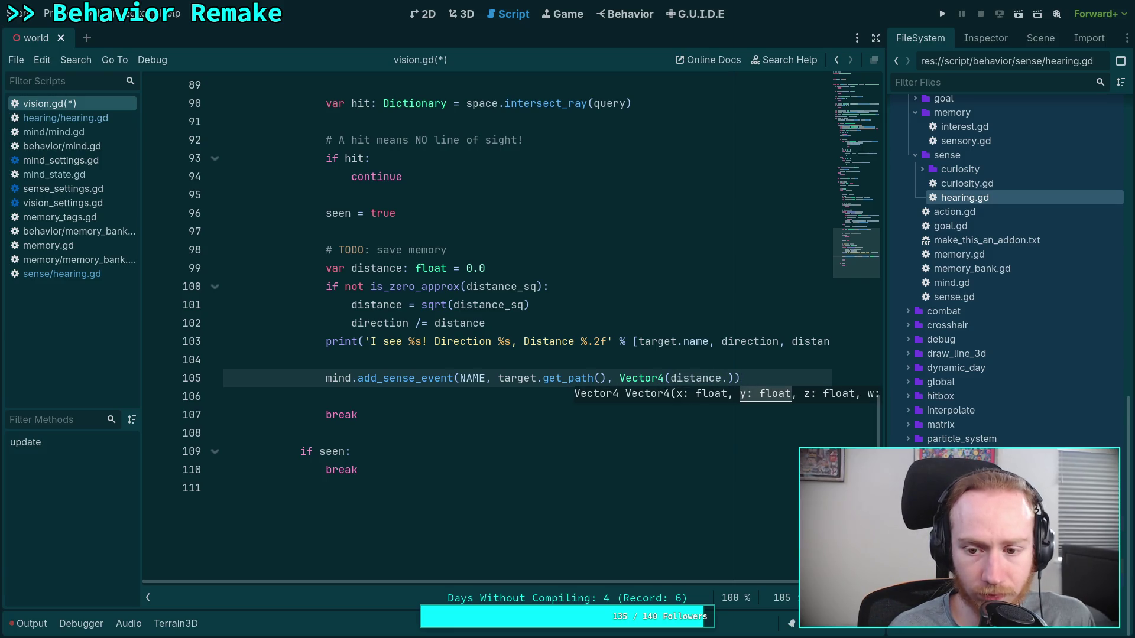
{"action": "key", "text": "BackSpace"}
{"action": "key", "text": "BackSpace"}
{"action": "key", "text": "BackSpace"}
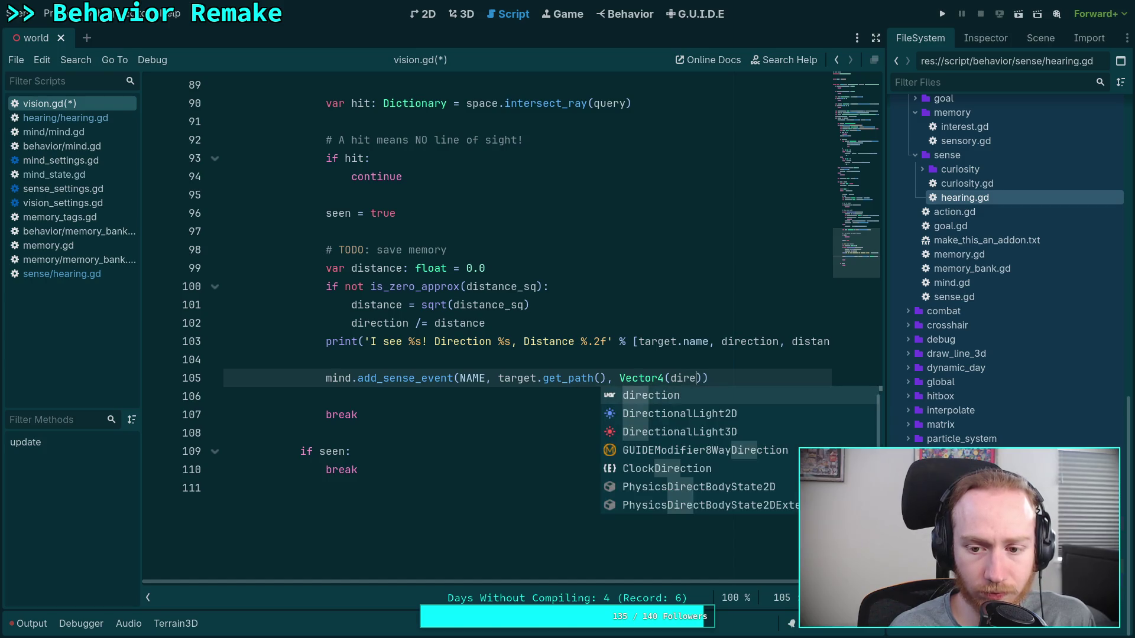
{"action": "key", "text": "Return"}
{"action": "type", "text": ", direction."}
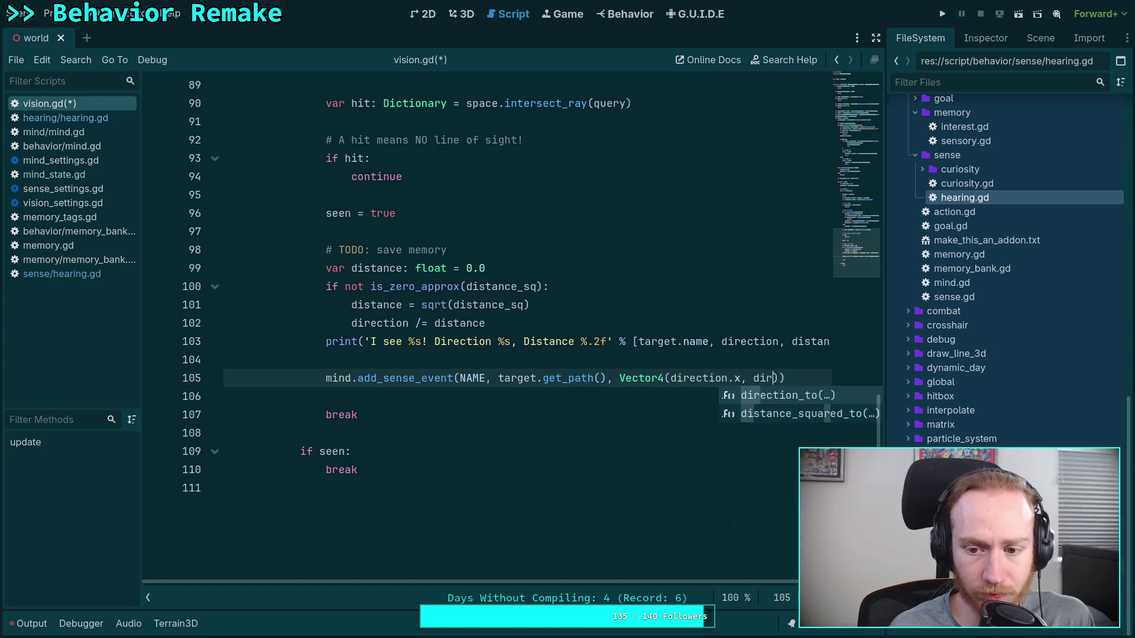
{"action": "type", "text": "y, directio"}
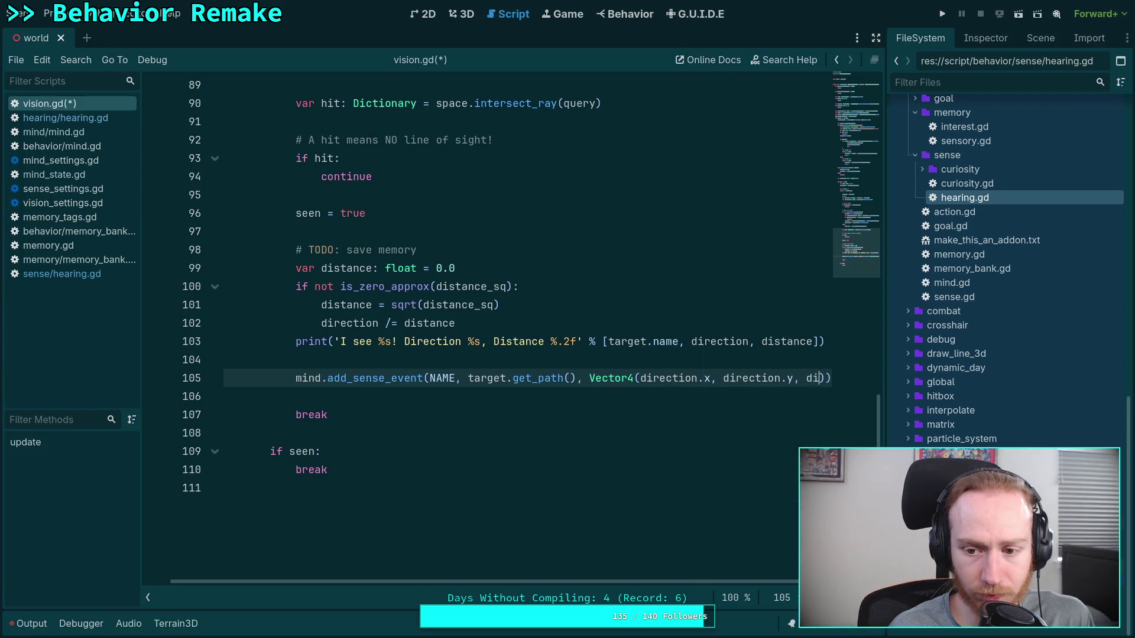
{"action": "type", "text": "n.z, distance"}
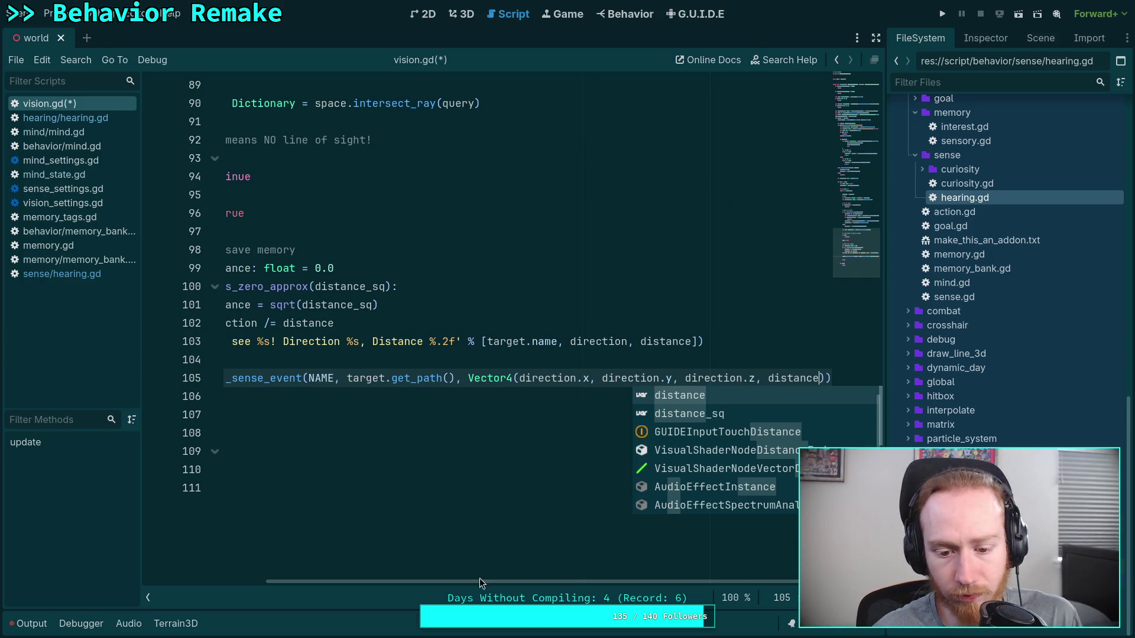
Split the add_sense_event call so each argument and the closing parenthesis sit on separate lines.
{"action": "left_click", "coordinate": [472, 402]}
{"action": "left_click", "coordinate": [456, 383]}
{"action": "key", "text": "Return"}
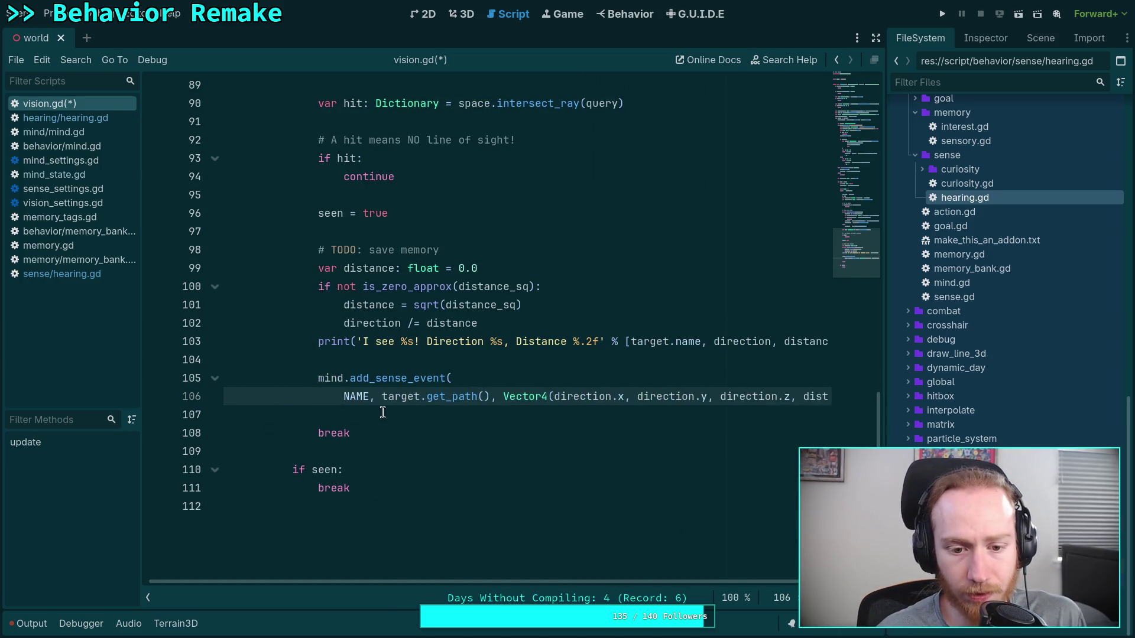
{"action": "key", "text": "Tab"}
{"action": "left_click", "coordinate": [405, 396]}
{"action": "key", "text": "Return"}
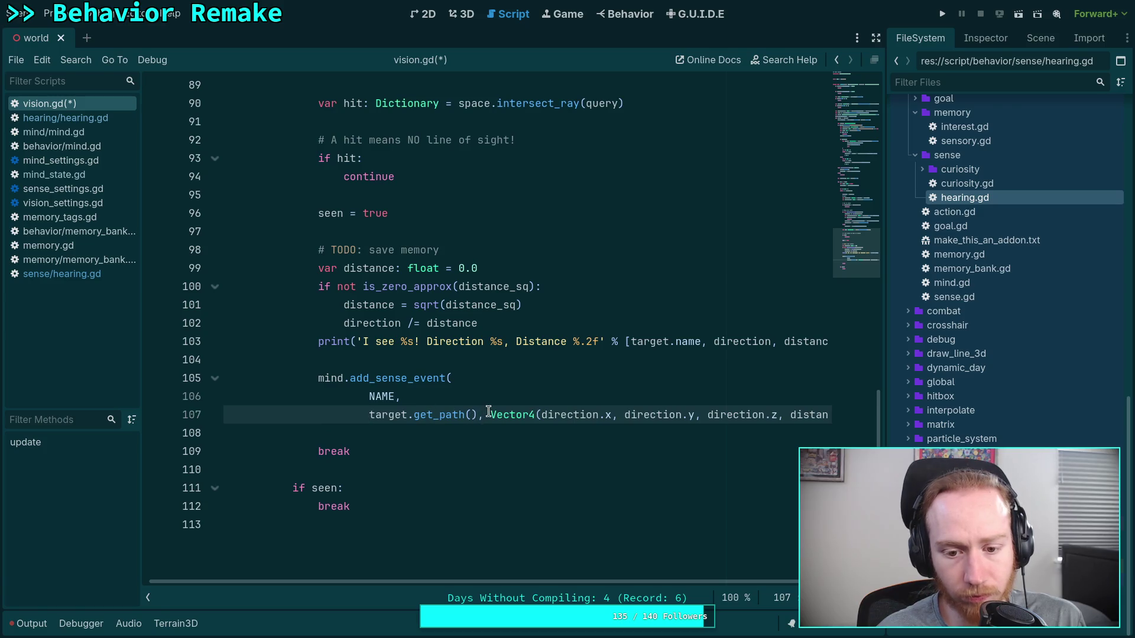
{"action": "left_click", "coordinate": [489, 412]}
{"action": "key", "text": "Return"}
{"action": "left_click", "coordinate": [723, 433]}
{"action": "key", "text": "Return"}
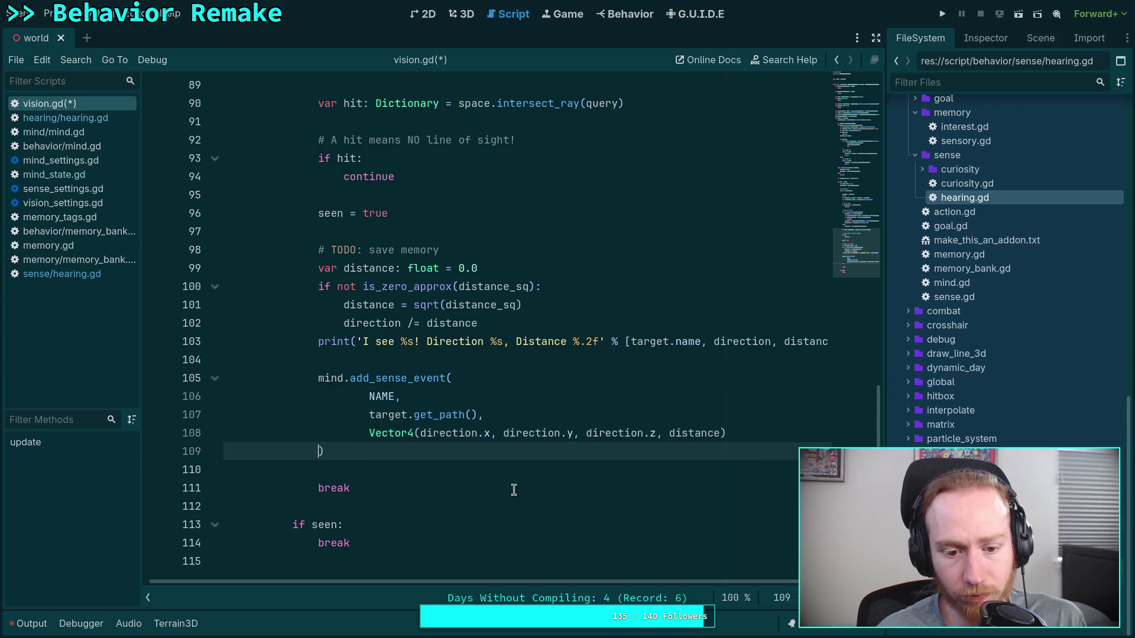
Select the debug print statement on line 103.
{"action": "left_click", "coordinate": [507, 484]}
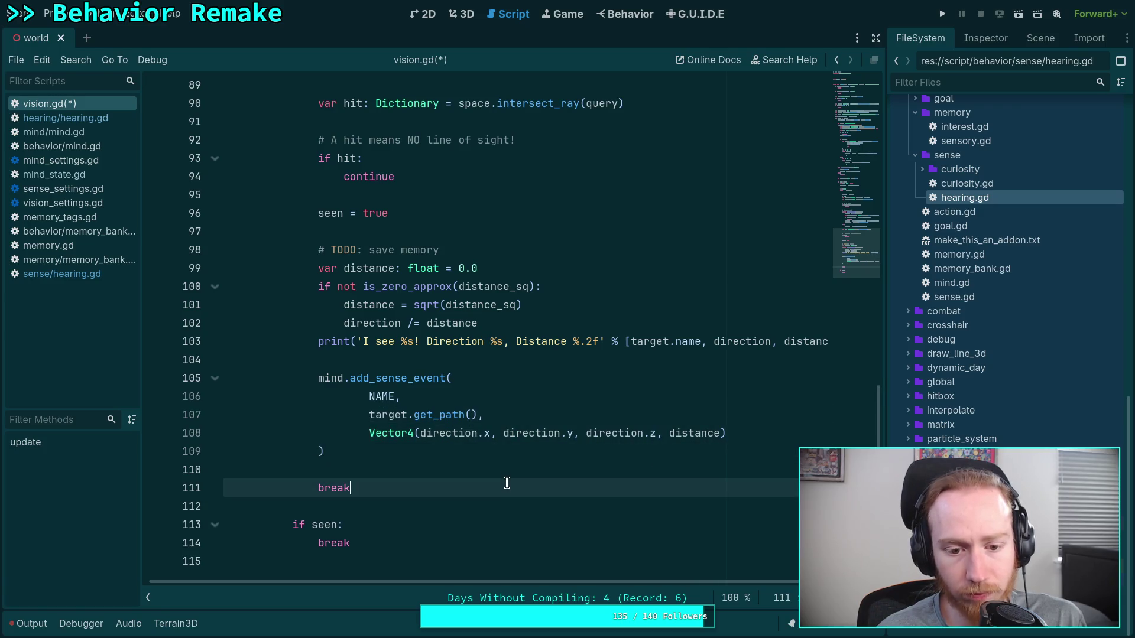
{"action": "left_click_drag", "start_coordinate": [318, 343], "coordinate": [318, 354]}
{"action": "left_click", "coordinate": [328, 339]}
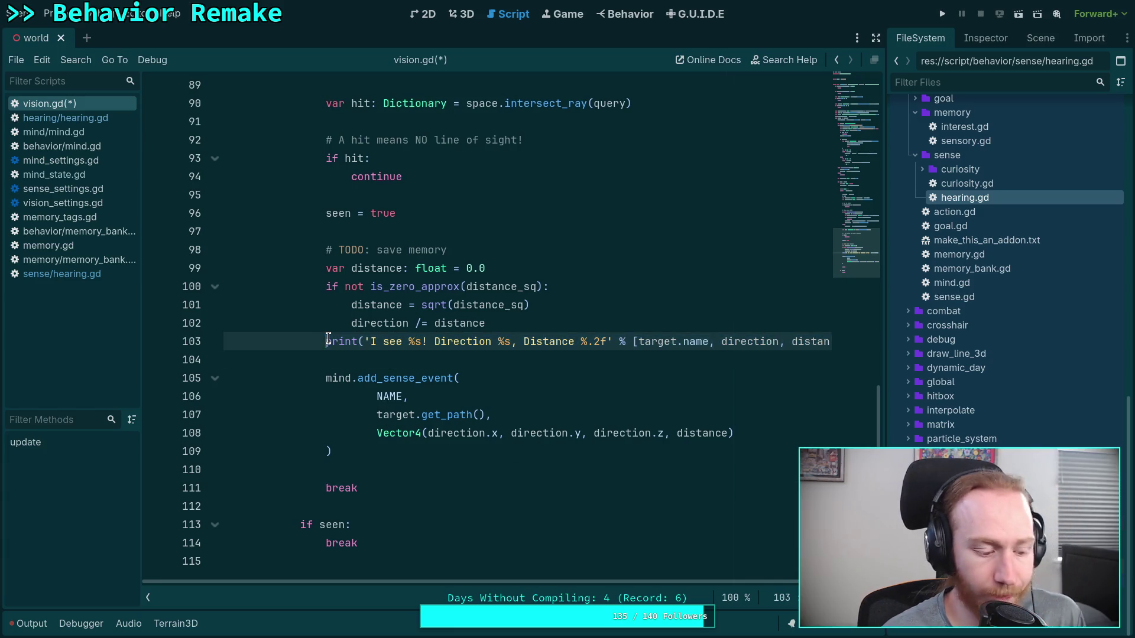
Comment out the 'I see' debug print on line 103 and save vision.gd.
{"action": "key", "text": "ctrl+k"}
{"action": "key", "text": "ctrl+s"}
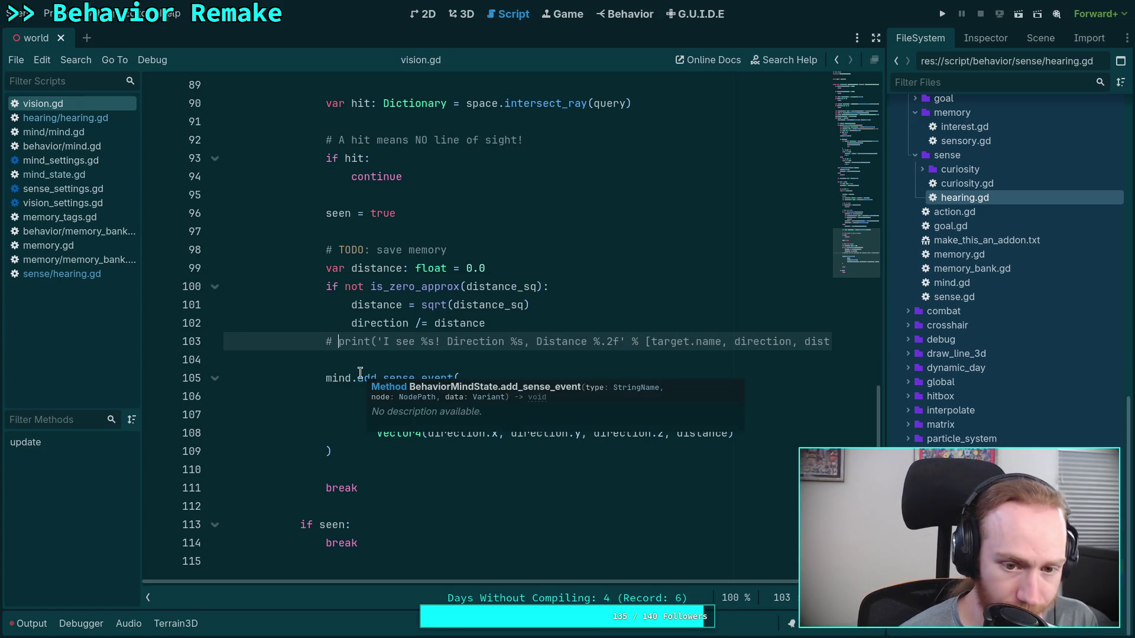
{"action": "scroll", "coordinate": [339, 360], "scroll_direction": "up", "scroll_amount": 2}
{"action": "scroll", "coordinate": [349, 369], "scroll_direction": "down", "scroll_amount": 5}
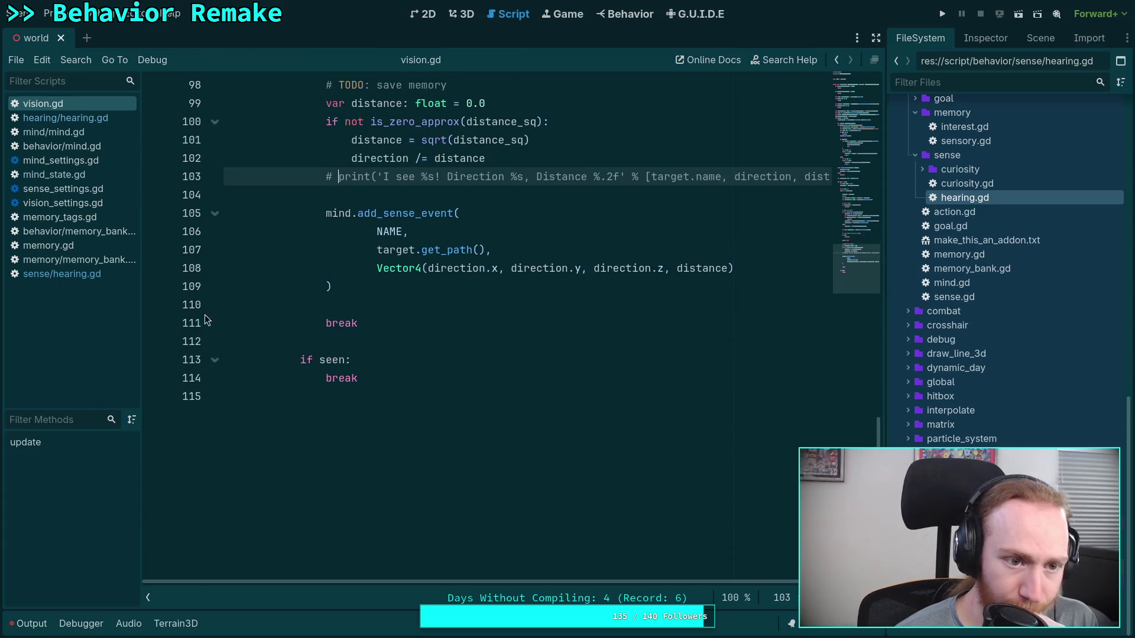
{"action": "scroll", "coordinate": [351, 327], "scroll_direction": "up", "scroll_amount": 11}
{"action": "scroll", "coordinate": [352, 329], "scroll_direction": "up", "scroll_amount": 14}
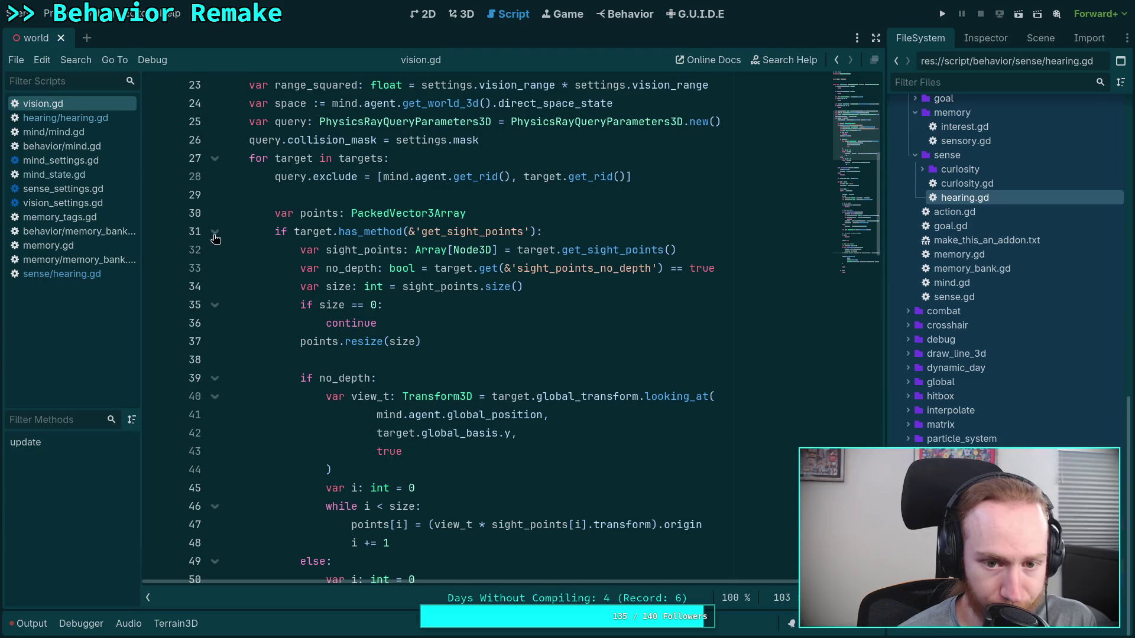
{"action": "left_click", "coordinate": [444, 197]}
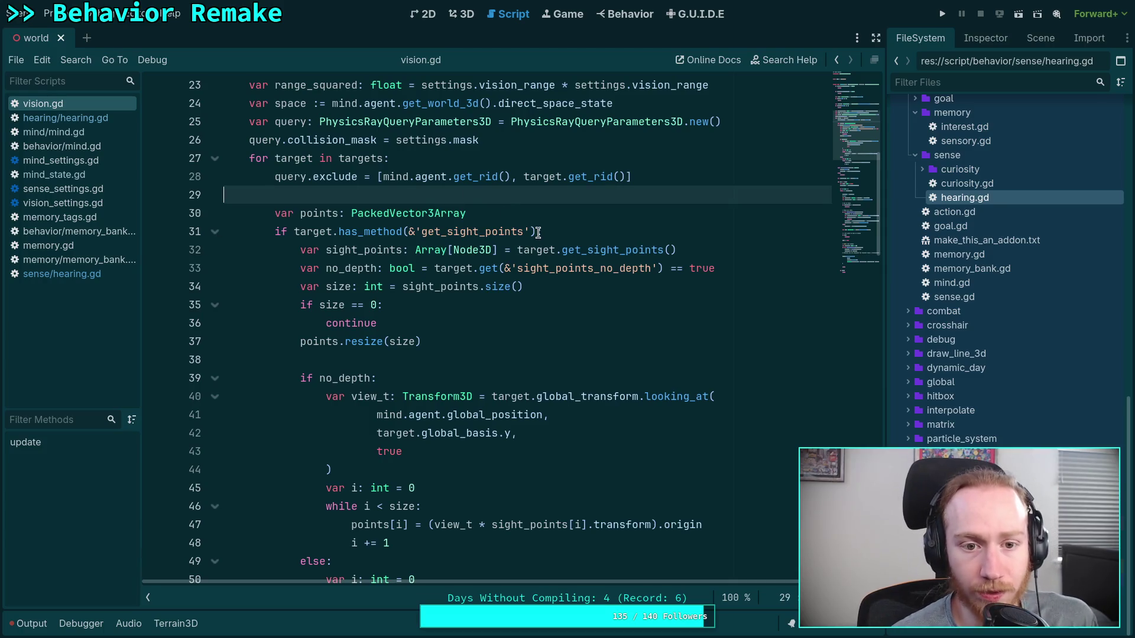
Add 'if mind.has_sense_event(NAME, target.get_path()): continue' at the top of the target loop and save.
{"action": "left_click", "coordinate": [499, 159]}
{"action": "scroll", "coordinate": [584, 413], "scroll_direction": "up", "scroll_amount": 2}
{"action": "key", "text": "Return"}
{"action": "key", "text": "Return"}
{"action": "key", "text": "Up"}
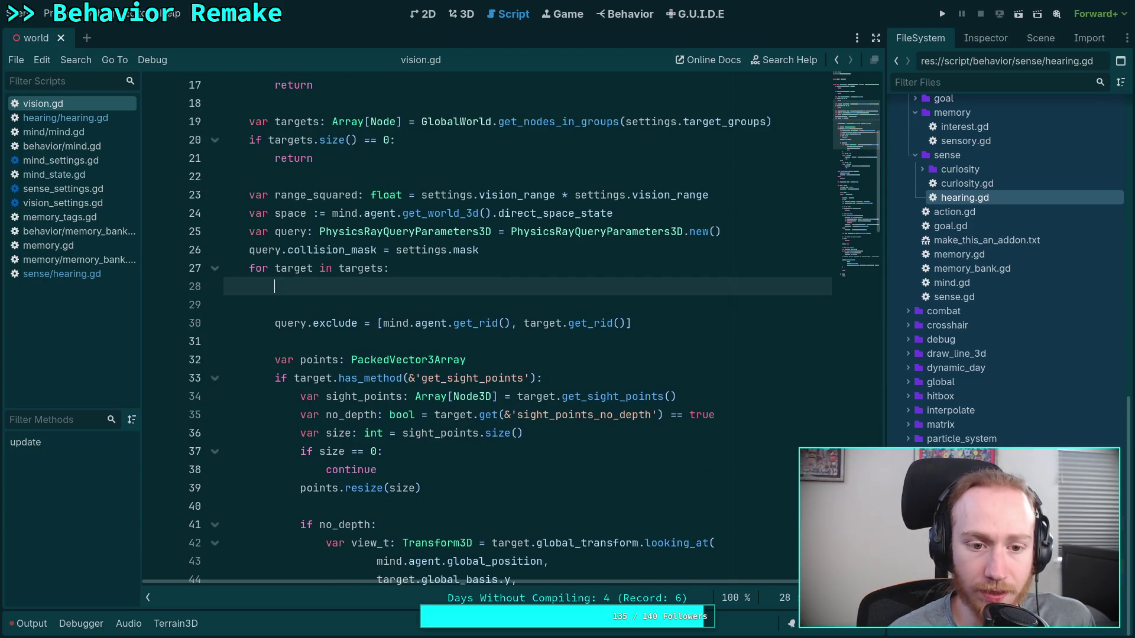
{"action": "scroll", "coordinate": [592, 457], "scroll_direction": "up", "scroll_amount": 2}
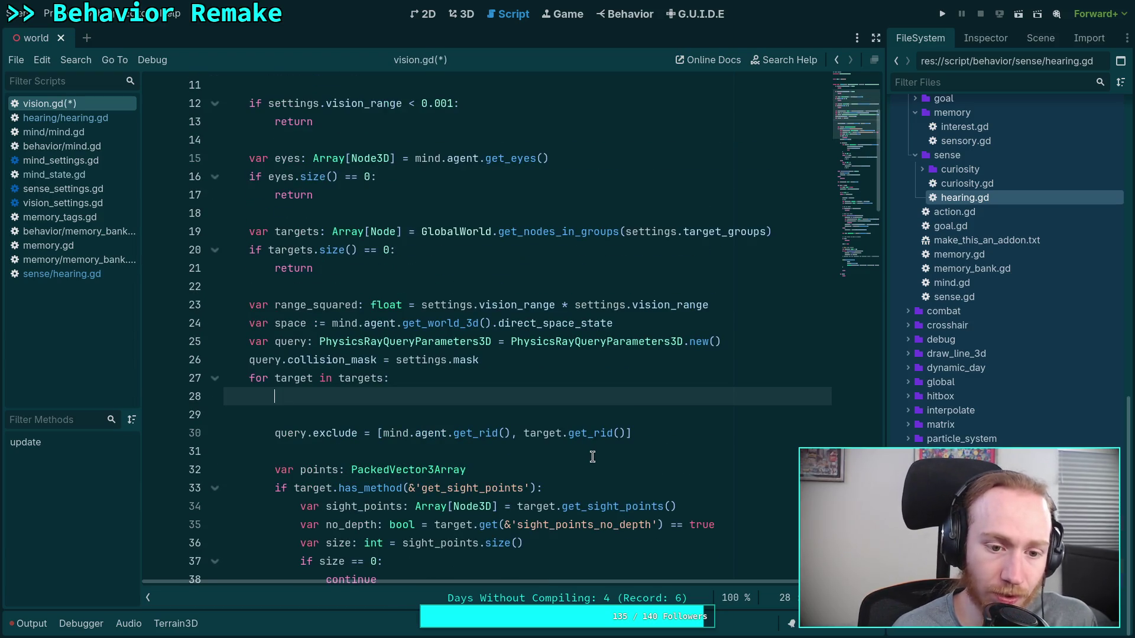
{"action": "type", "text": "if mind."}
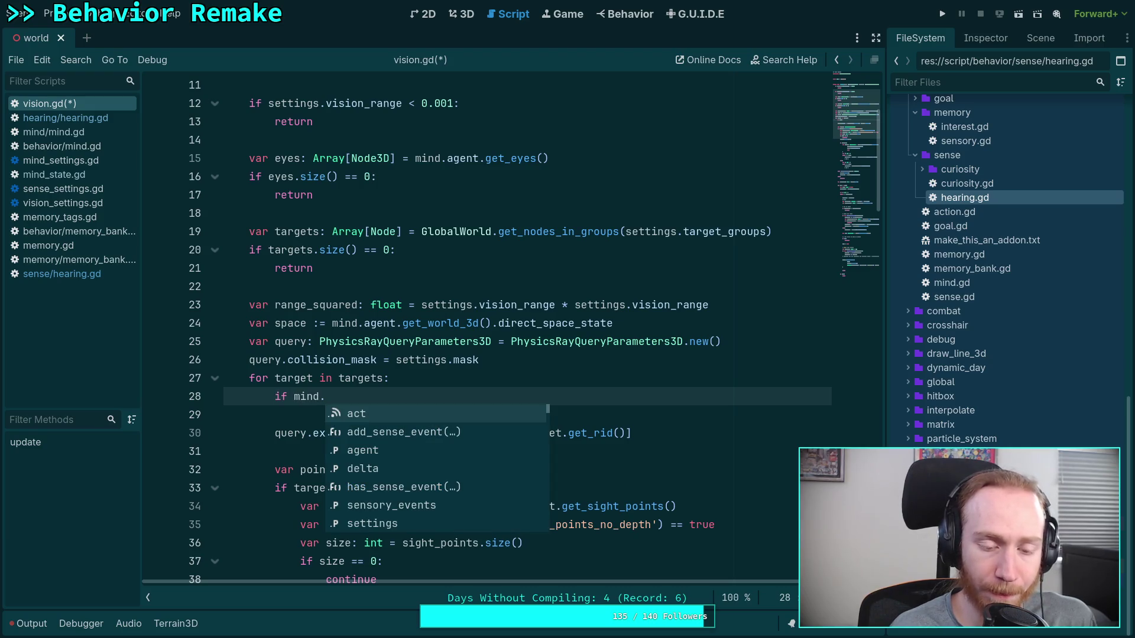
{"action": "type", "text": "has"}
{"action": "key", "text": "Return"}
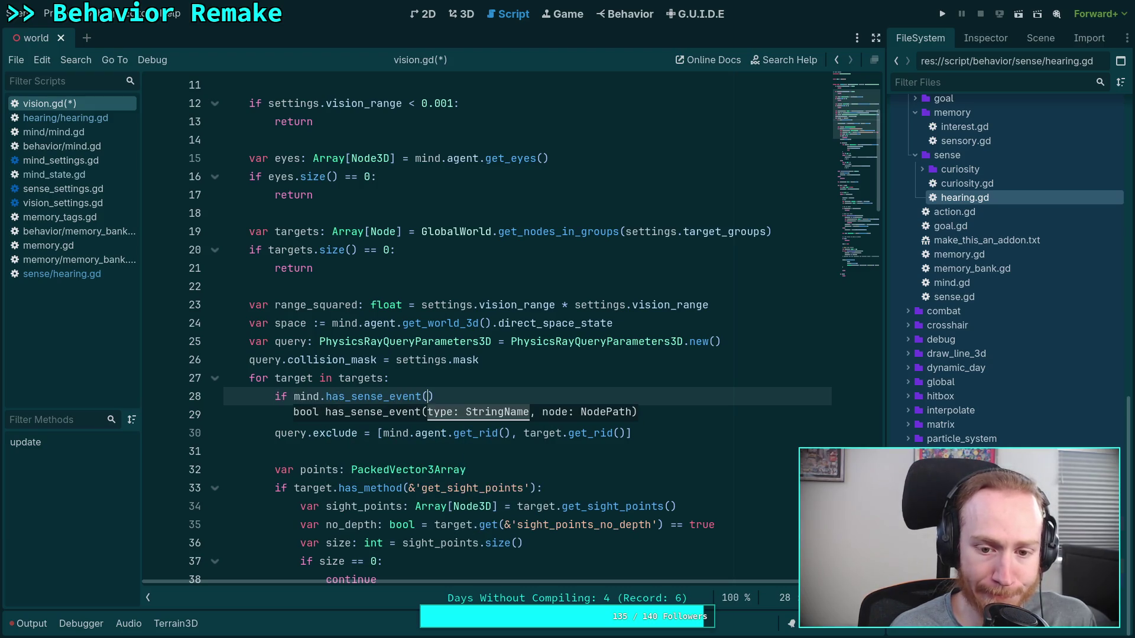
{"action": "type", "text": "NAME, tar"}
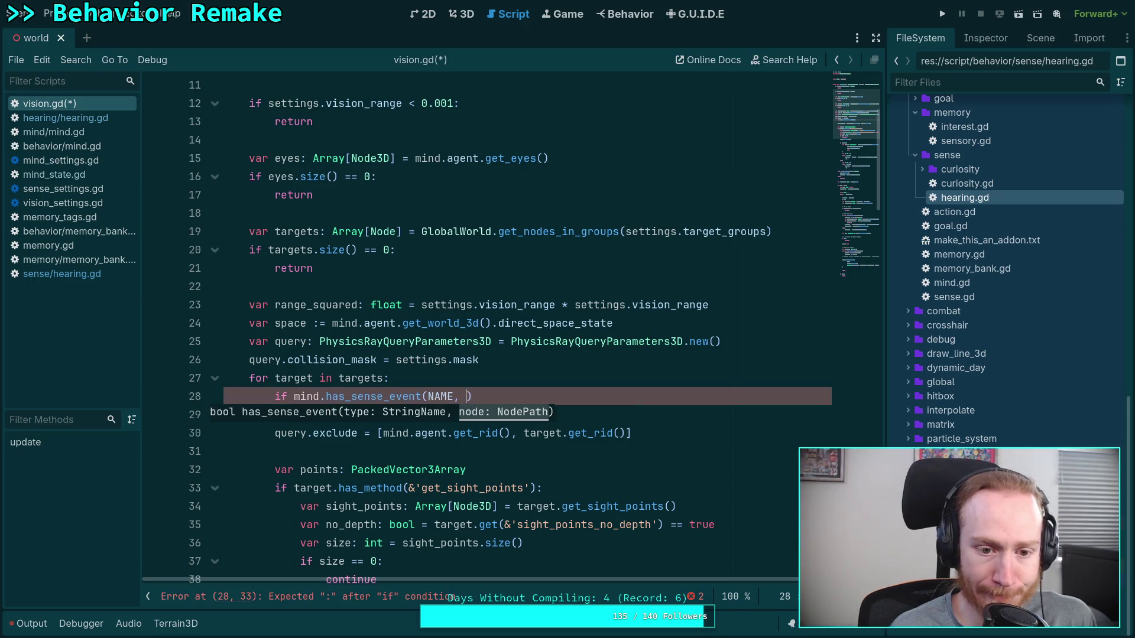
{"action": "type", "text": "get.get_pa"}
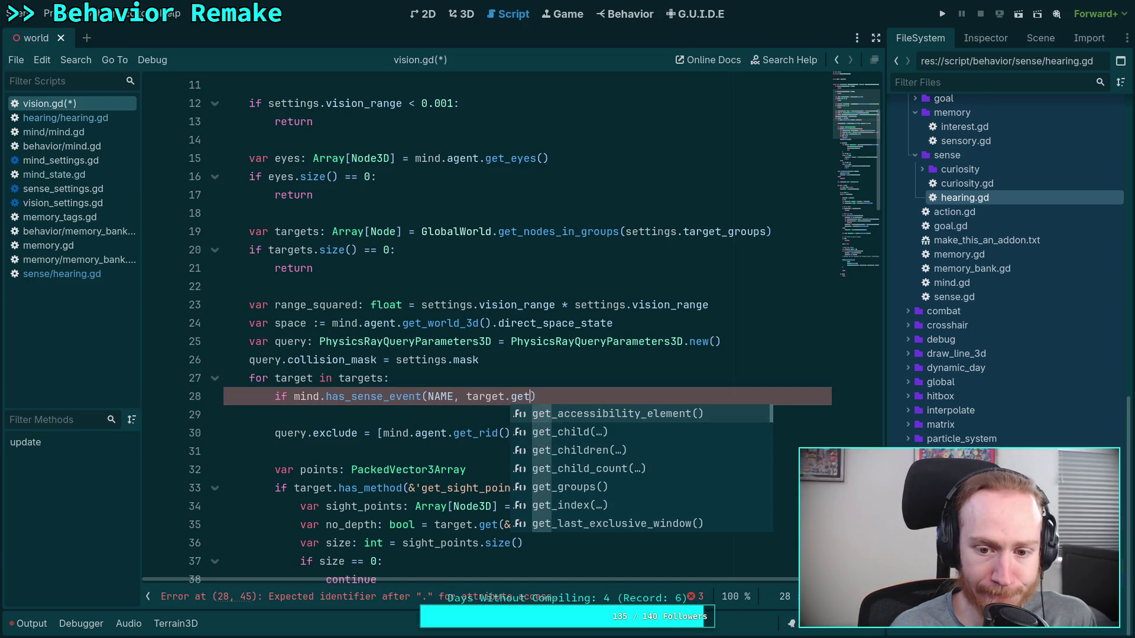
{"action": "type", "text": "th("}
{"action": "key", "text": "Return"}
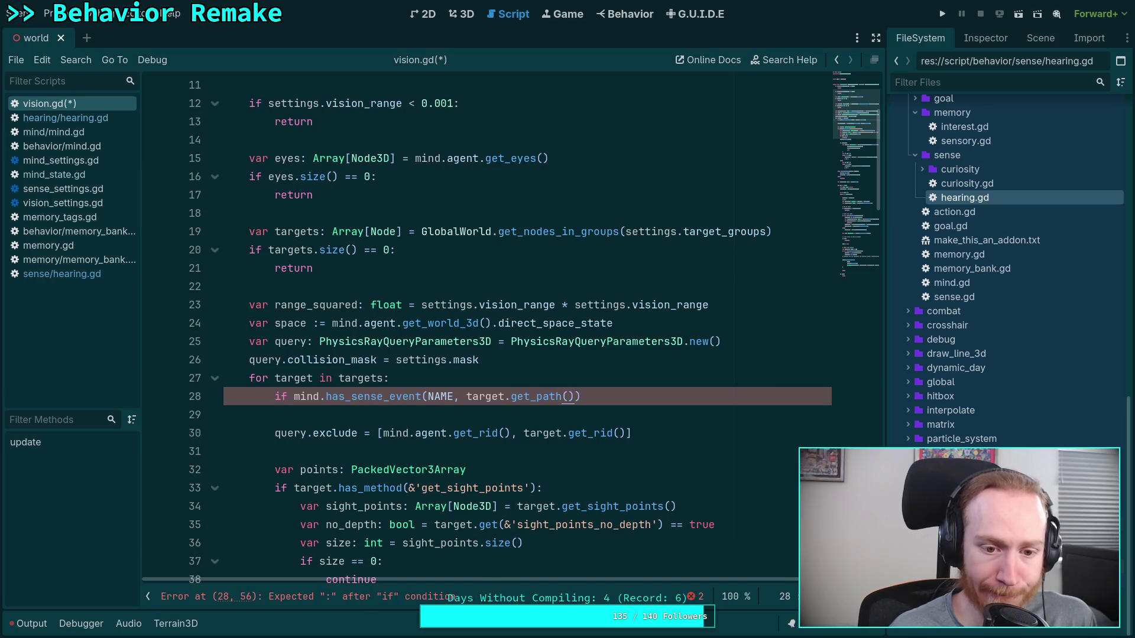
{"action": "key", "text": "Return"}
{"action": "type", "text": "continue"}
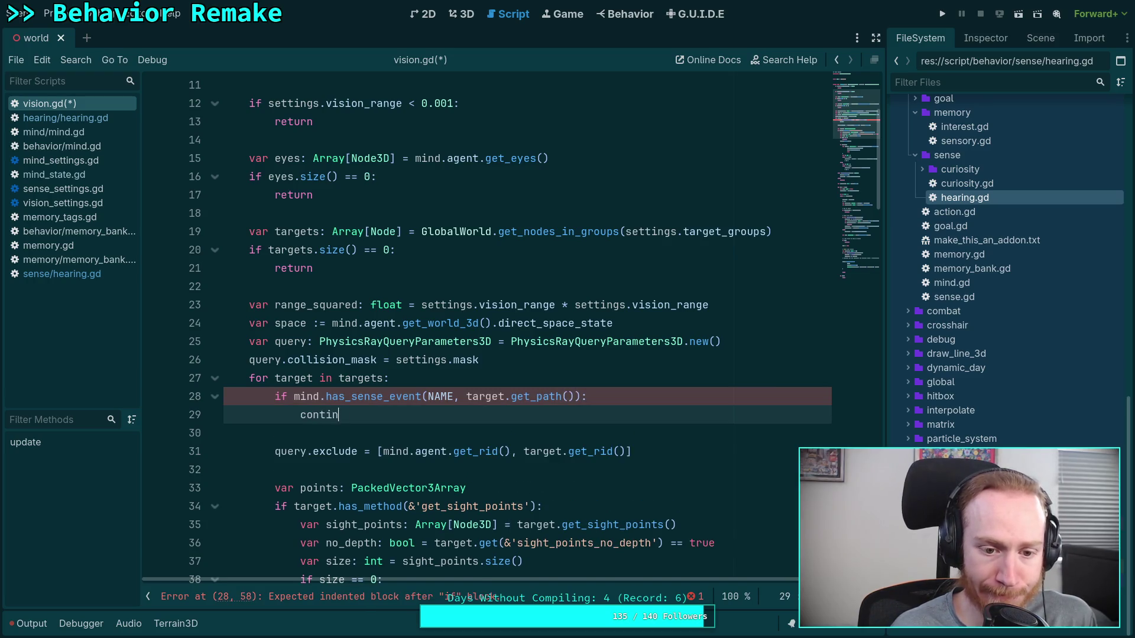
{"action": "key", "text": "ctrl+s"}
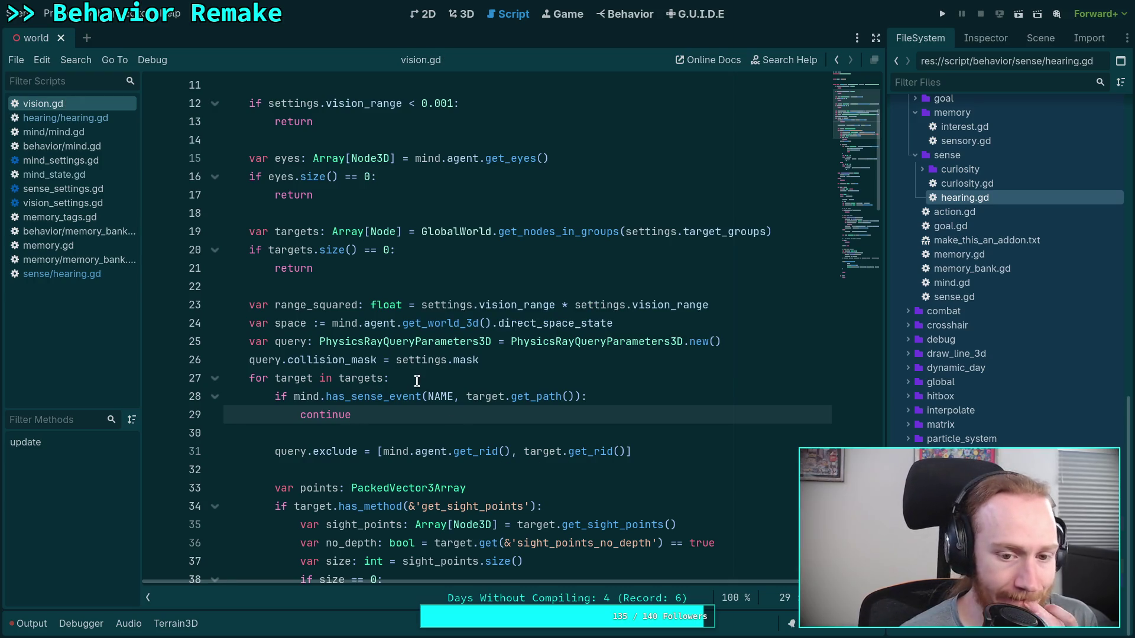
Add a comment above the check, reword it to 'Skip nodes awaiting processing', and save.
{"action": "left_click", "coordinate": [419, 380]}
{"action": "key", "text": "Return"}
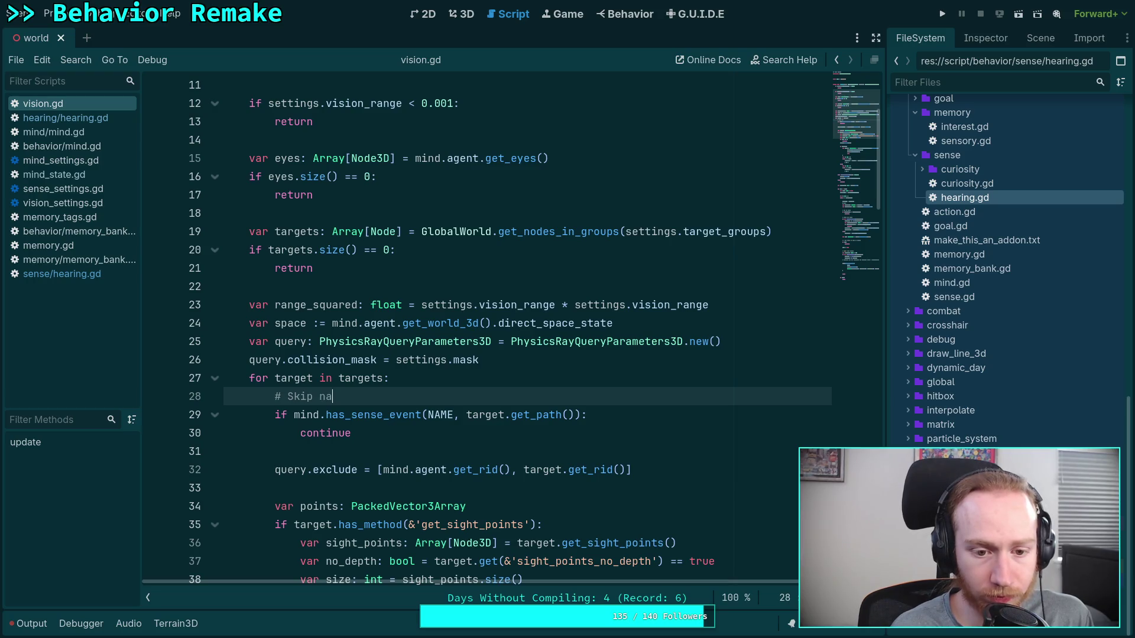
{"action": "key", "text": "BackSpace"}
{"action": "type", "text": "odes al"}
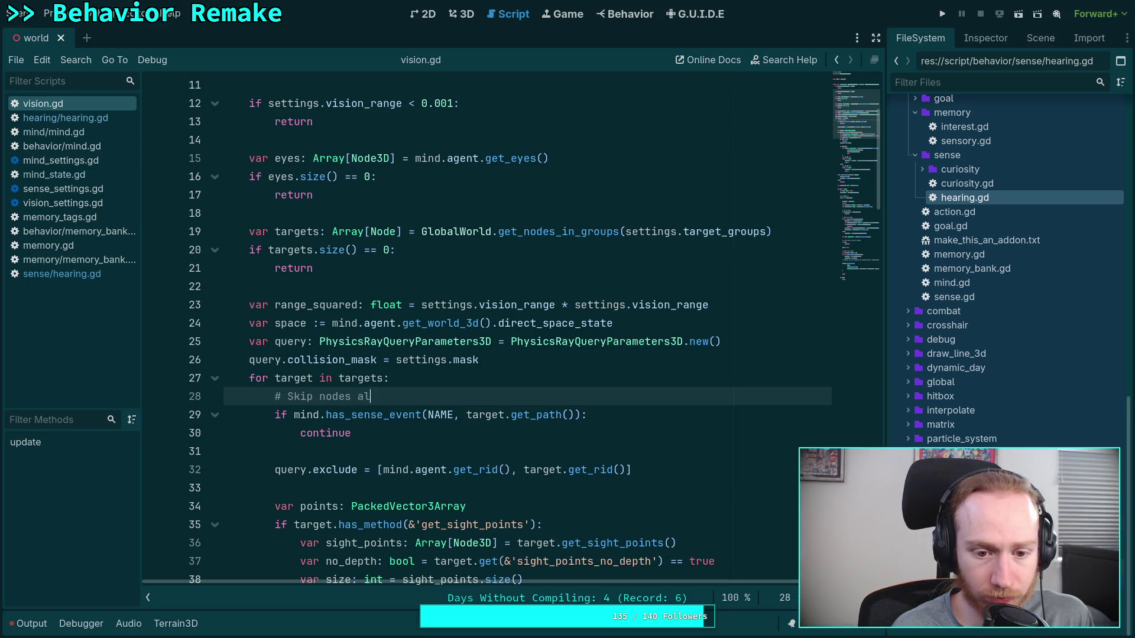
{"action": "type", "text": "ready being proc"}
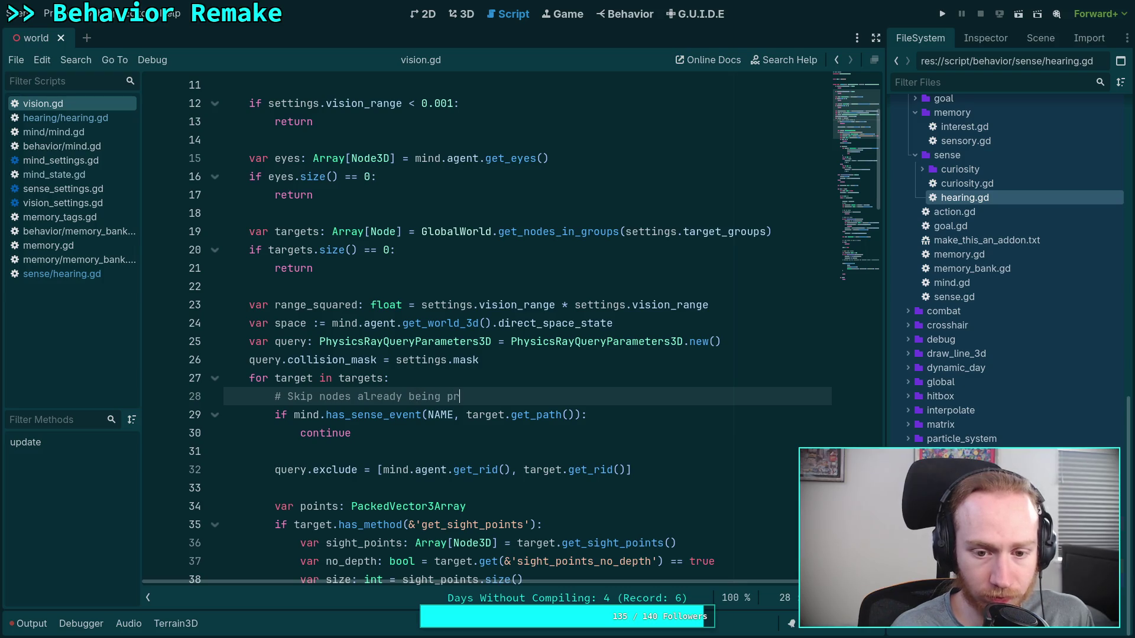
{"action": "type", "text": "essed"}
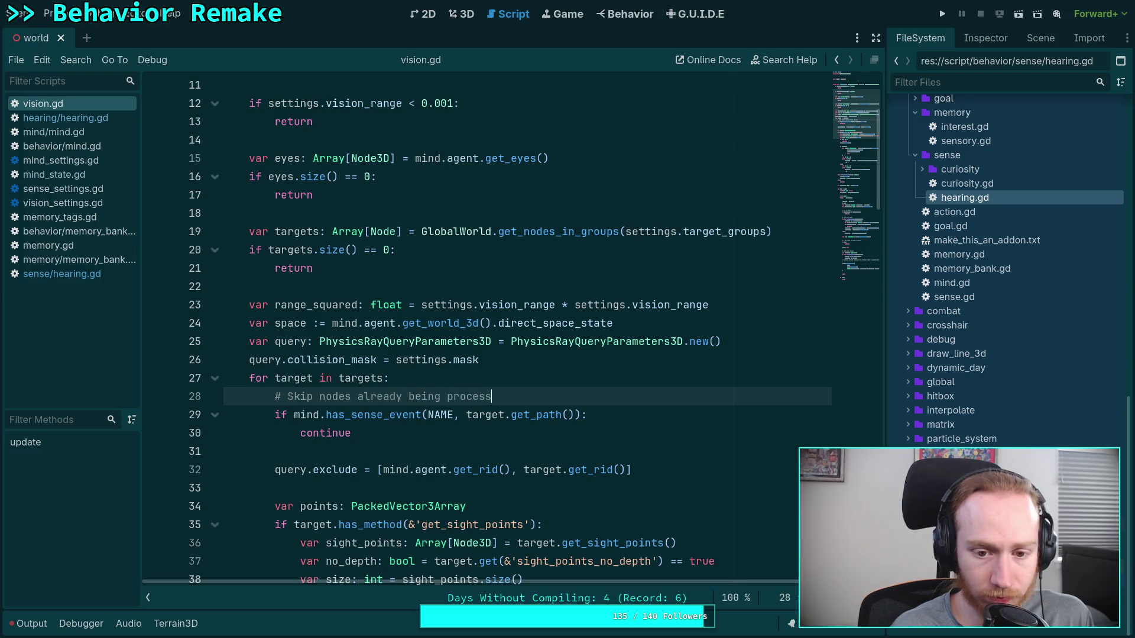
{"action": "key", "text": "ctrl+s"}
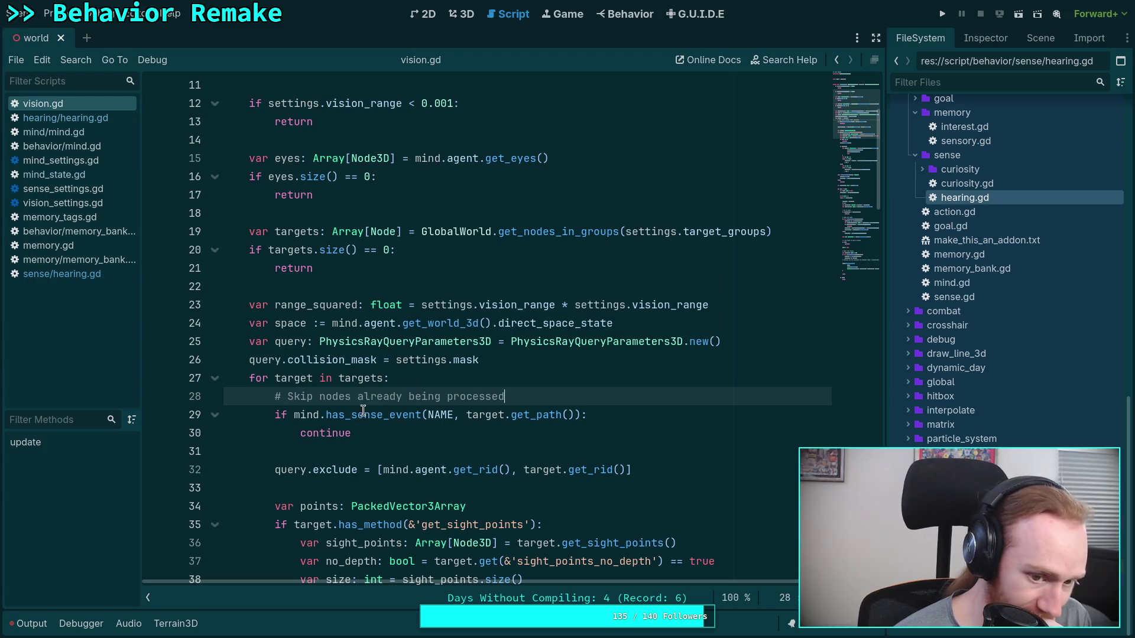
{"action": "left_click_drag", "start_coordinate": [358, 396], "coordinate": [514, 396]}
{"action": "type", "text": "aw"}
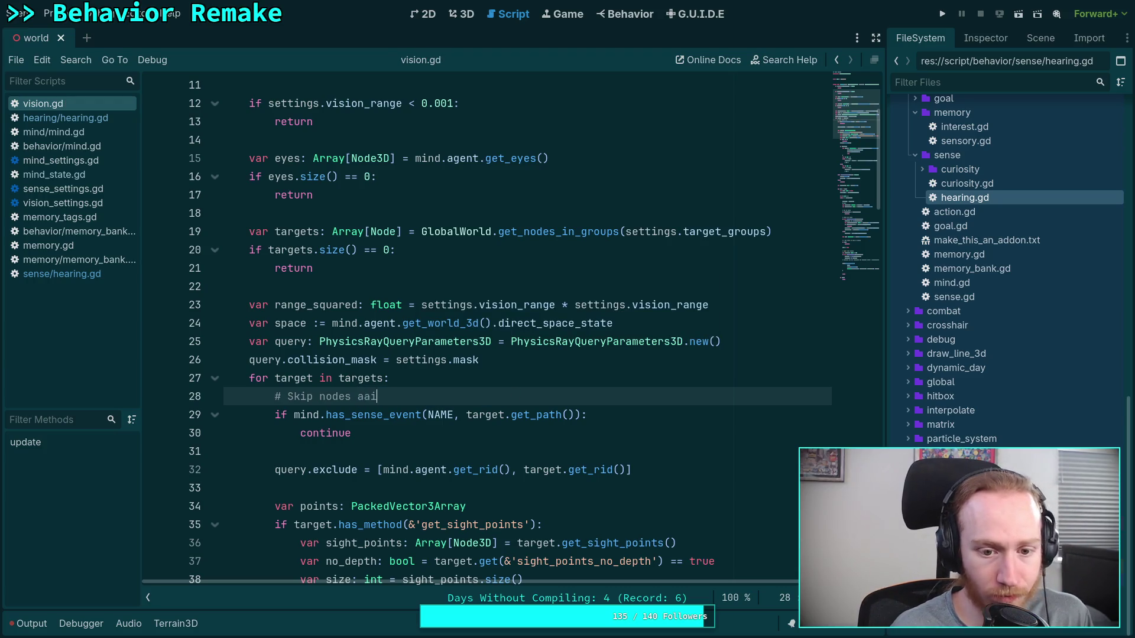
{"action": "type", "text": "ait"}
{"action": "type", "text": "processing"}
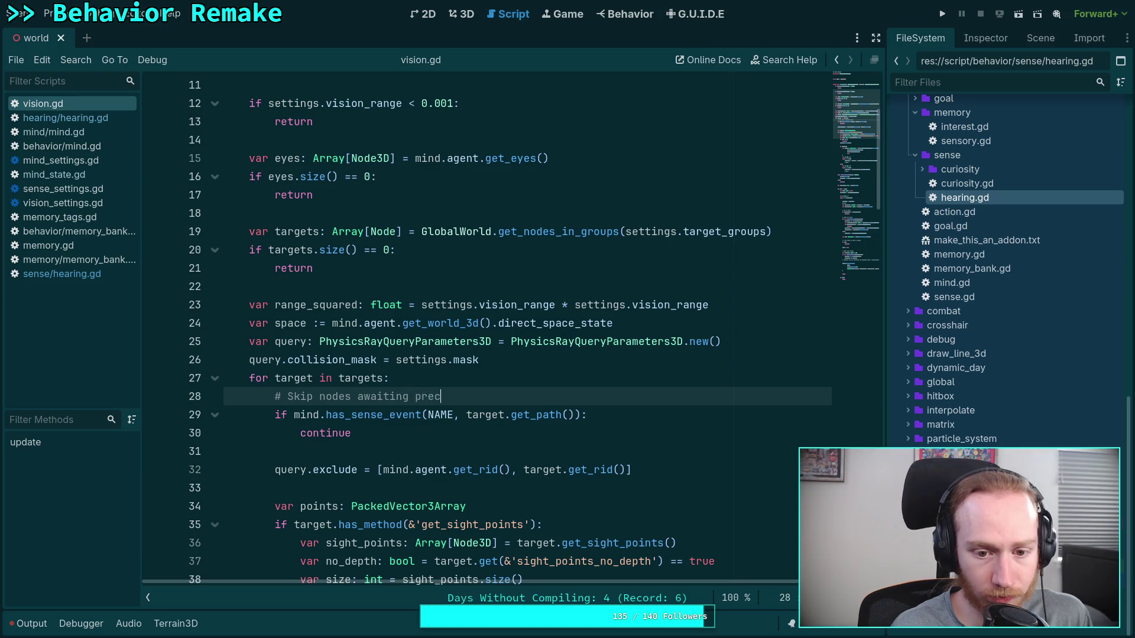
{"action": "key", "text": "ctrl+s"}
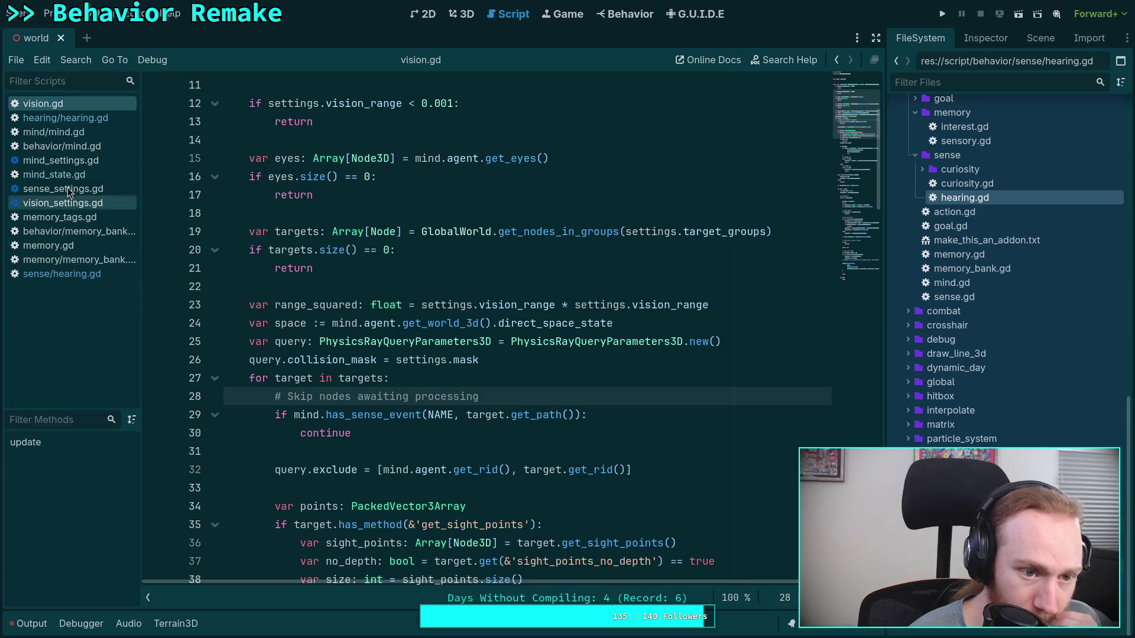
Open mind_state.gd, moving memory_bank.gd above memory.gd in the open scripts list.
{"action": "left_click", "coordinate": [89, 148]}
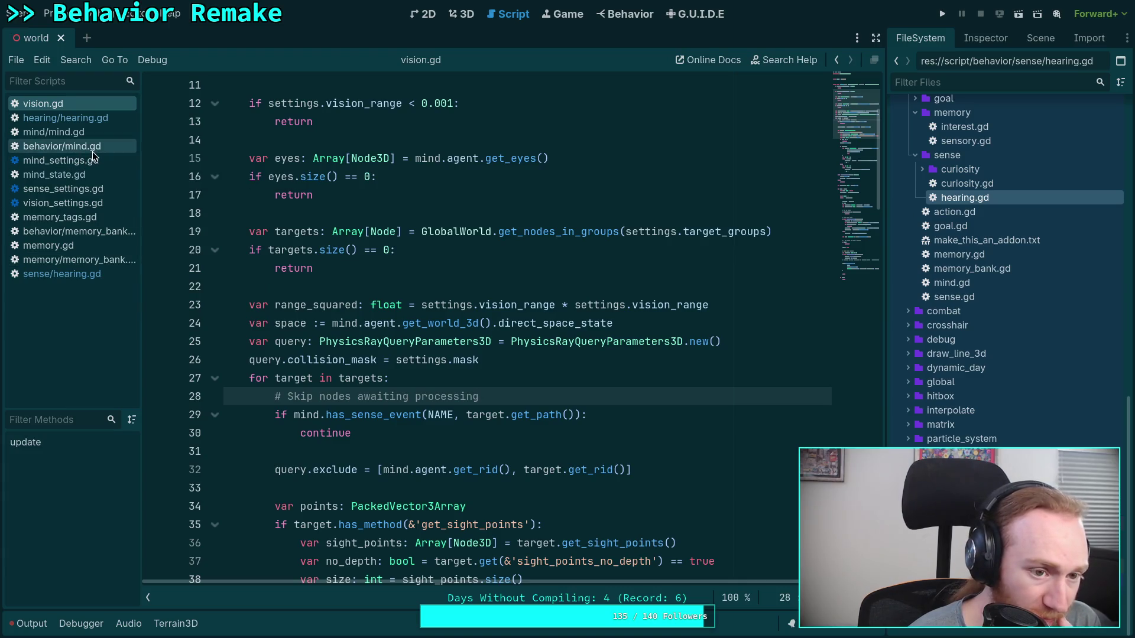
{"action": "left_click", "coordinate": [88, 177]}
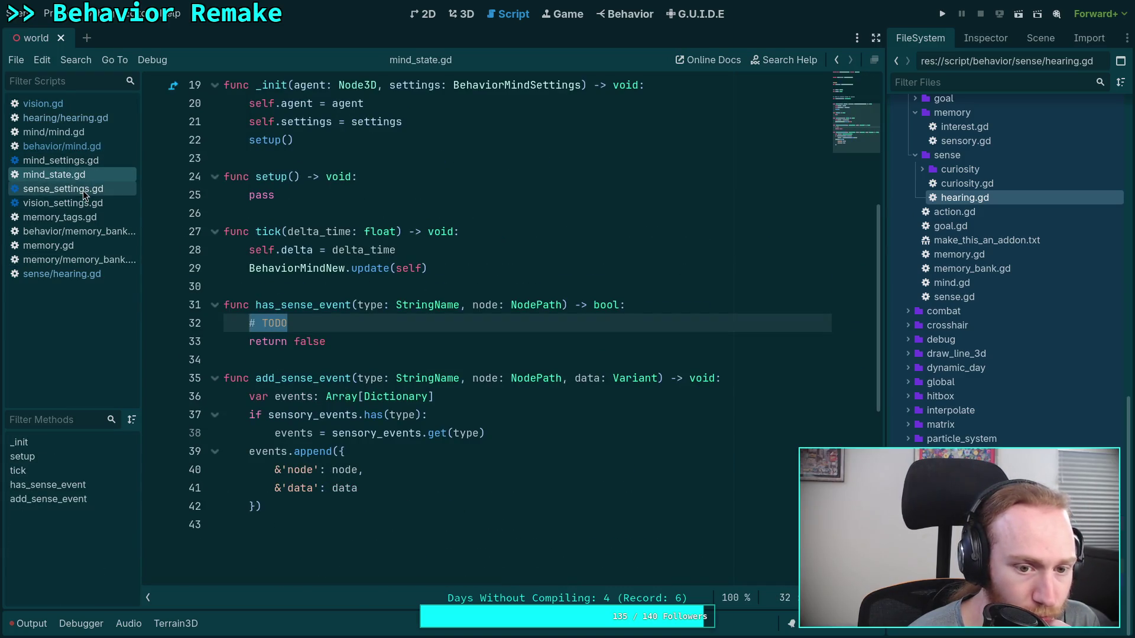
{"action": "left_click", "coordinate": [66, 261]}
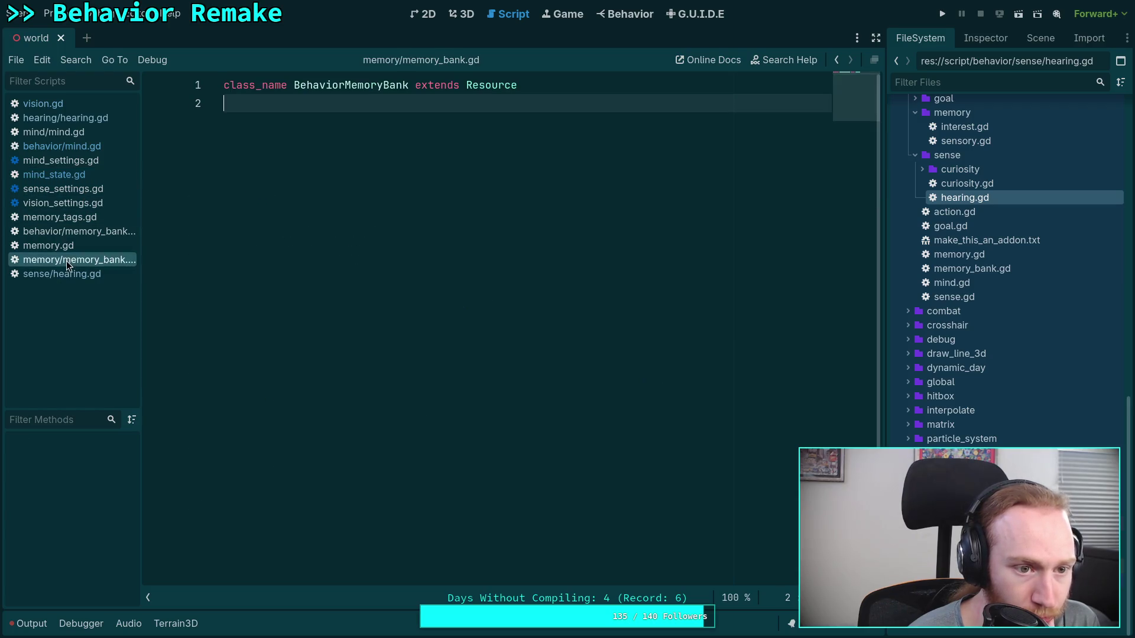
{"action": "mouse_move", "coordinate": [67, 260]}
{"action": "left_mouse_down"}
{"action": "mouse_move", "coordinate": [65, 180]}
{"action": "mouse_move", "coordinate": [66, 247]}
{"action": "left_mouse_up"}
{"action": "left_click", "coordinate": [69, 173]}
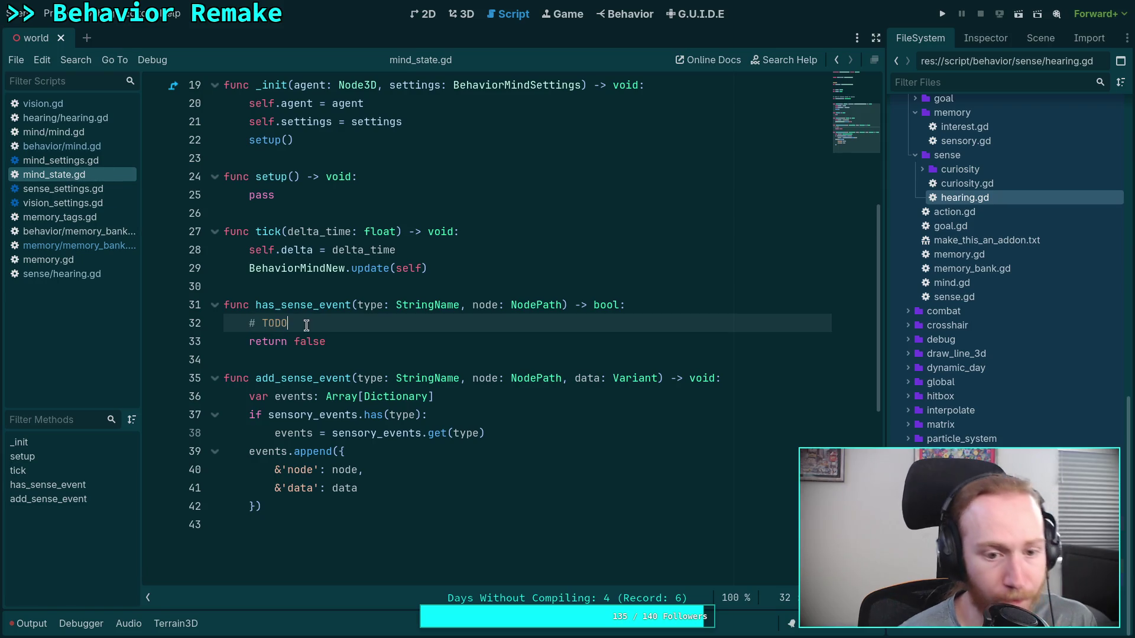
{"action": "scroll", "coordinate": [472, 396], "scroll_direction": "up", "scroll_amount": 1}
{"action": "scroll", "coordinate": [472, 402], "scroll_direction": "down", "scroll_amount": 1}
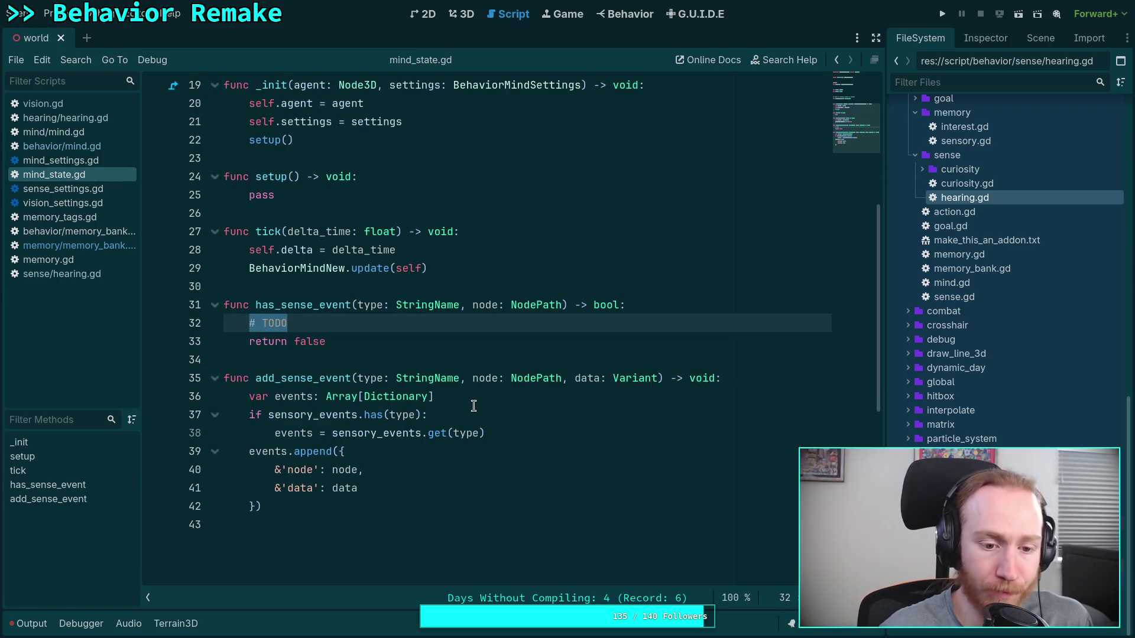
In has_sense_event, return false when sensory_events lacks the type, then fetch events via sensory_events.get(type).
{"action": "type", "text": "if n"}
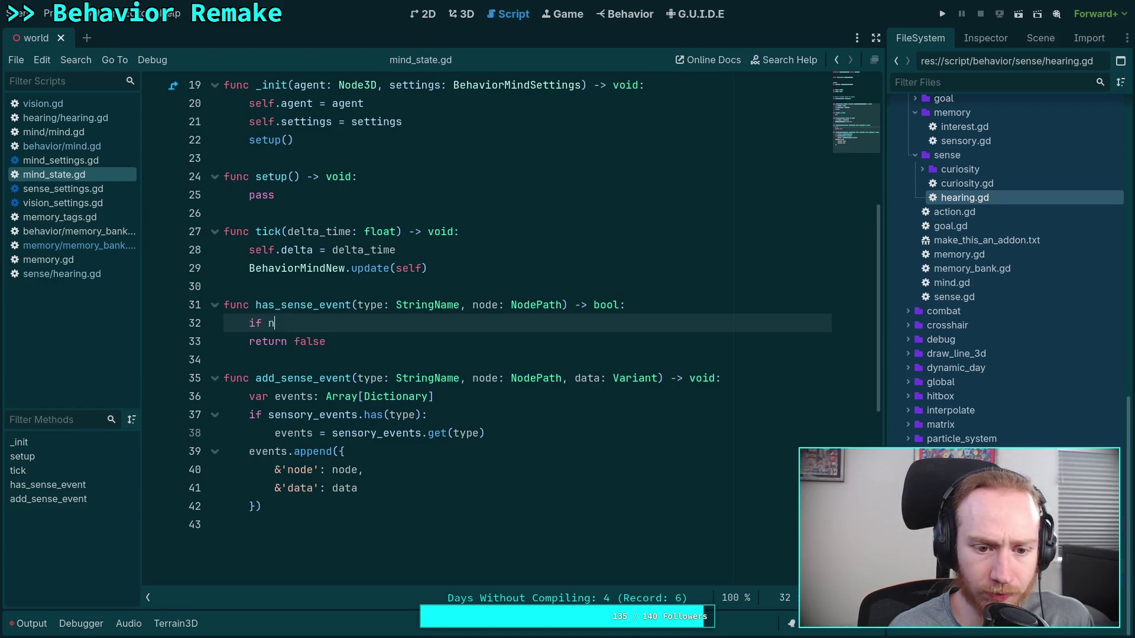
{"action": "type", "text": "ot sens"}
{"action": "key", "text": "Return"}
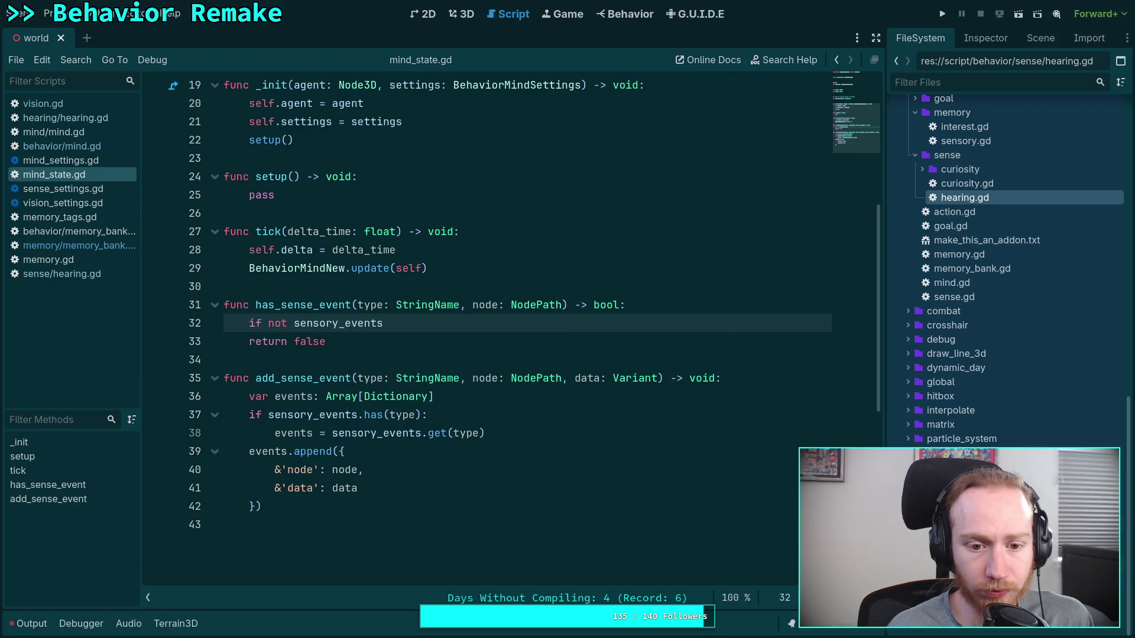
{"action": "type", "text": "s(type):"}
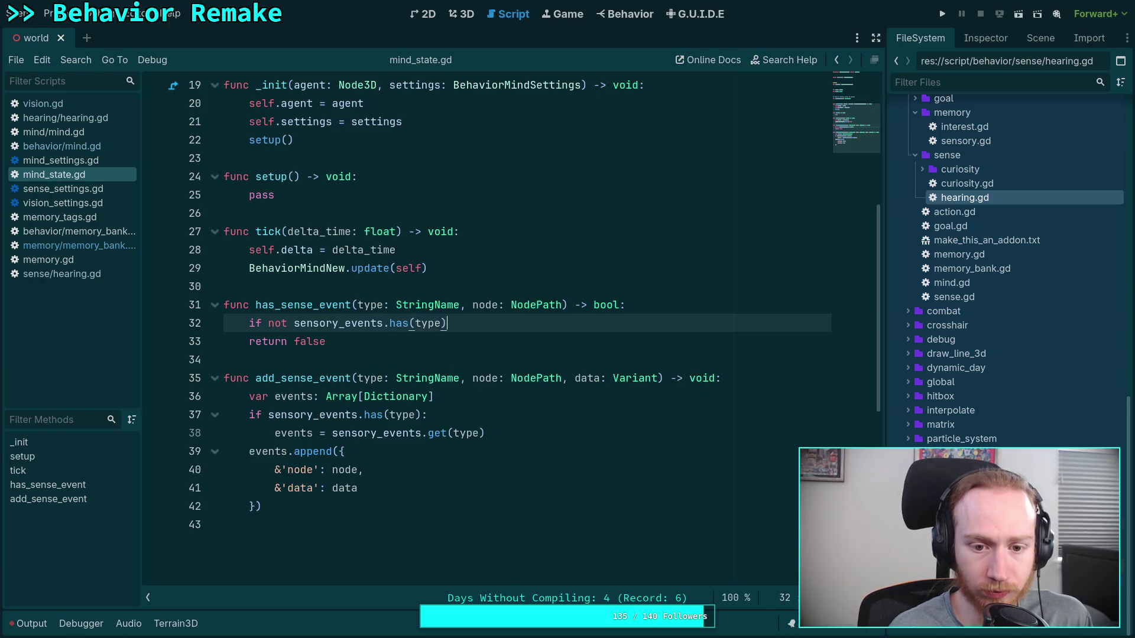
{"action": "key", "text": "Return"}
{"action": "type", "text": "return false"}
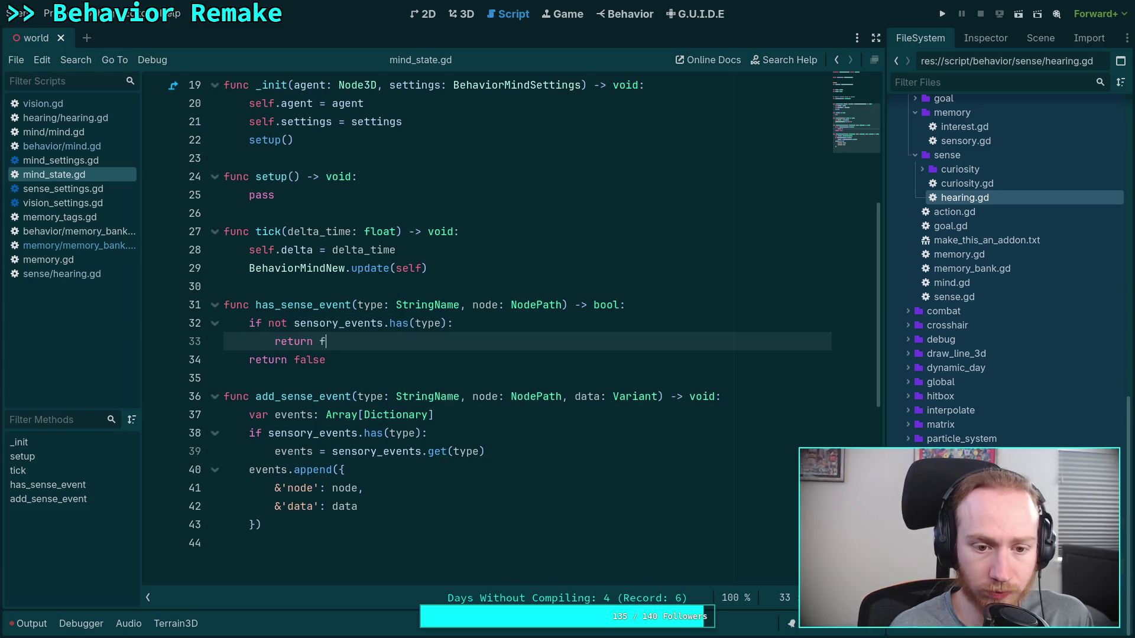
{"action": "key", "text": "Return"}
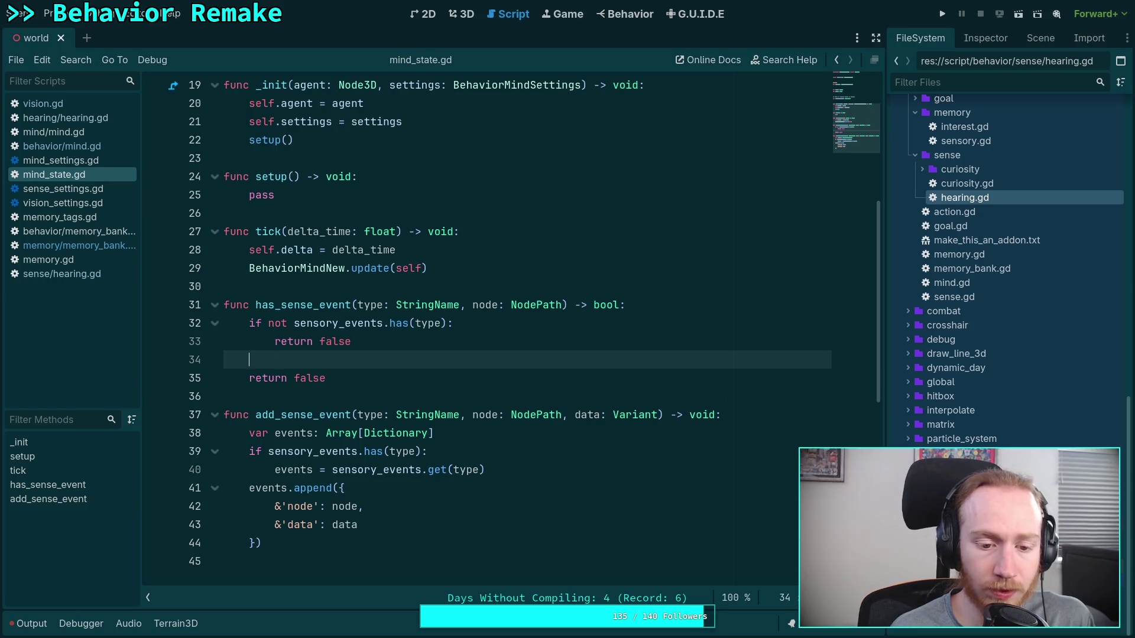
{"action": "type", "text": "var e"}
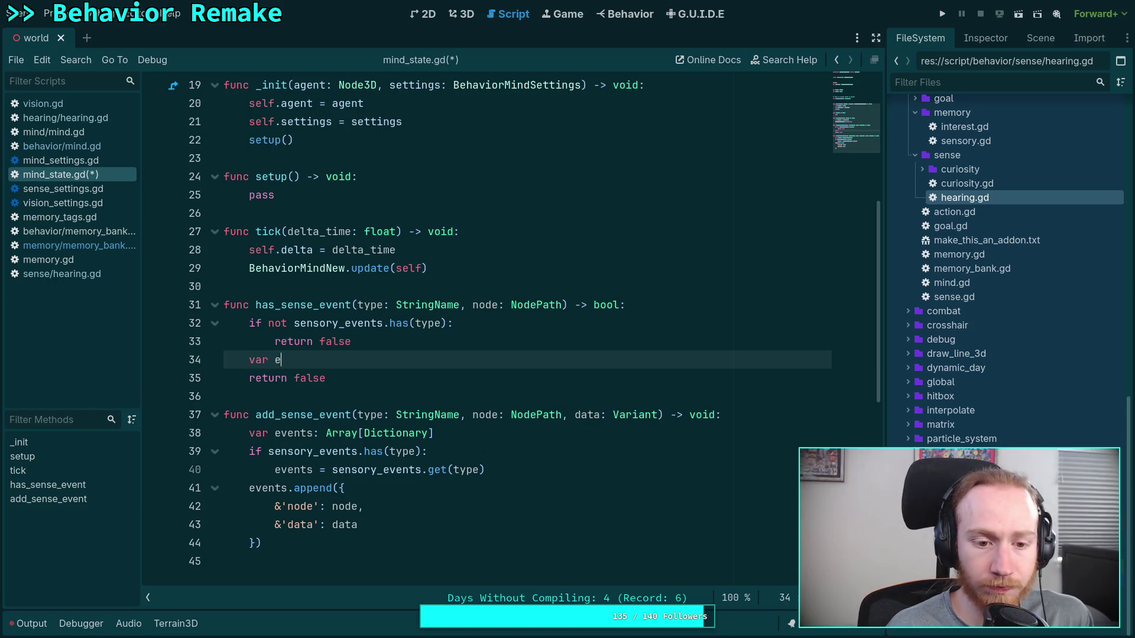
{"action": "type", "text": "ents: Arr"}
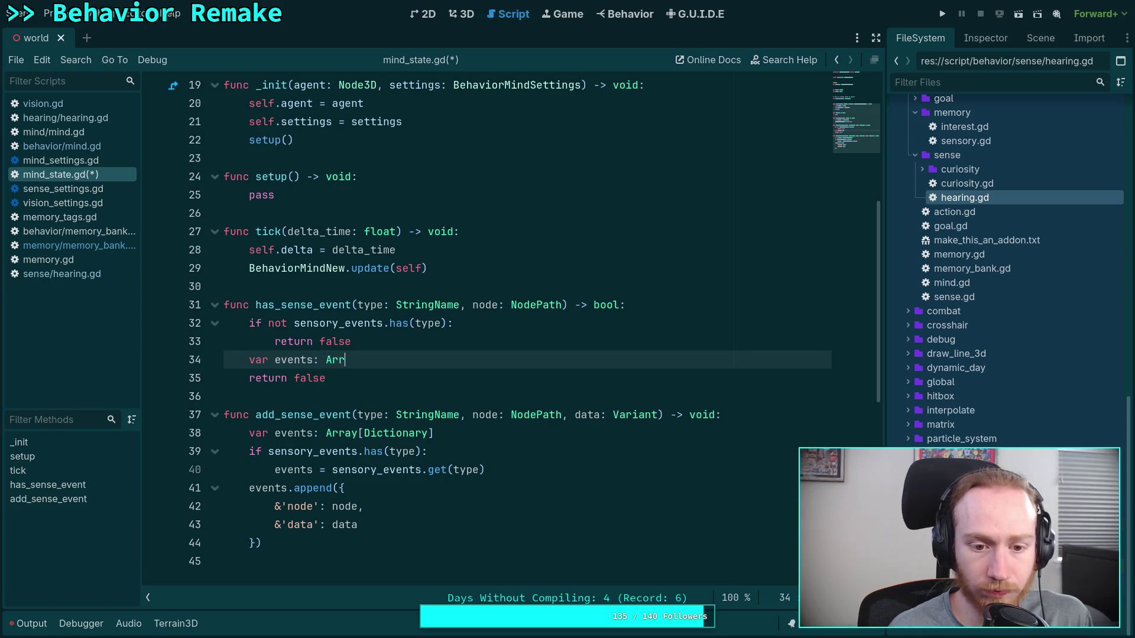
{"action": "type", "text": "ay["}
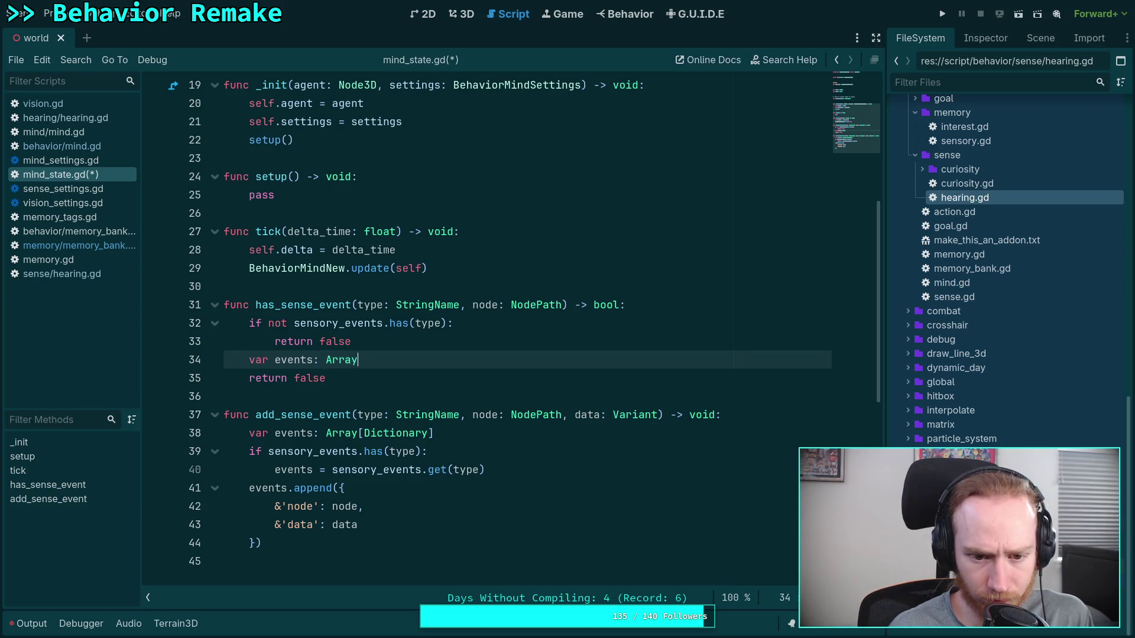
{"action": "type", "text": "["}
{"action": "type", "text": "ictionary"}
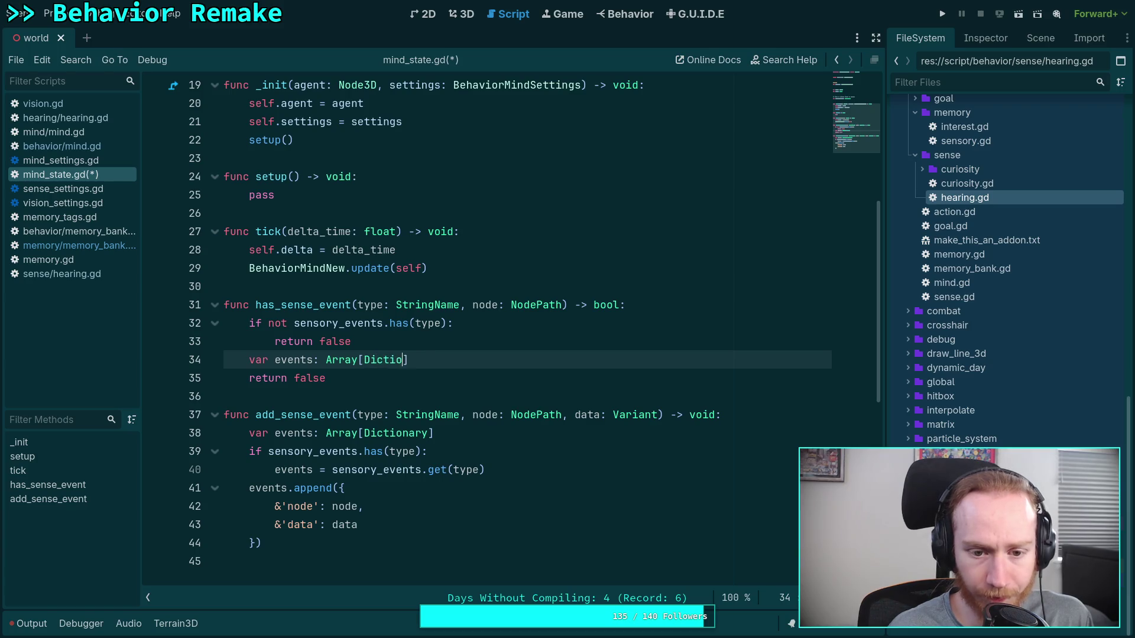
{"action": "key", "text": "BackSpace"}
{"action": "key", "text": "BackSpace"}
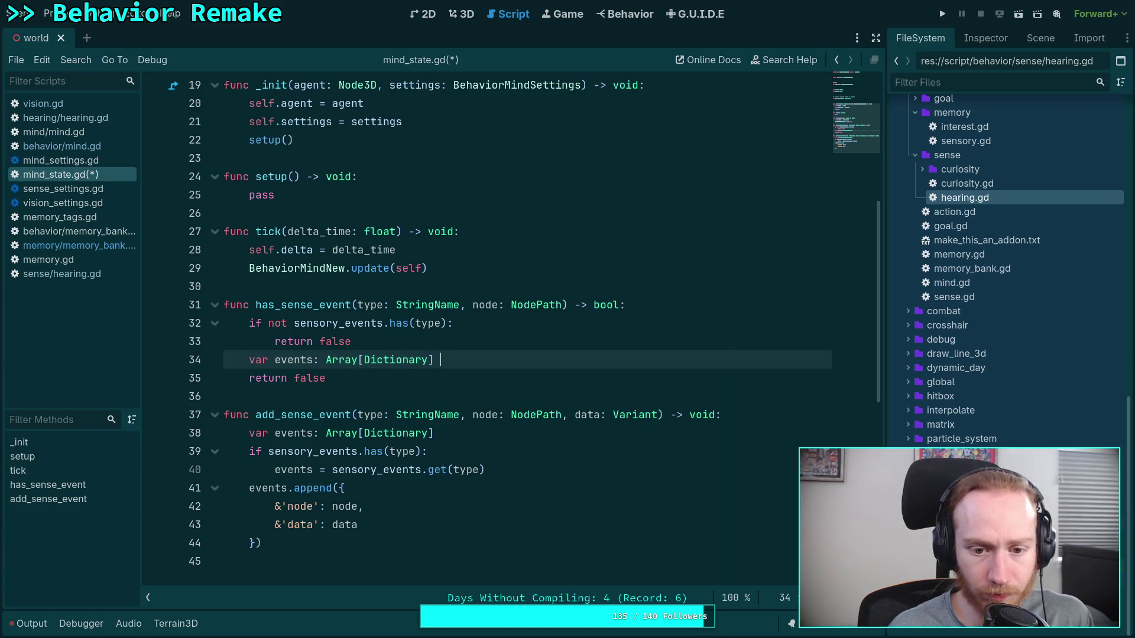
{"action": "type", "text": "sen"}
{"action": "key", "text": "Return"}
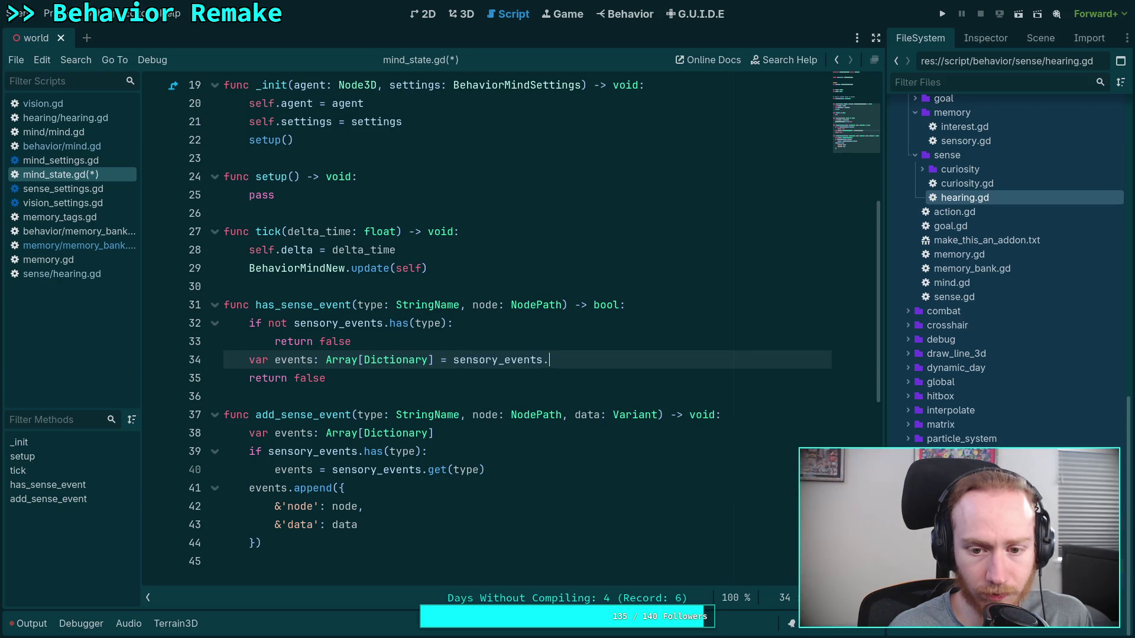
{"action": "type", "text": ".get(type)"}
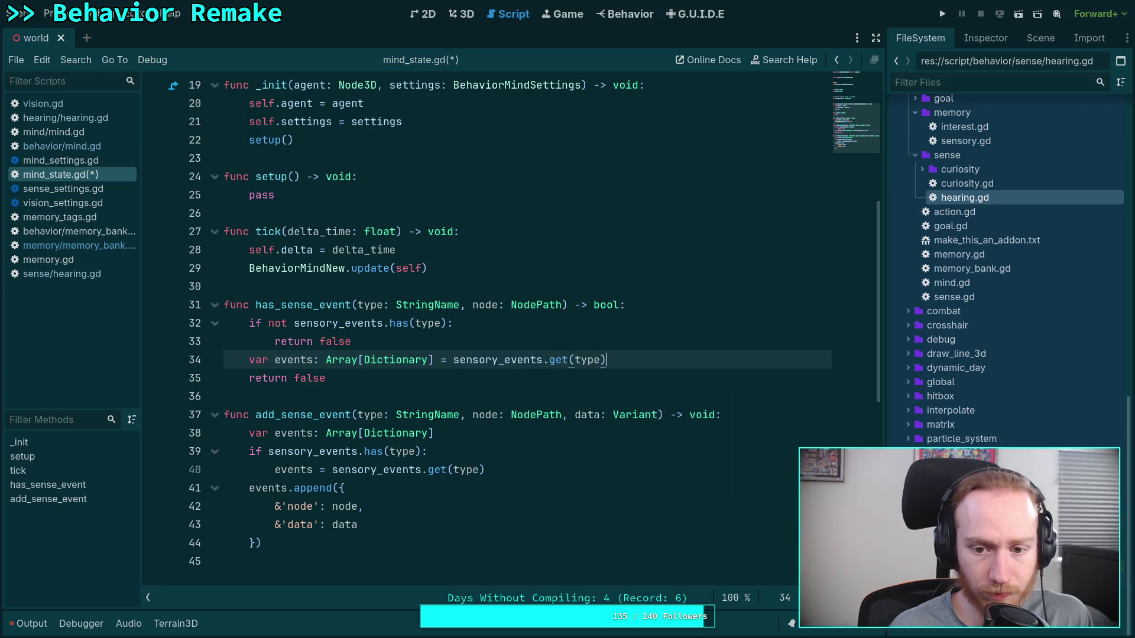
{"action": "key", "text": "Return"}
Loop over events returning true when ev.node == node, and save the script.
{"action": "type", "text": "for ev"}
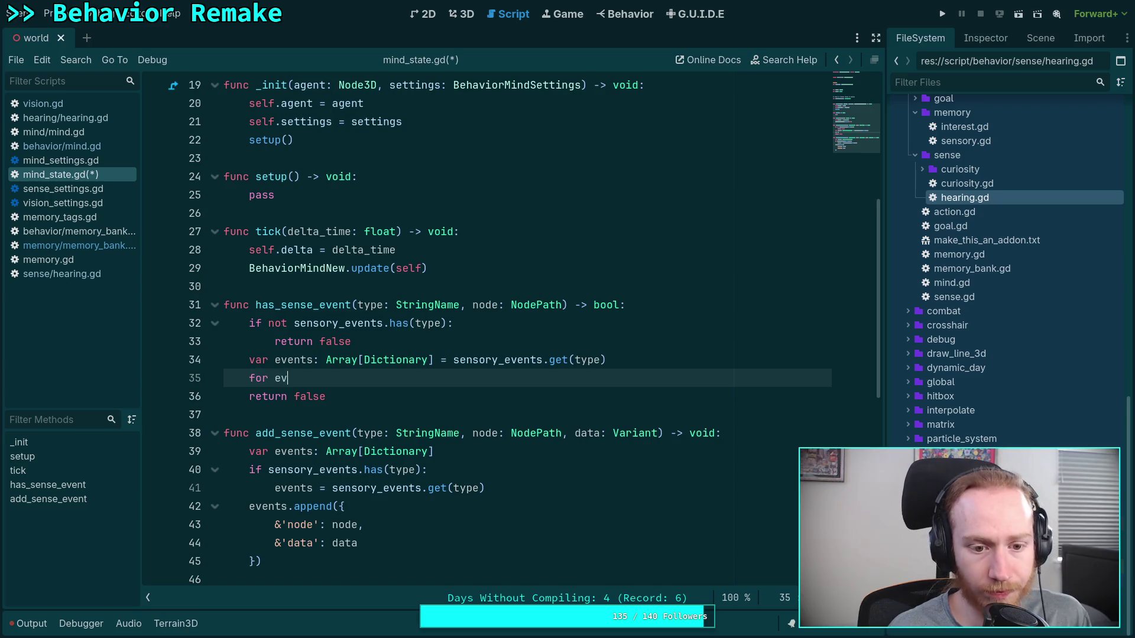
{"action": "type", "text": " i"}
{"action": "key", "text": "BackSpace"}
{"action": "key", "text": "BackSpace"}
{"action": "key", "text": "BackSpace"}
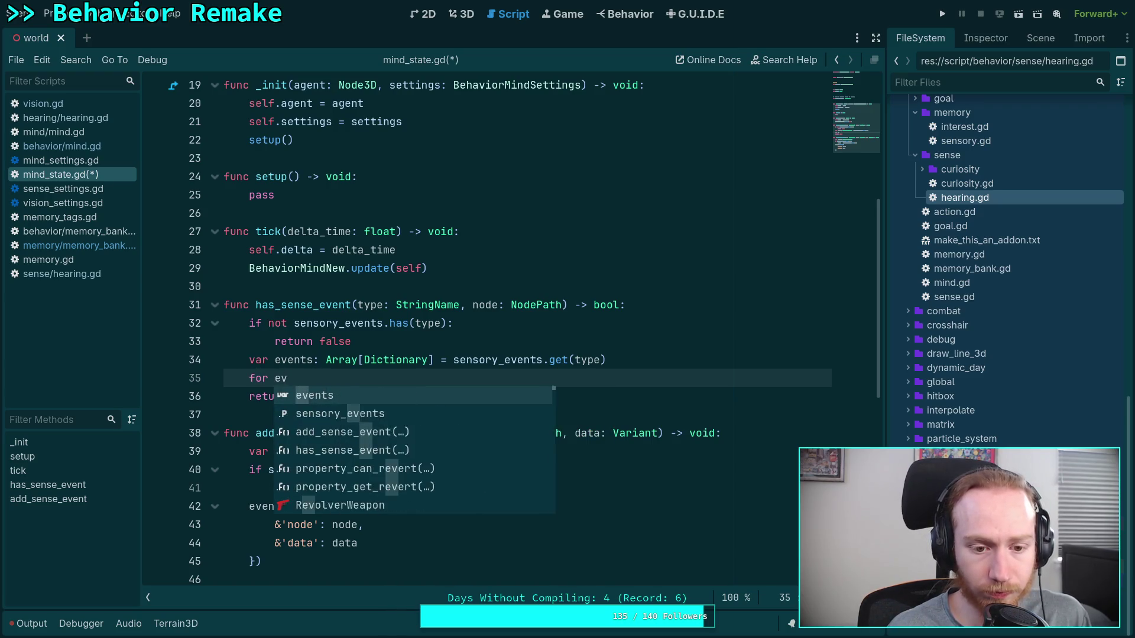
{"action": "type", "text": "in events:"}
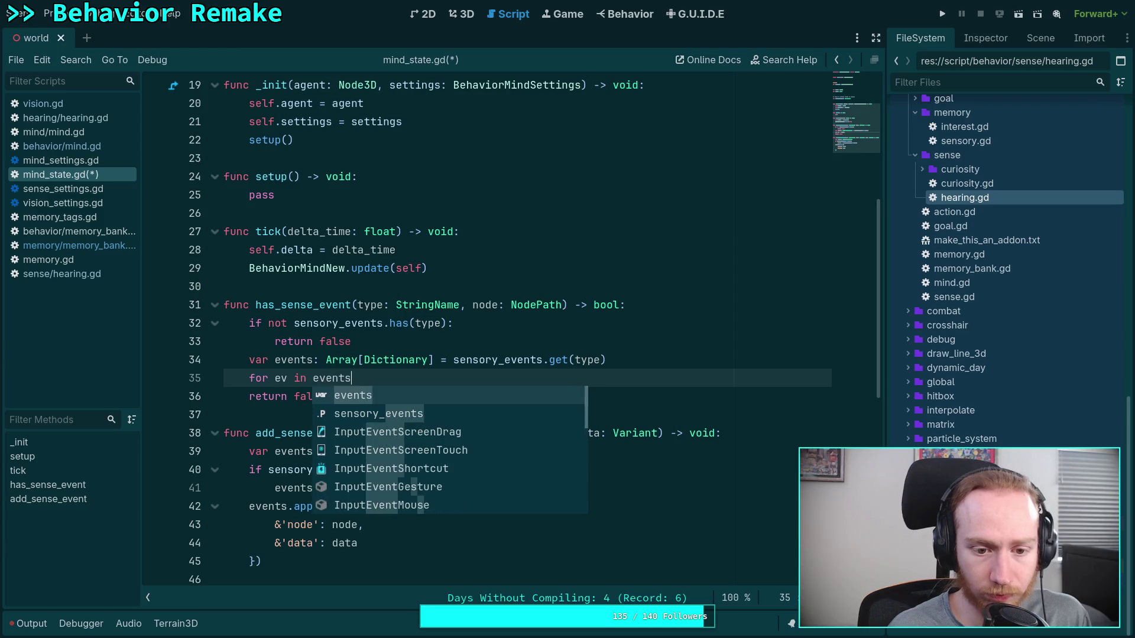
{"action": "key", "text": "Return"}
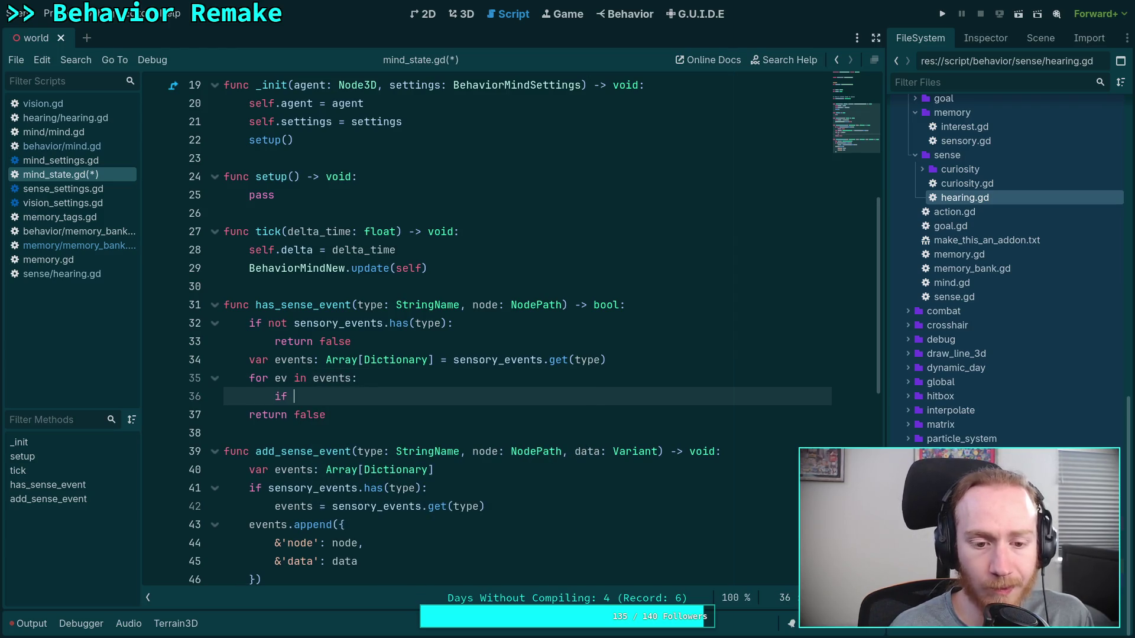
{"action": "type", "text": "v.node "}
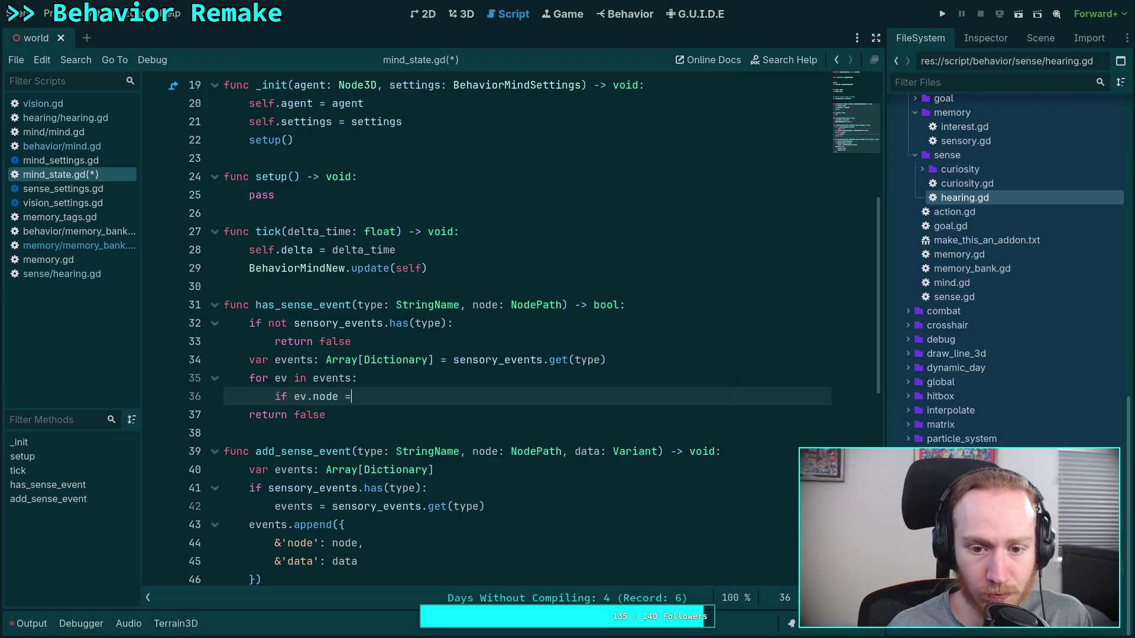
{"action": "type", "text": "== node:"}
{"action": "key", "text": "Return"}
{"action": "type", "text": "retur"}
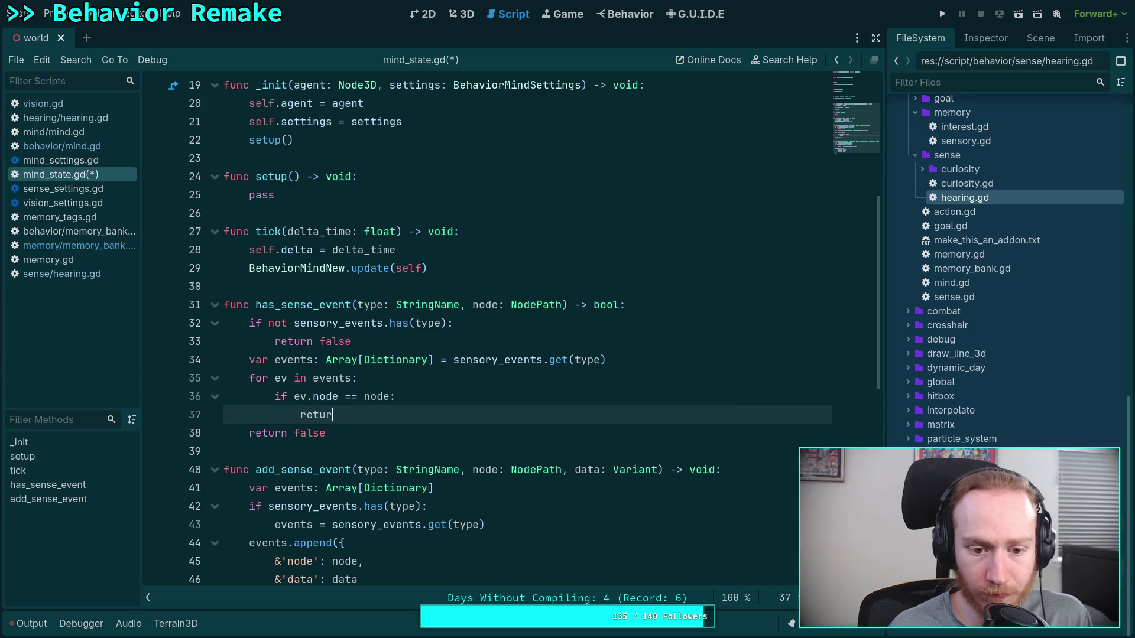
{"action": "type", "text": "n true"}
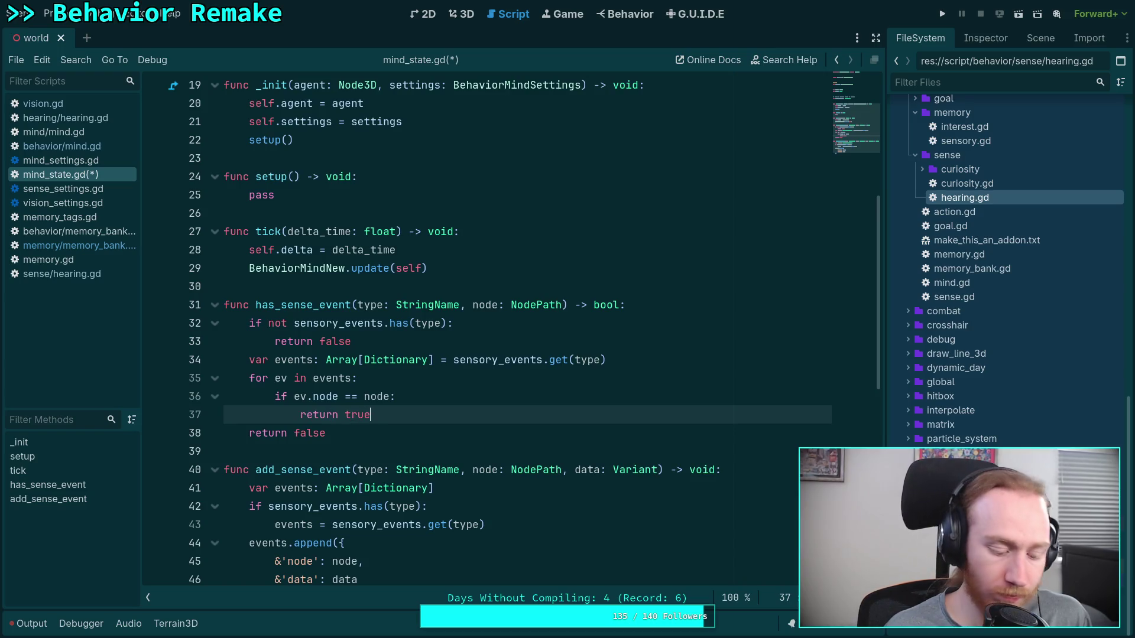
{"action": "key", "text": "ctrl+s"}
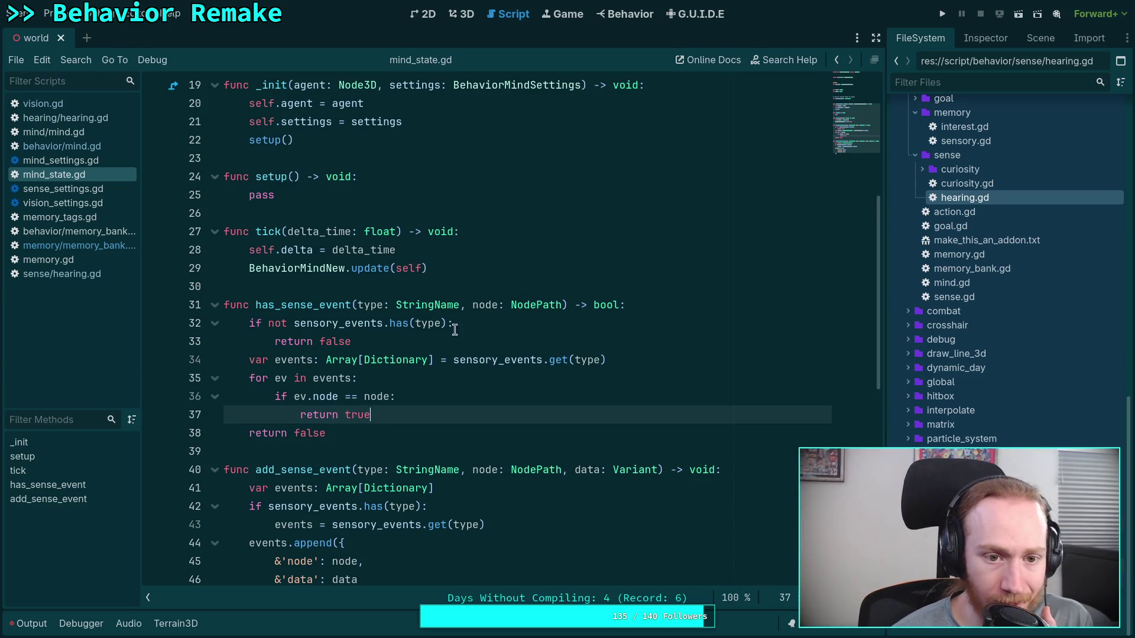
{"action": "scroll", "coordinate": [485, 331], "scroll_direction": "up", "scroll_amount": 3}
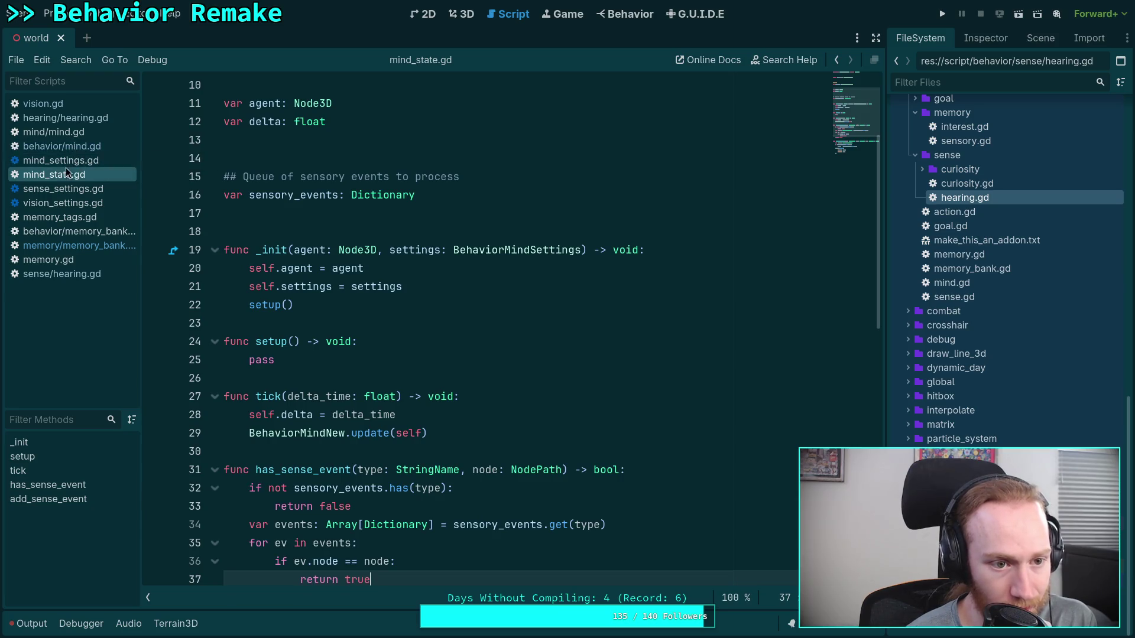
{"action": "left_click", "coordinate": [41, 105]}
Uncomment the print statement on line 107.
{"action": "scroll", "coordinate": [297, 404], "scroll_direction": "down", "scroll_amount": 18}
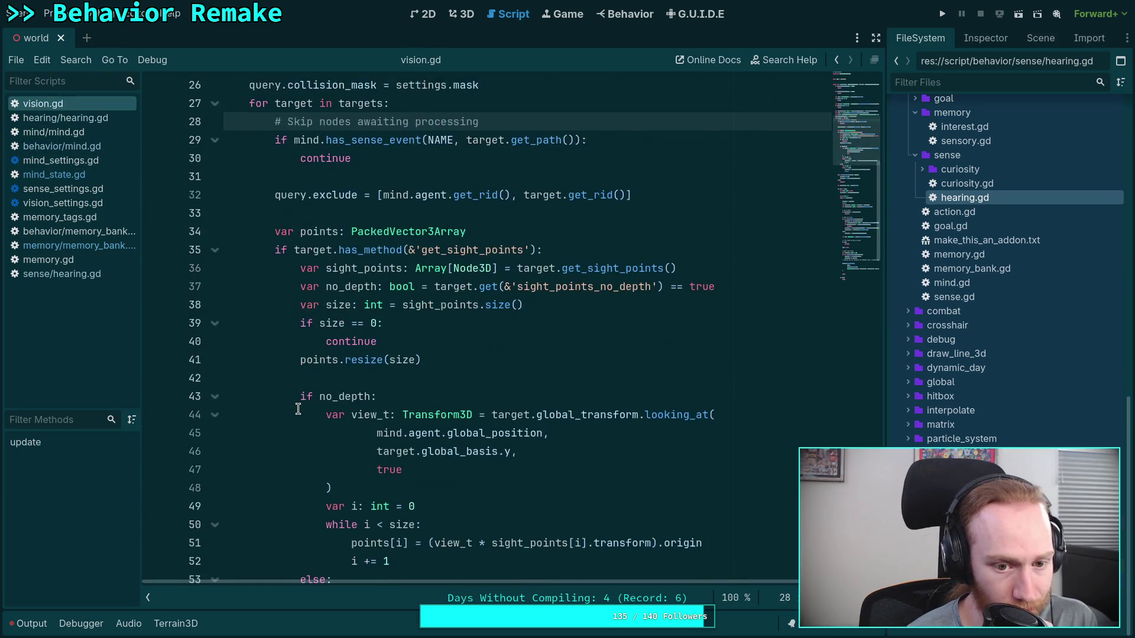
{"action": "scroll", "coordinate": [298, 406], "scroll_direction": "down", "scroll_amount": 9}
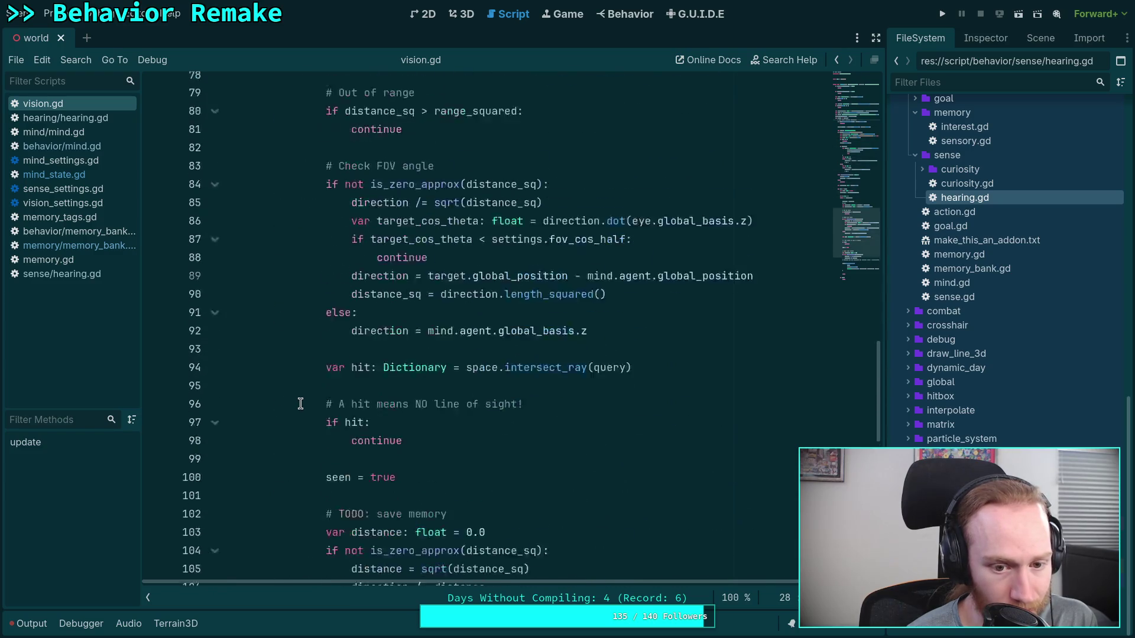
{"action": "left_click", "coordinate": [335, 360]}
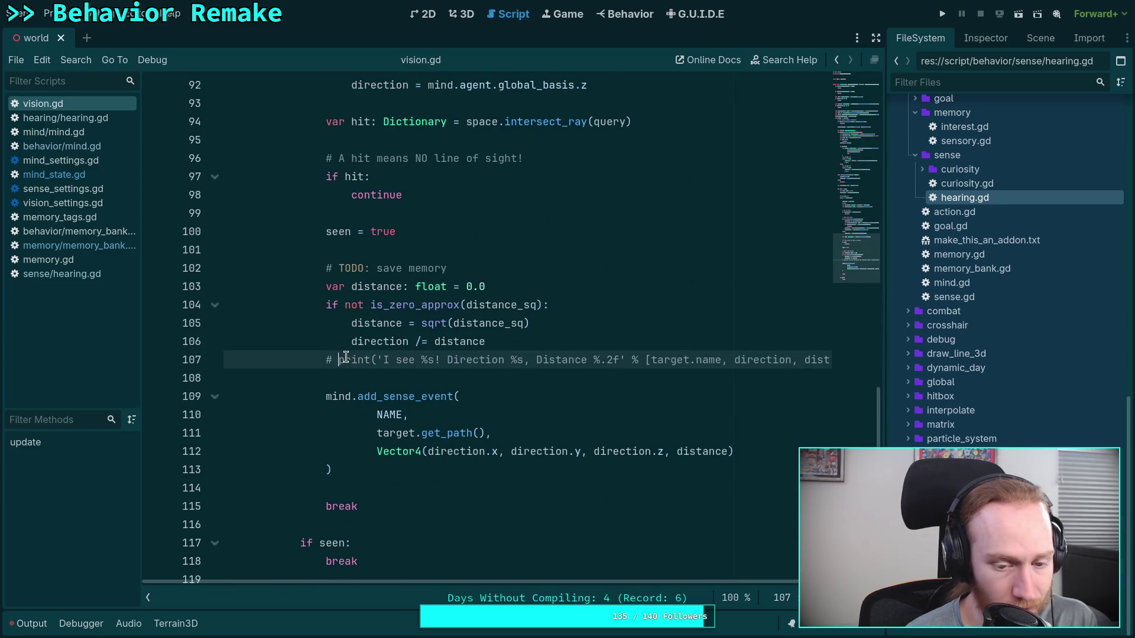
{"action": "key", "text": "BackSpace"}
{"action": "key", "text": "BackSpace"}
Add print(mind.sensory_events) after the add_sense_event call, save, and run the game.
{"action": "left_click", "coordinate": [412, 462]}
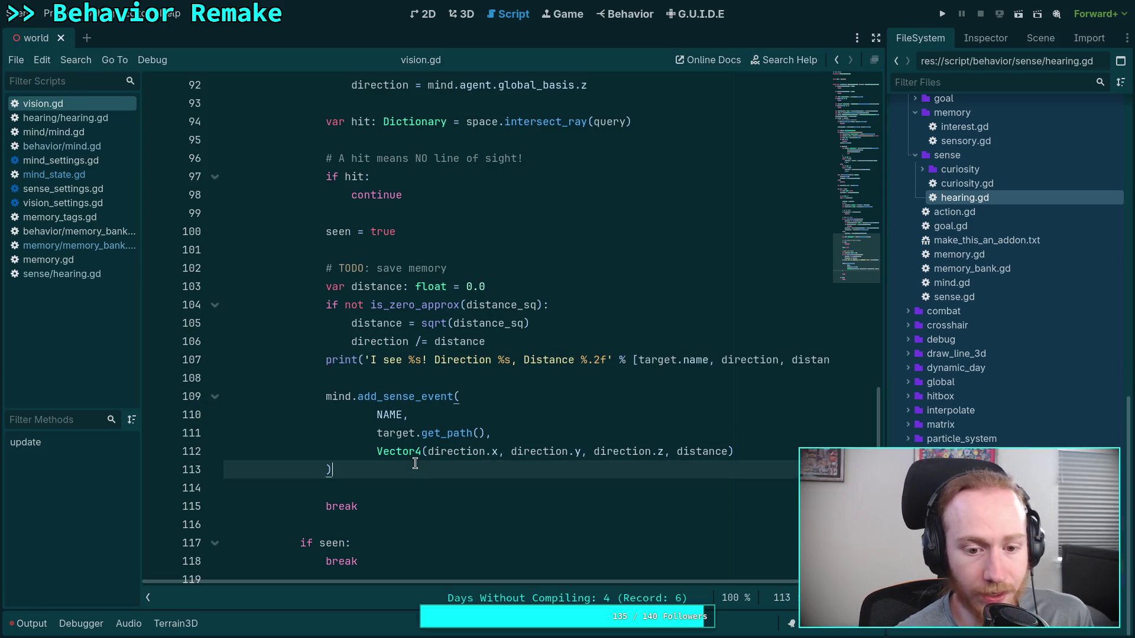
{"action": "key", "text": "Return"}
{"action": "key", "text": "Return"}
{"action": "type", "text": "print("}
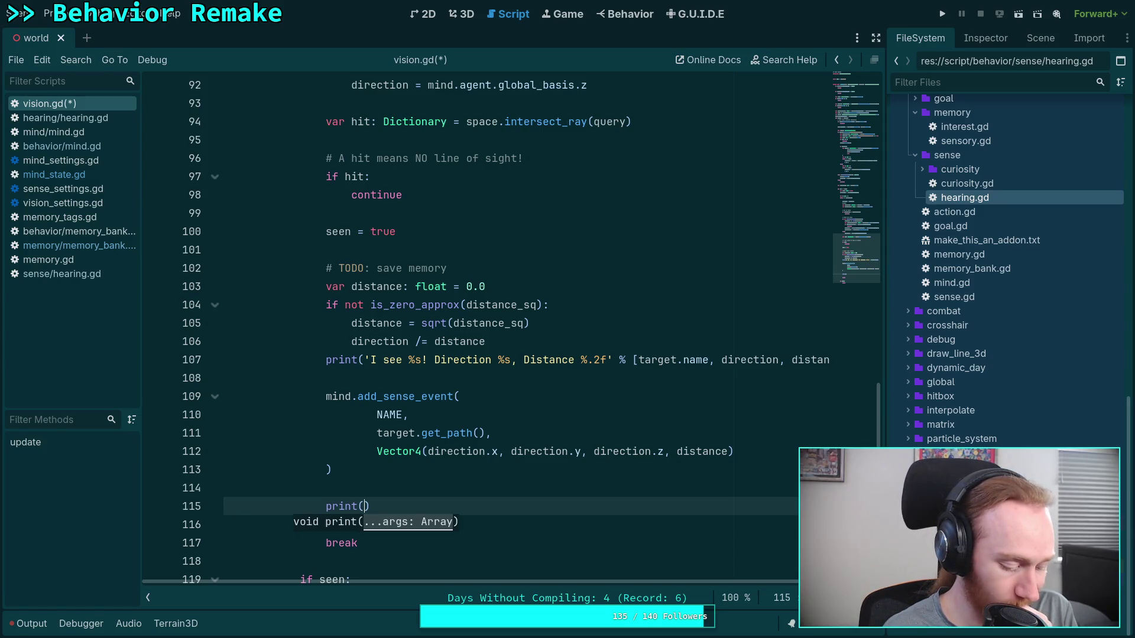
{"action": "type", "text": "ind.sen"}
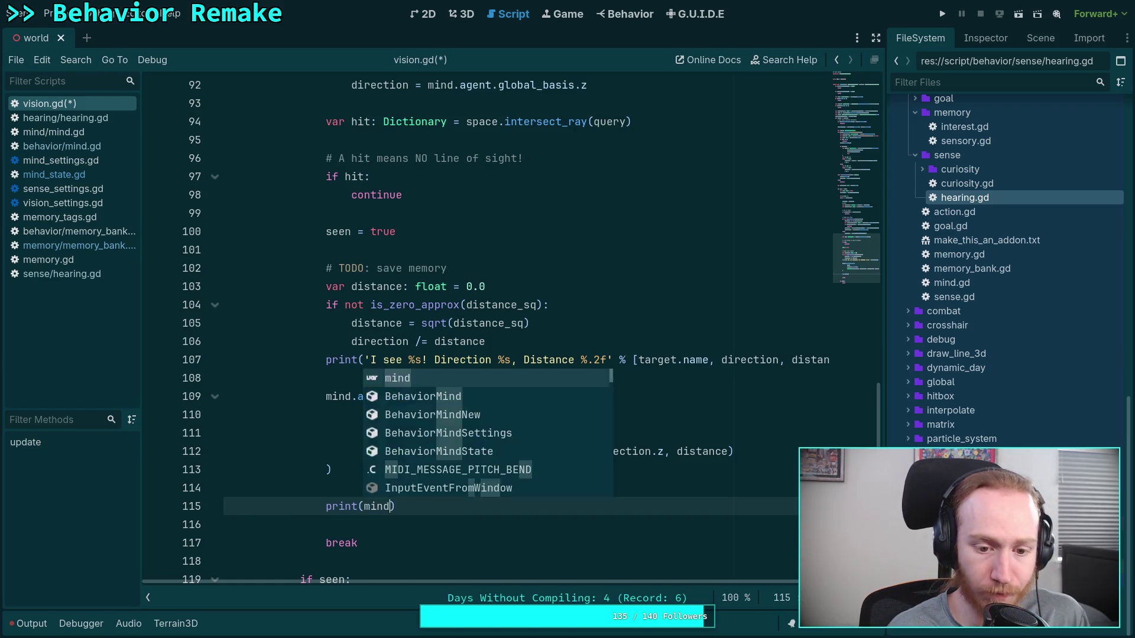
{"action": "key", "text": "Return"}
{"action": "key", "text": "ctrl+s"}
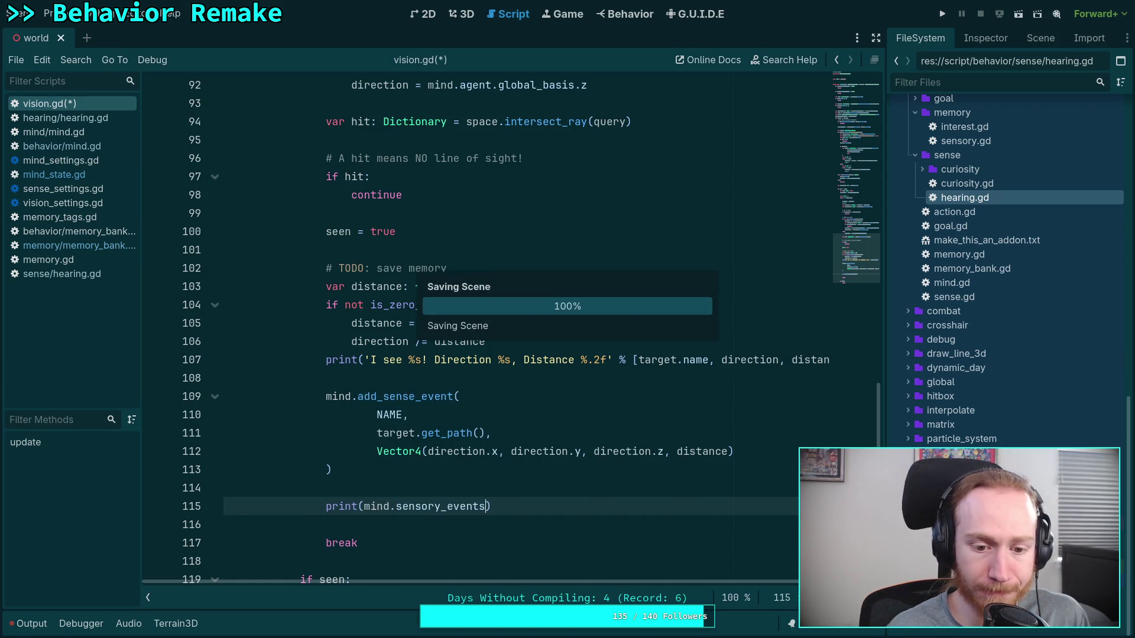
{"action": "key", "text": "F5"}
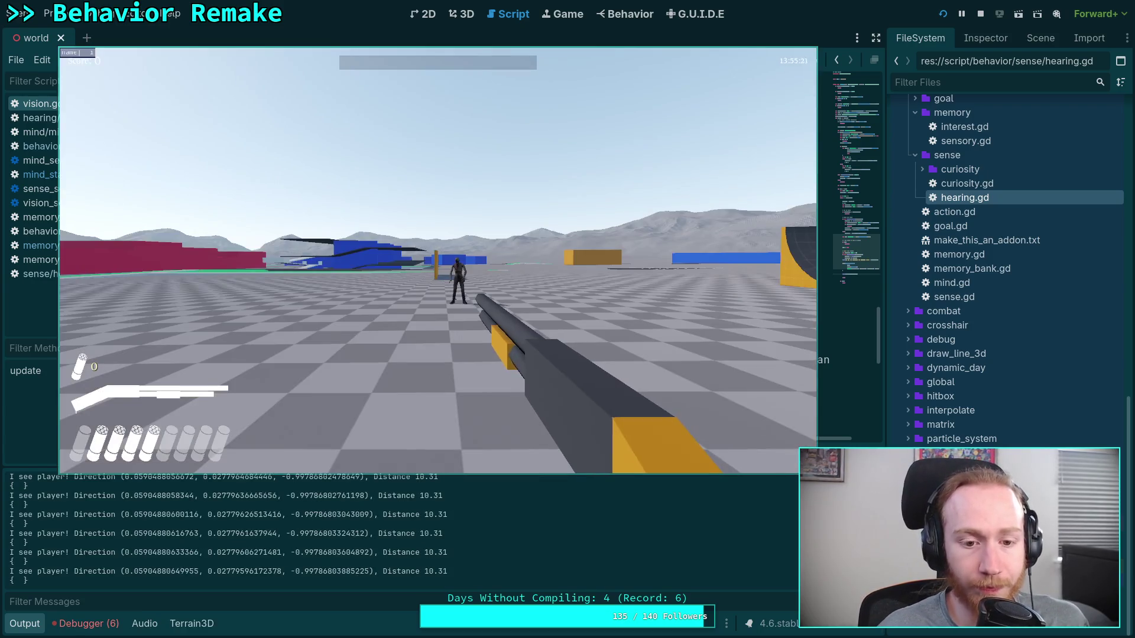
Pause the running game with Esc and stop it.
{"action": "key", "text": "Escape"}
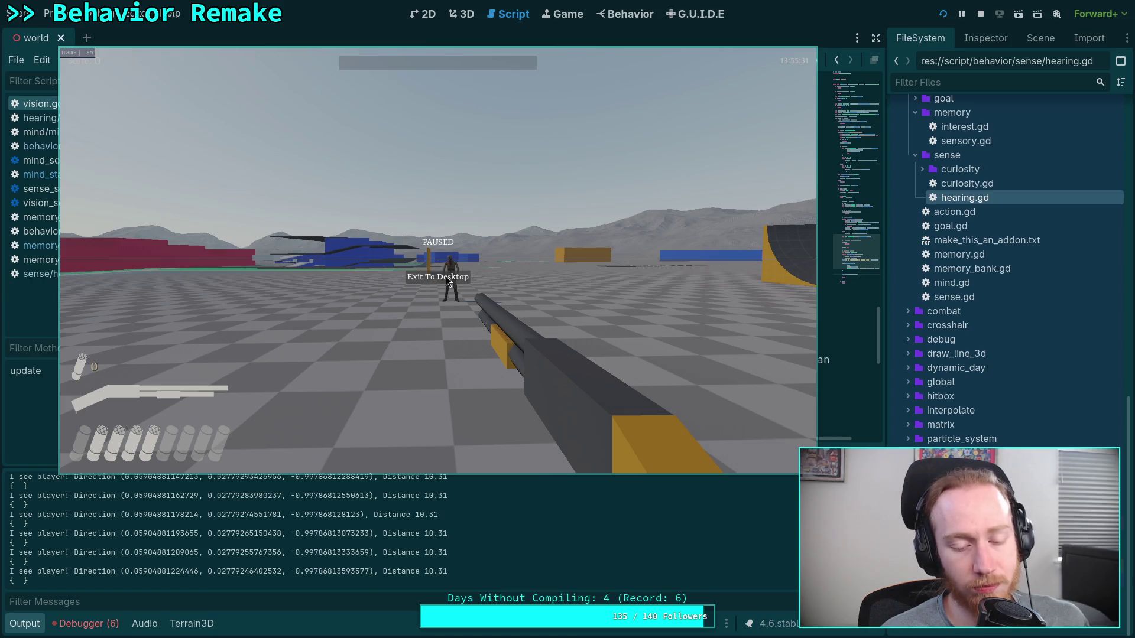
{"action": "left_click", "coordinate": [445, 275]}
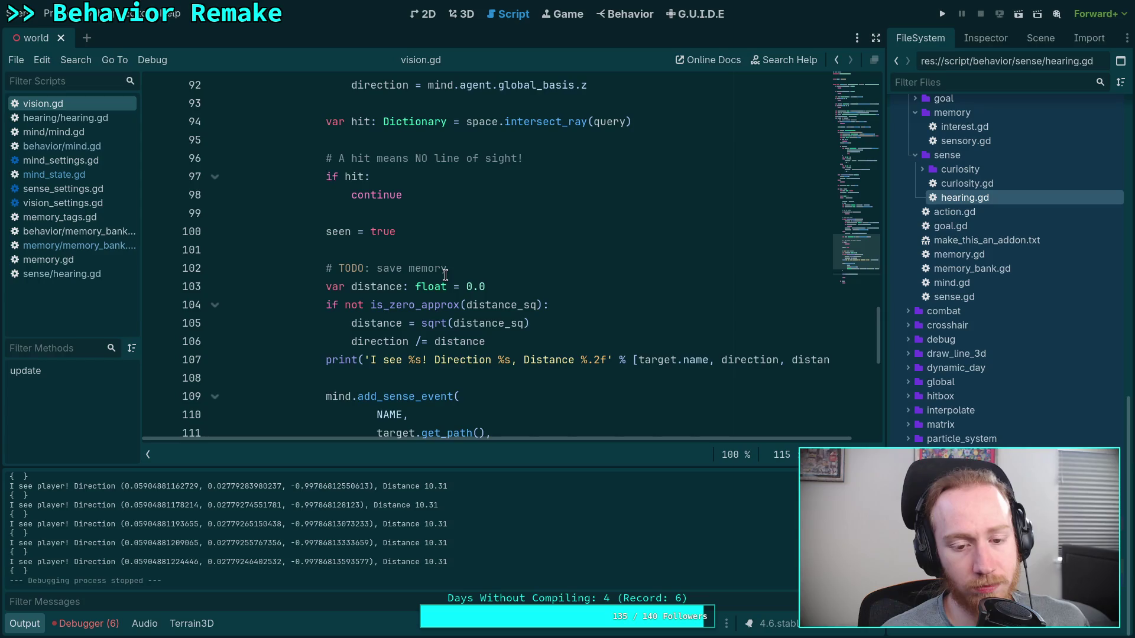
Return to mind_state.gd and start a new line after events.append in add_sense_event.
{"action": "scroll", "coordinate": [445, 276], "scroll_direction": "down", "scroll_amount": 3}
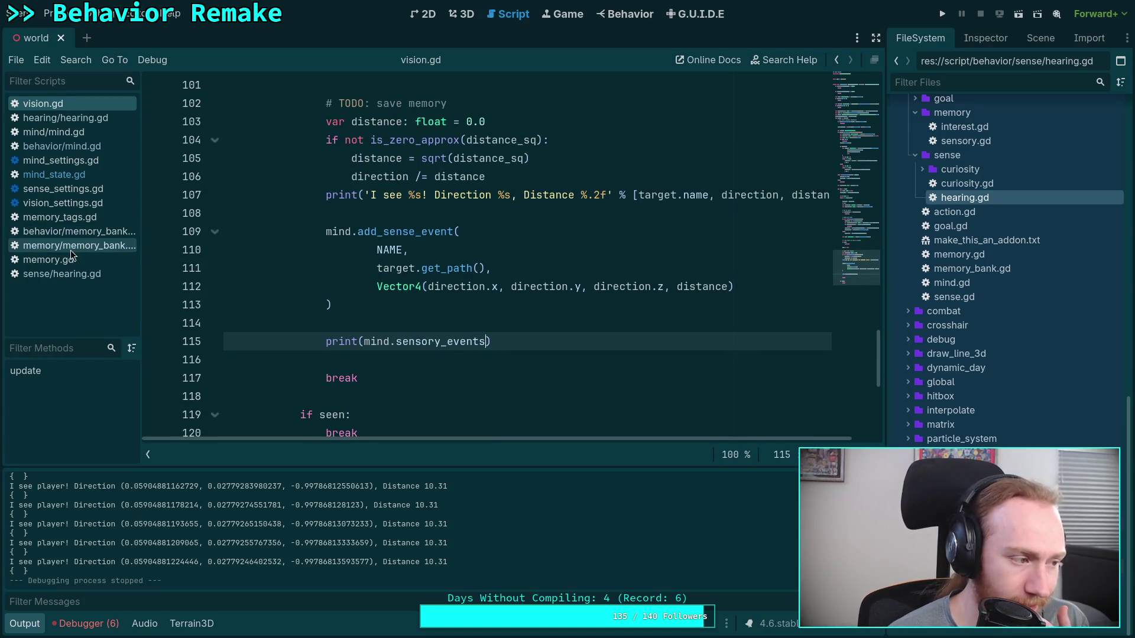
{"action": "left_click", "coordinate": [52, 176]}
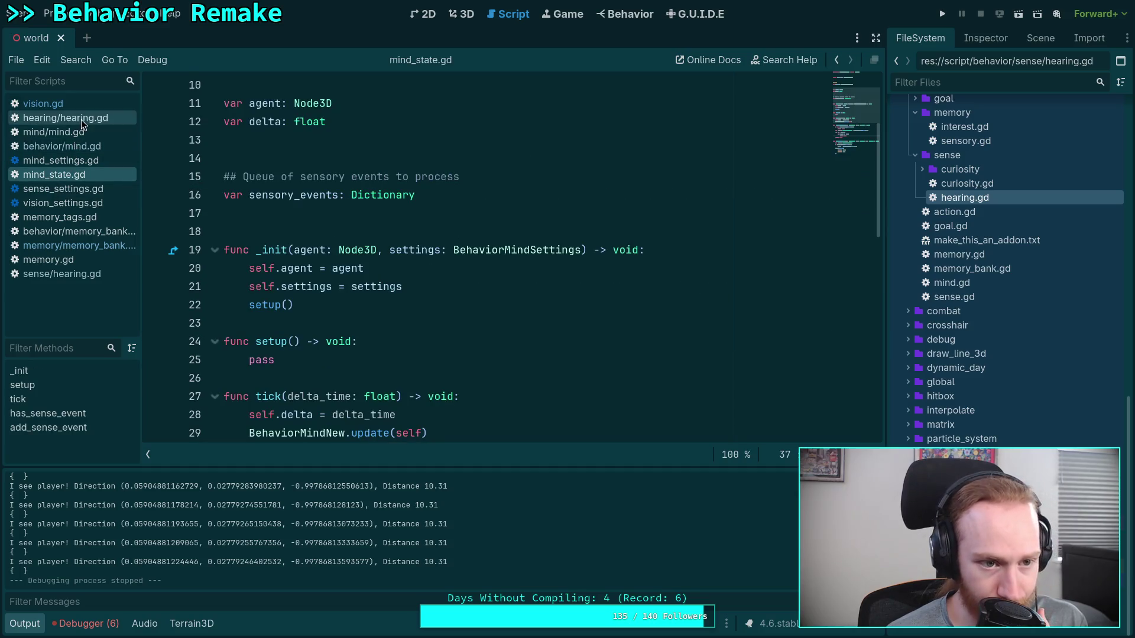
{"action": "left_click", "coordinate": [86, 152]}
{"action": "scroll", "coordinate": [334, 255], "scroll_direction": "down", "scroll_amount": 8}
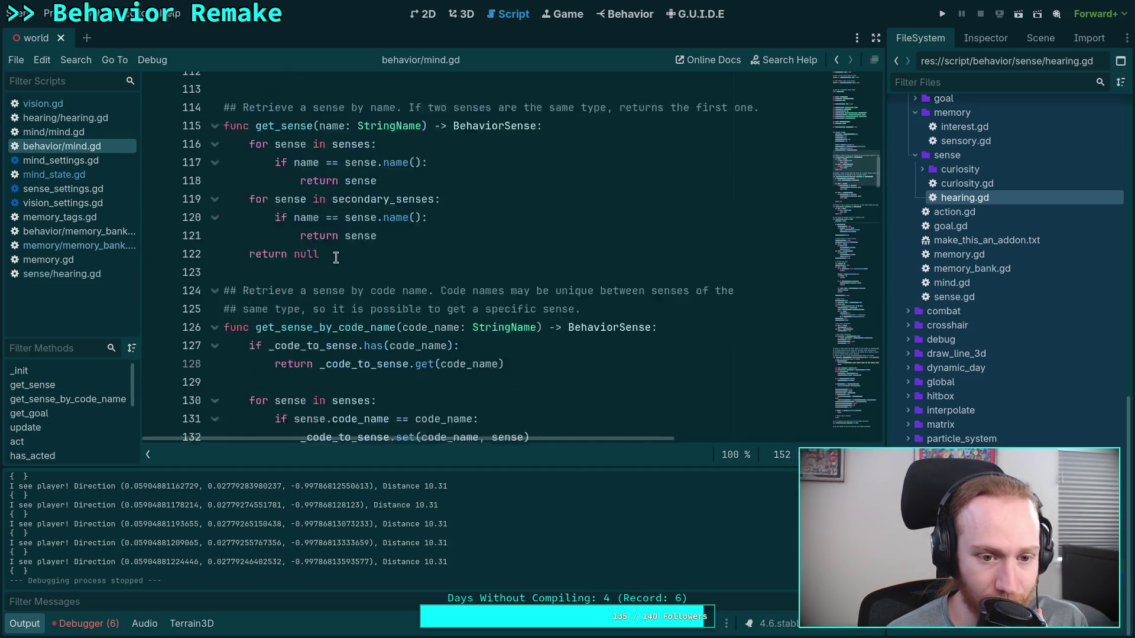
{"action": "scroll", "coordinate": [408, 296], "scroll_direction": "down", "scroll_amount": 4}
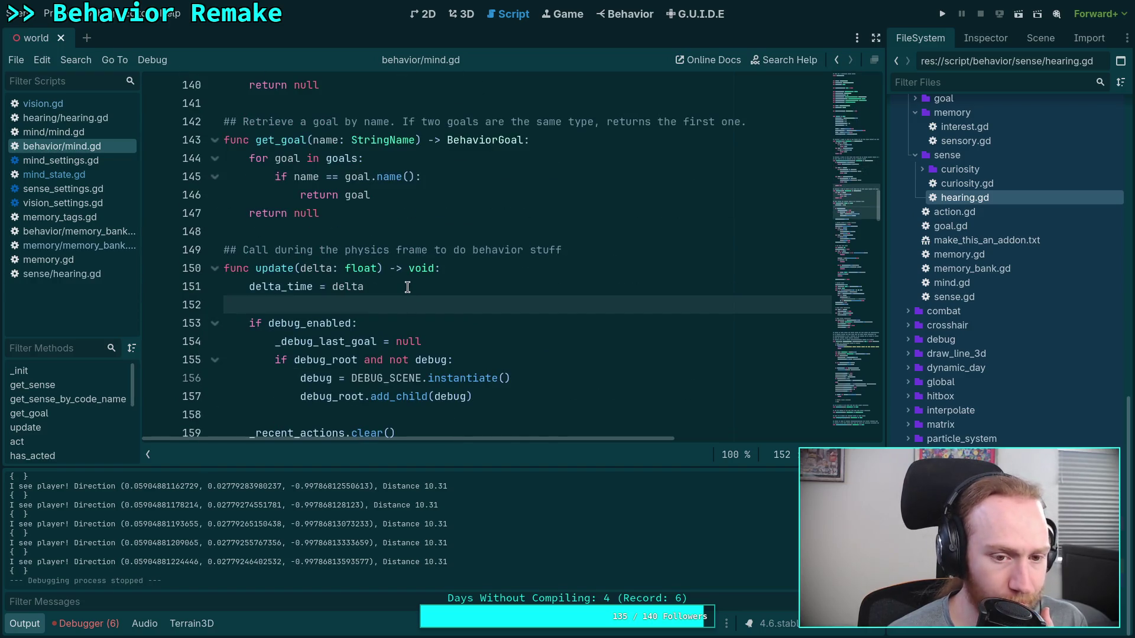
{"action": "left_click", "coordinate": [96, 176]}
{"action": "scroll", "coordinate": [391, 289], "scroll_direction": "down", "scroll_amount": 5}
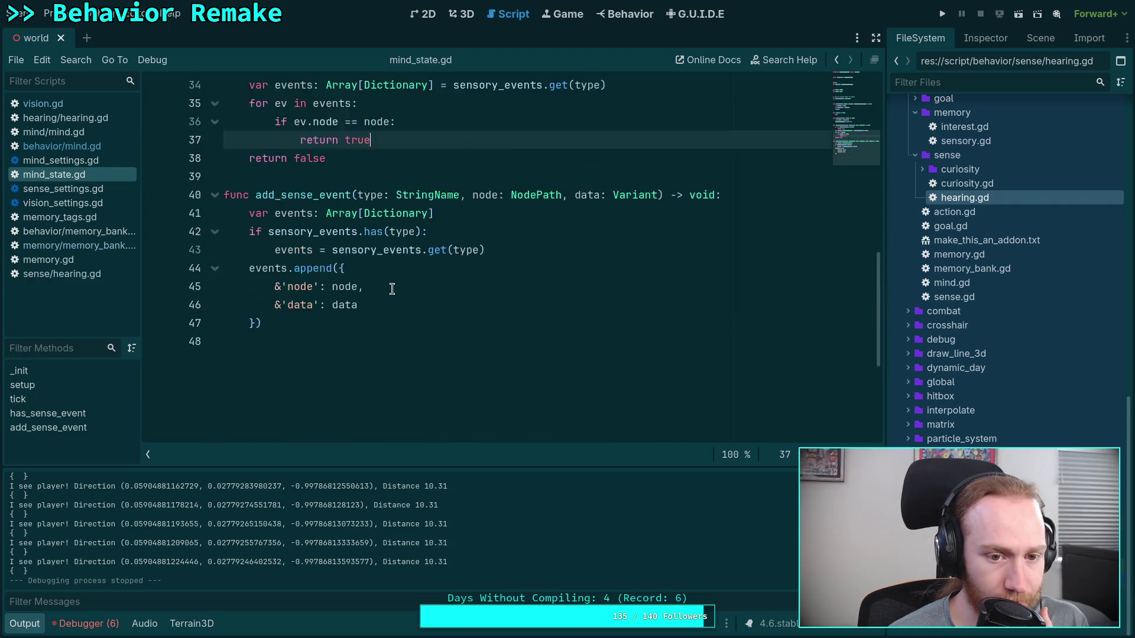
{"action": "scroll", "coordinate": [391, 288], "scroll_direction": "up", "scroll_amount": 1}
{"action": "left_click", "coordinate": [413, 383]}
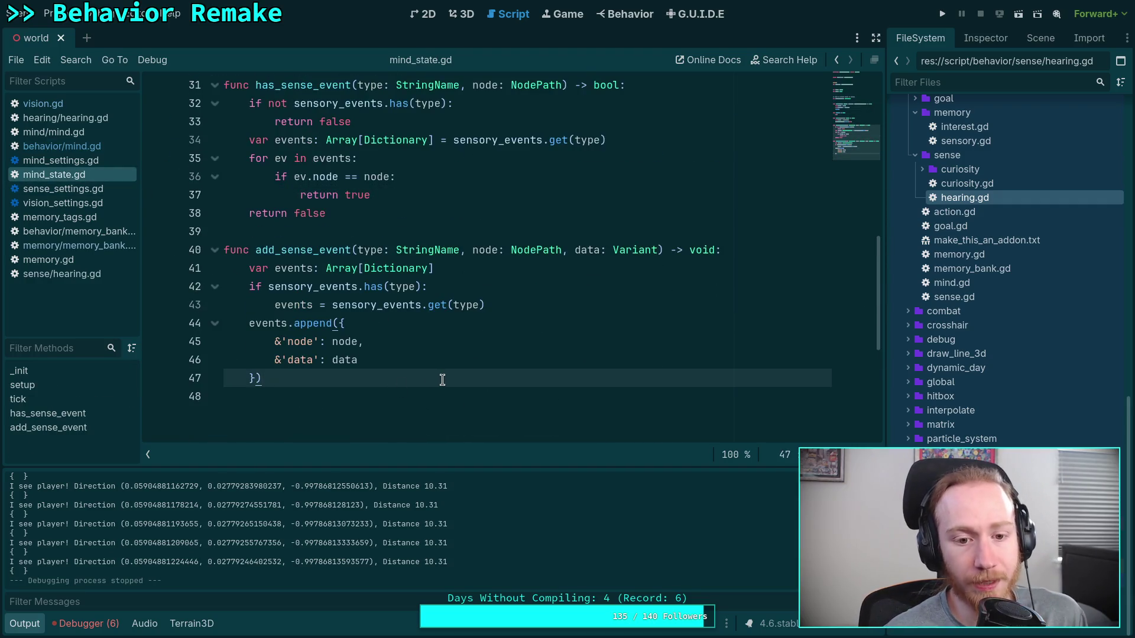
{"action": "key", "text": "Return"}
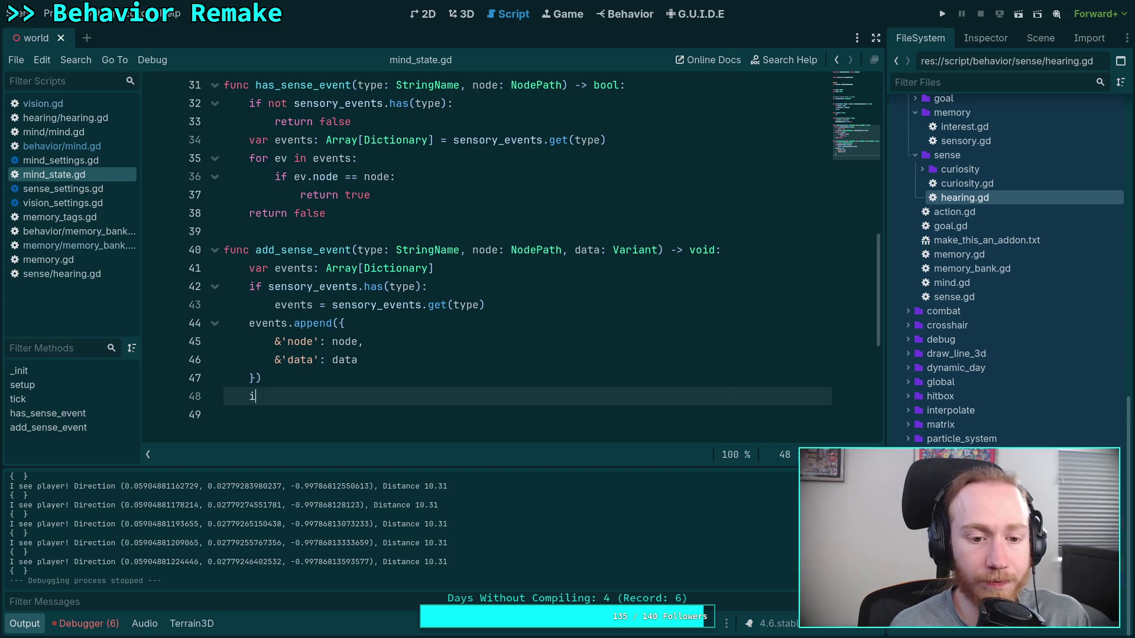
Delete the unfinished 'if not' line and declare 'ev: Dictionary =' below the events declaration.
{"action": "type", "text": "n"}
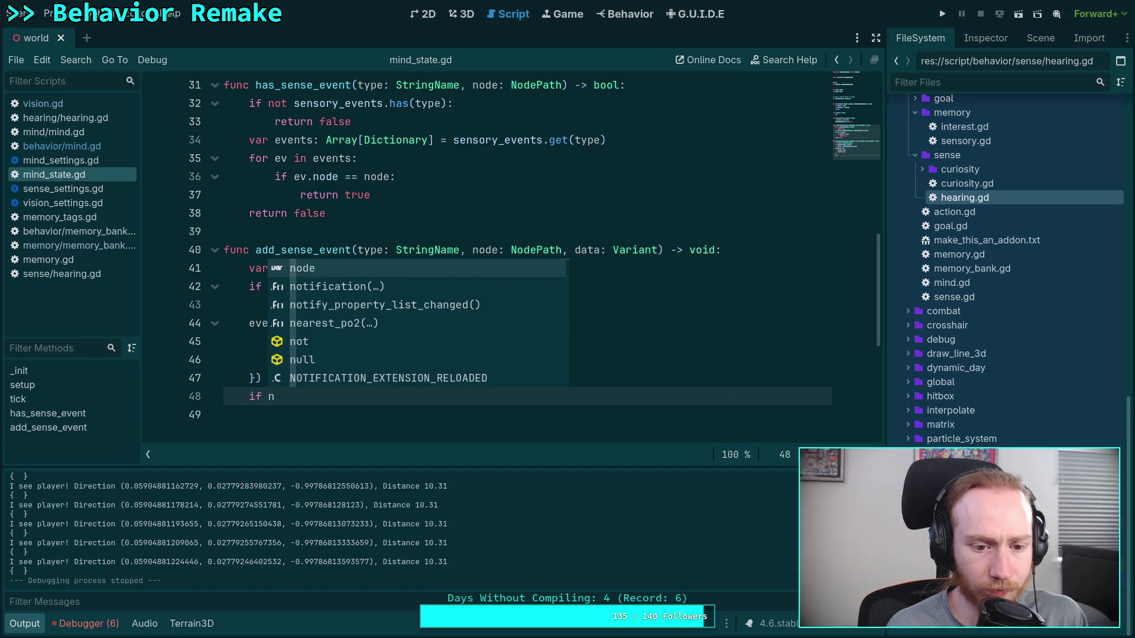
{"action": "type", "text": "ot"}
{"action": "key", "text": "Escape"}
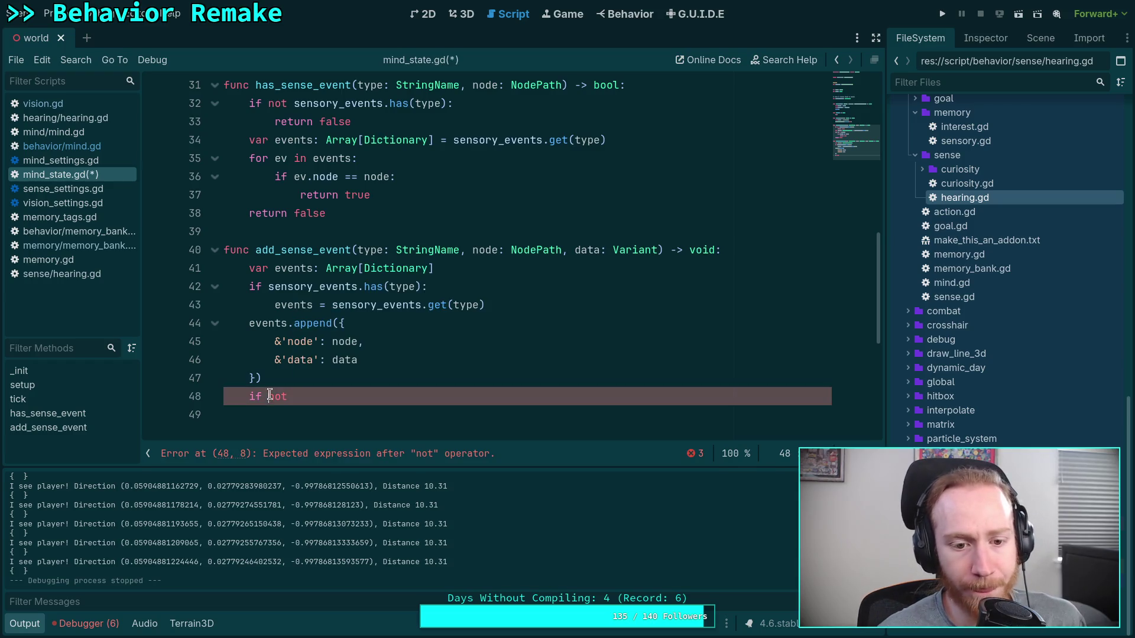
{"action": "left_click_drag", "start_coordinate": [313, 396], "coordinate": [315, 384]}
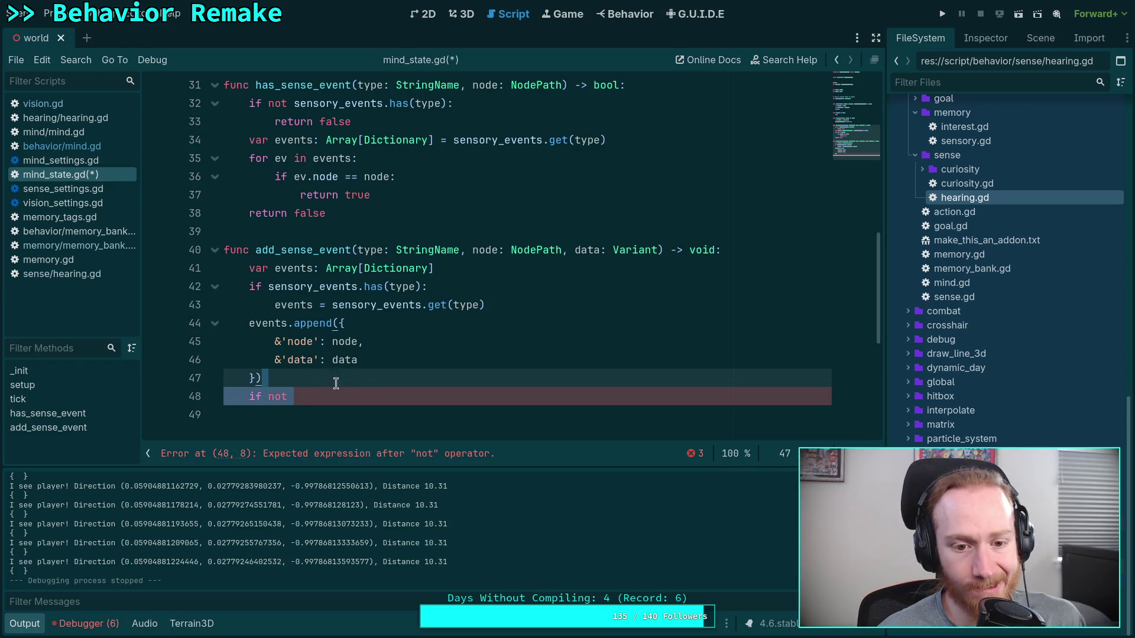
{"action": "key", "text": "BackSpace"}
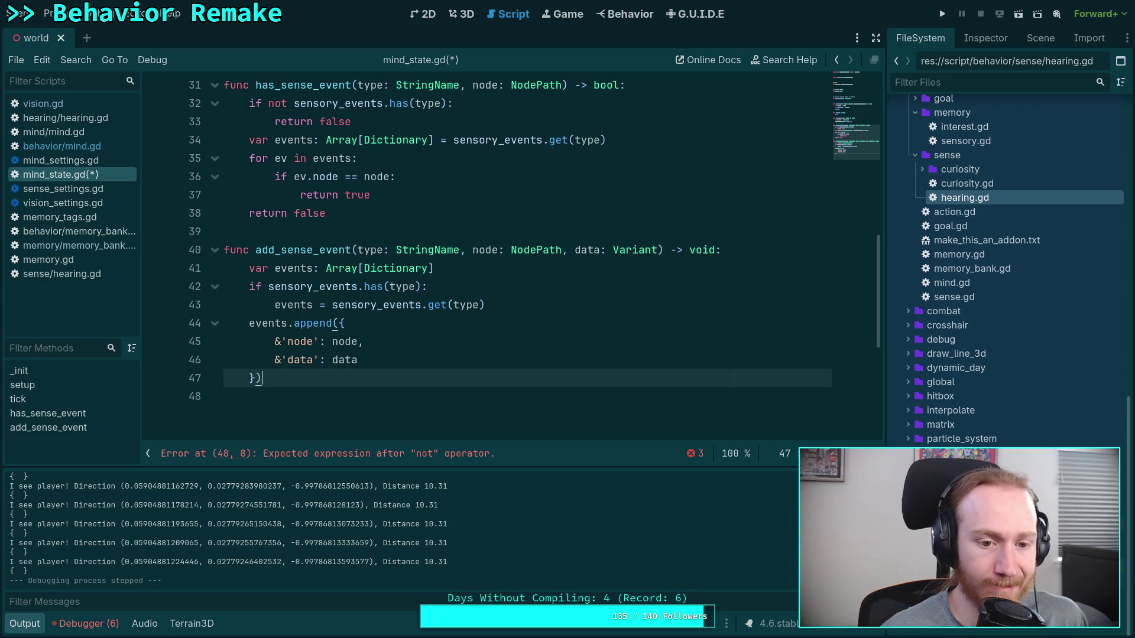
{"action": "mouse_move", "coordinate": [261, 323]}
{"action": "left_mouse_down"}
{"action": "mouse_move", "coordinate": [292, 371]}
{"action": "mouse_move", "coordinate": [357, 379]}
{"action": "left_mouse_up"}
{"action": "left_click", "coordinate": [357, 379]}
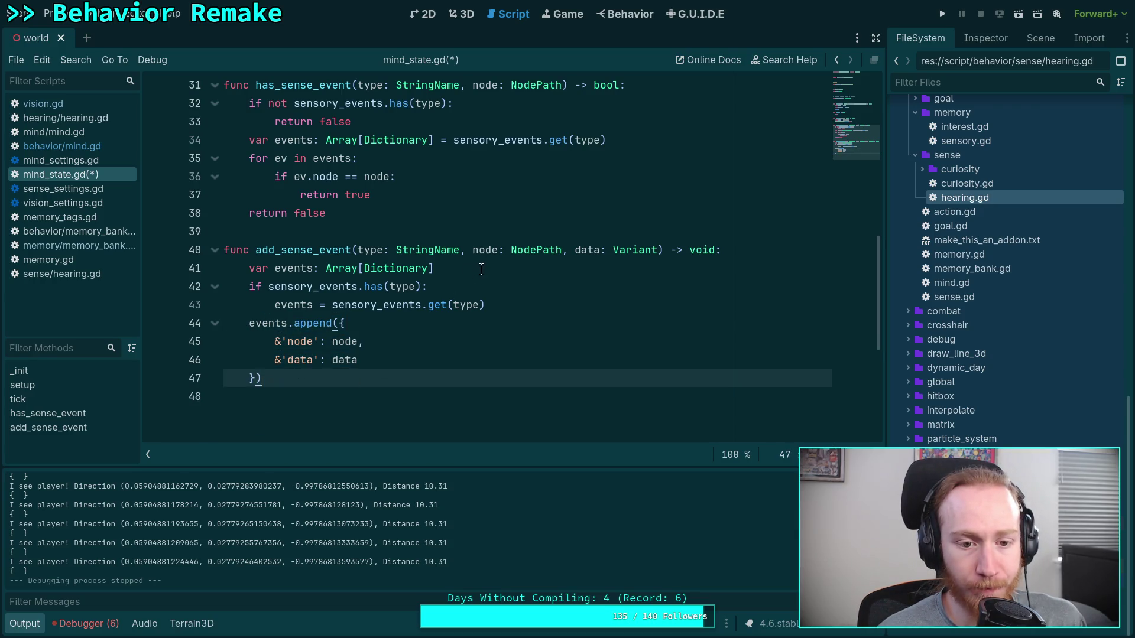
{"action": "left_click", "coordinate": [481, 269]}
{"action": "key", "text": "Return"}
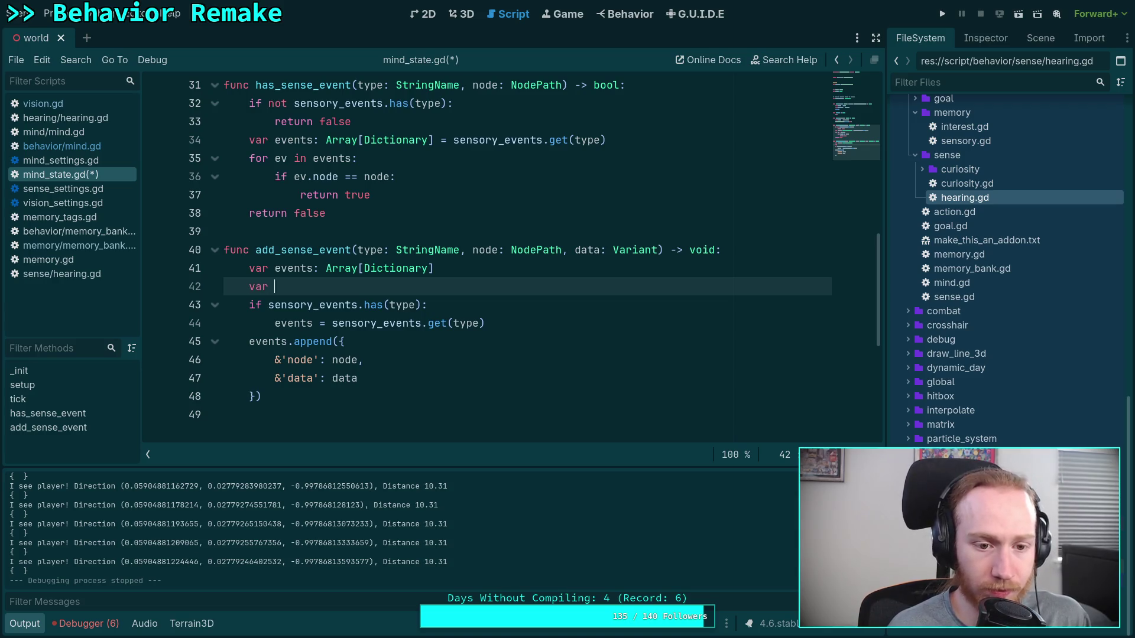
{"action": "type", "text": "ev: Dictio"}
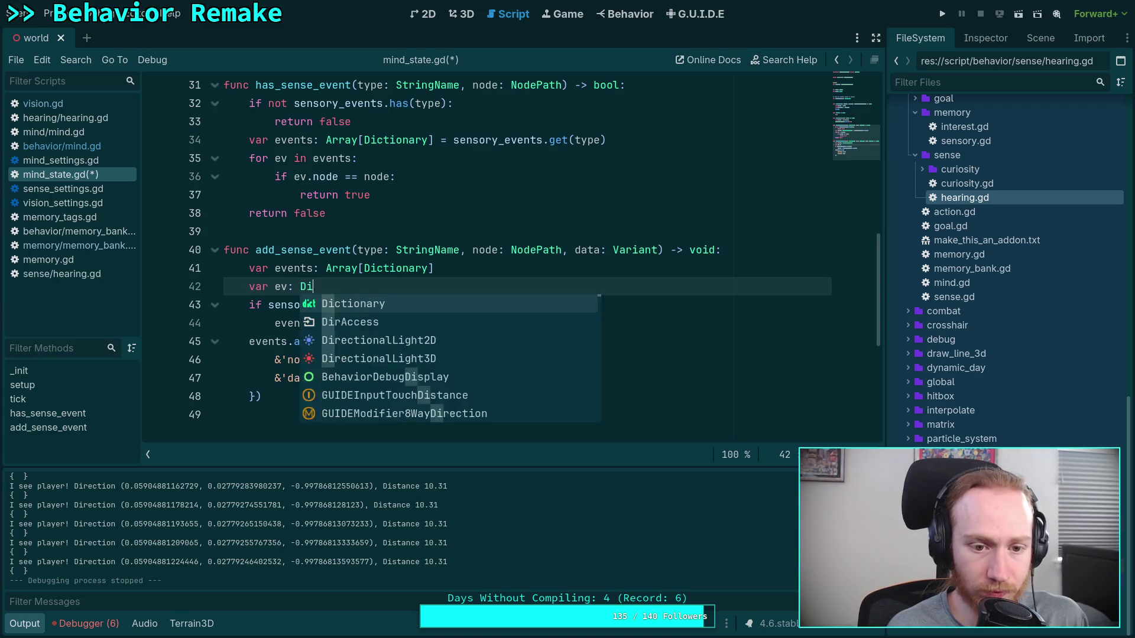
{"action": "key", "text": "Return"}
{"action": "type", "text": "="}
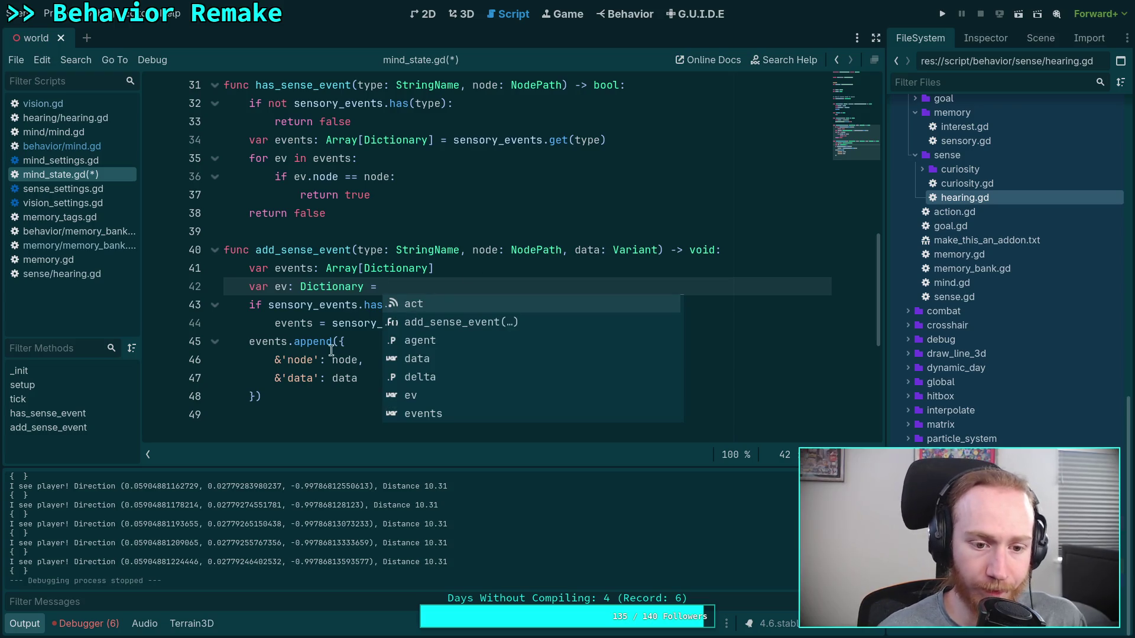
{"action": "key", "text": "Escape"}
Cut the node-and-data dictionary out of events.append() and paste it as ev's value.
{"action": "left_click_drag", "start_coordinate": [256, 397], "coordinate": [338, 342]}
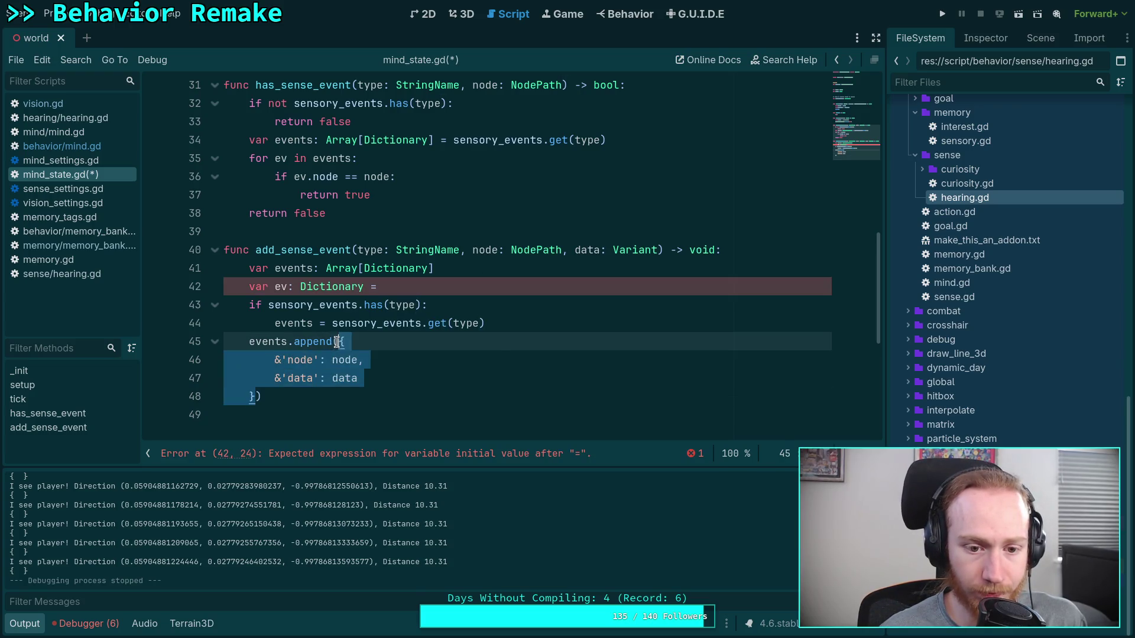
{"action": "right_click", "coordinate": [338, 342]}
{"action": "left_click", "coordinate": [369, 389]}
{"action": "left_click", "coordinate": [432, 294]}
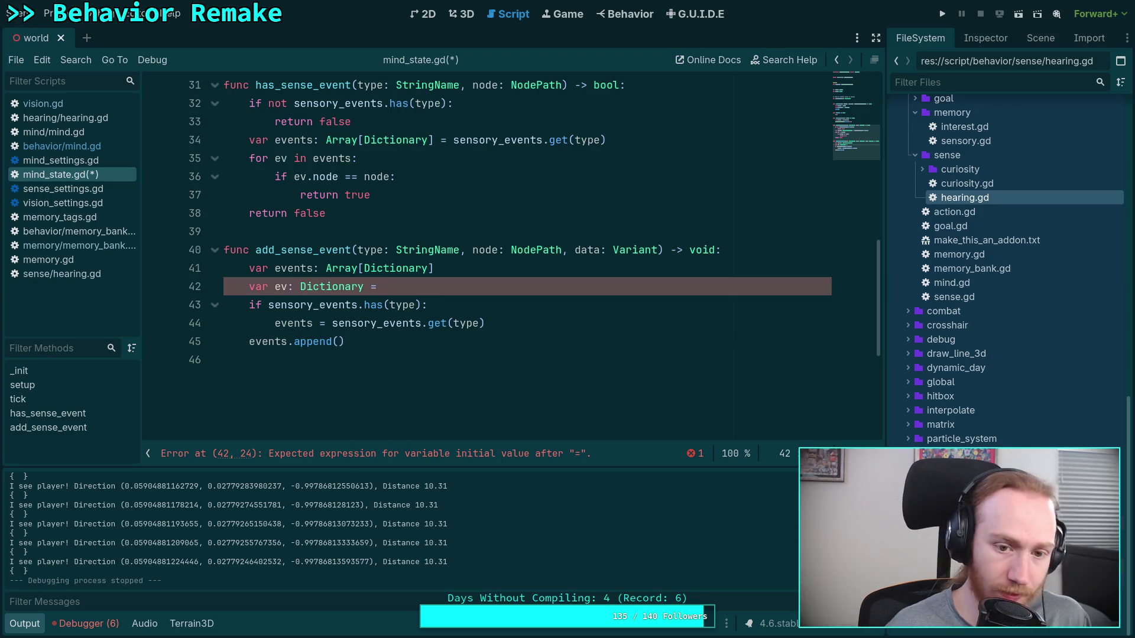
{"action": "key", "text": "ctrl+v"}
Reformat the ev dictionary with node and data entries on separate indented lines.
{"action": "left_click_drag", "start_coordinate": [286, 304], "coordinate": [296, 323]}
{"action": "key", "text": "Tab"}
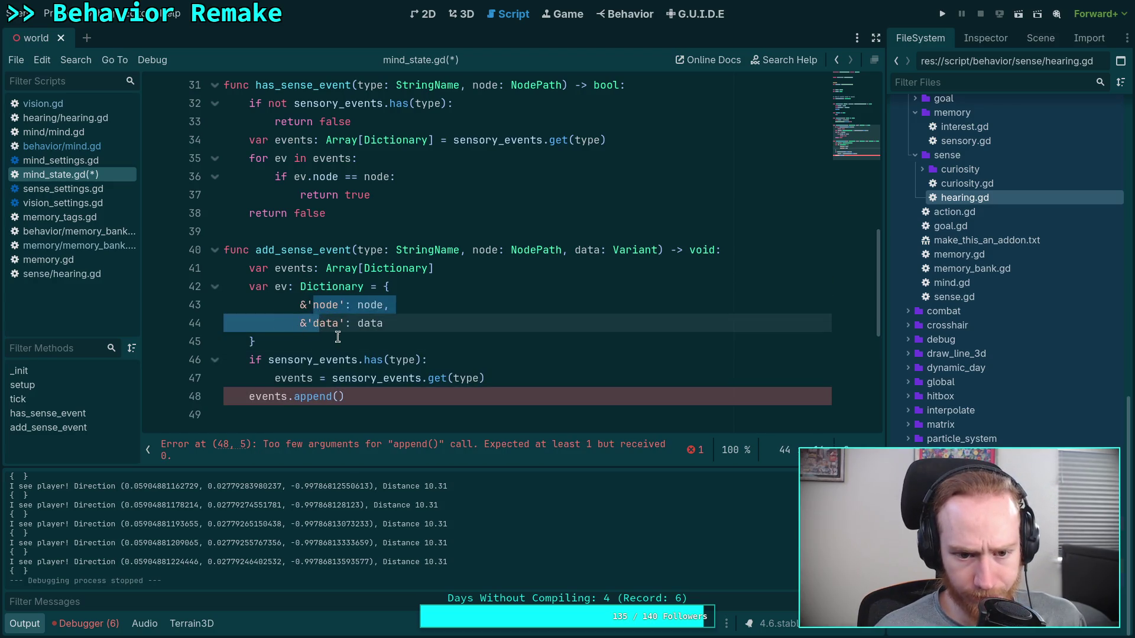
{"action": "left_click", "coordinate": [449, 286]}
{"action": "key", "text": "Delete"}
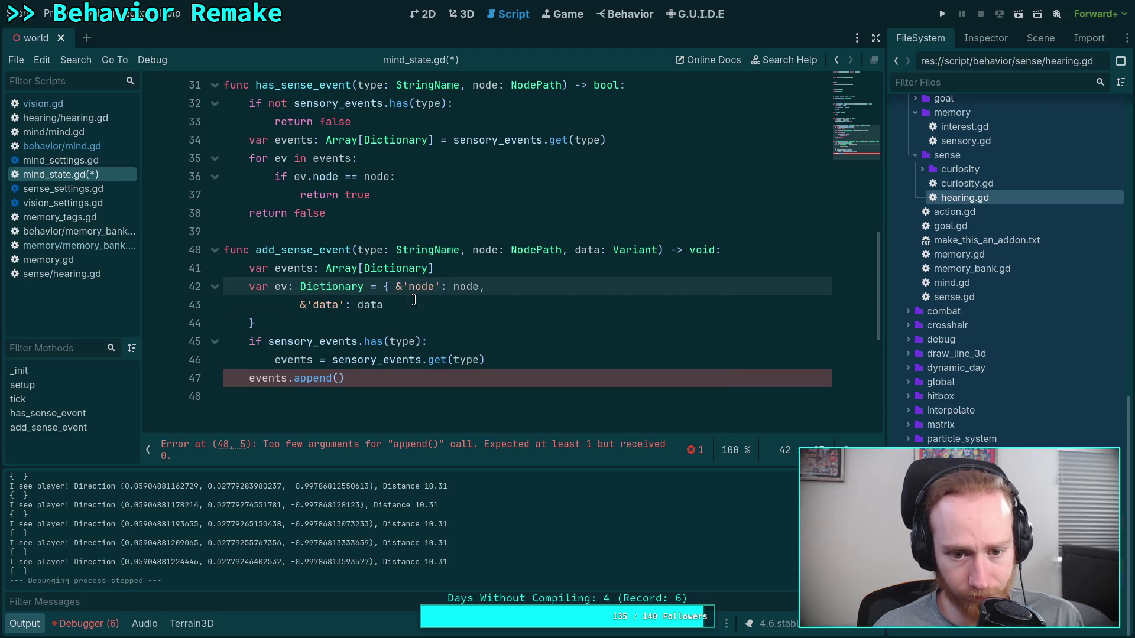
{"action": "key", "text": "Delete"}
{"action": "left_click", "coordinate": [567, 286]}
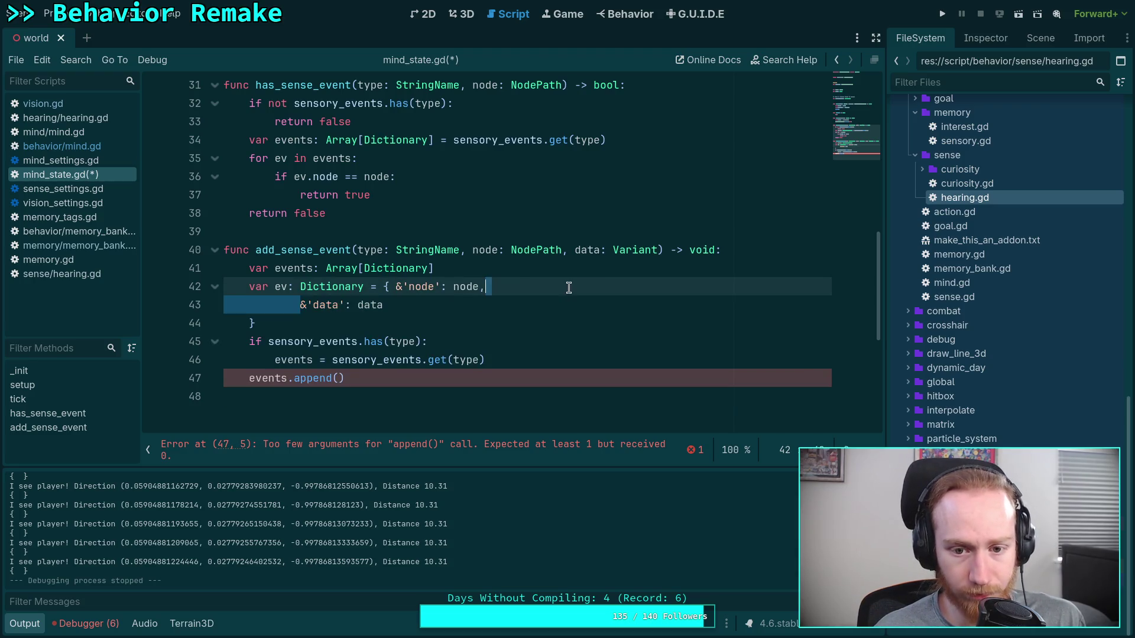
{"action": "key", "text": "Delete"}
{"action": "left_click", "coordinate": [249, 305]}
{"action": "key", "text": "BackSpace"}
{"action": "key", "text": "BackSpace"}
{"action": "left_click", "coordinate": [391, 359]}
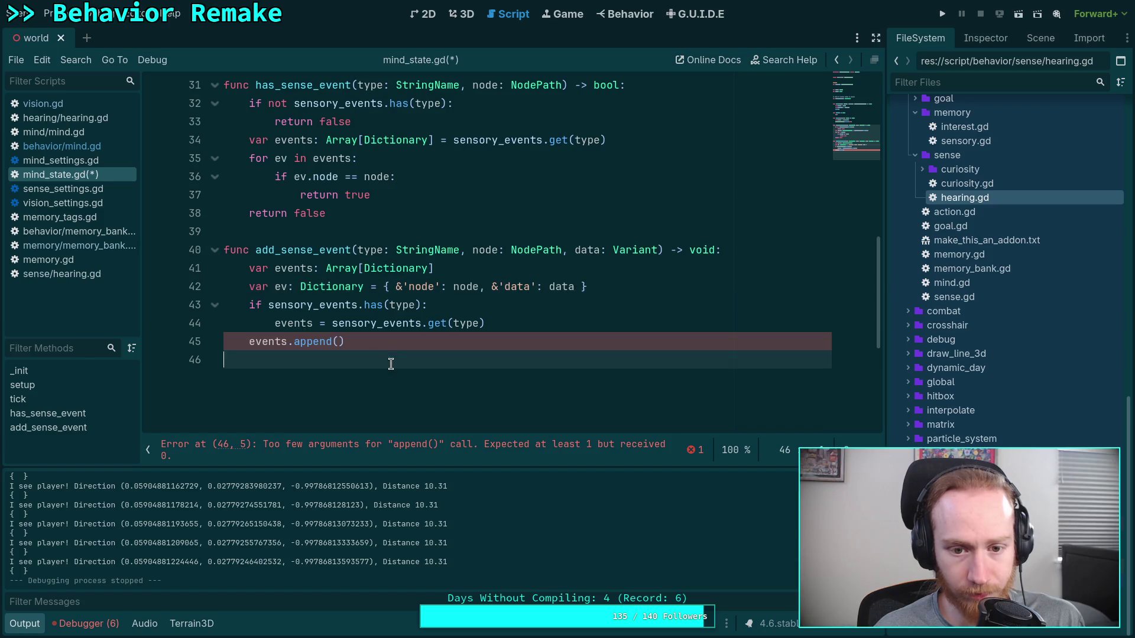
{"action": "left_click", "coordinate": [391, 287]}
{"action": "key", "text": "Return"}
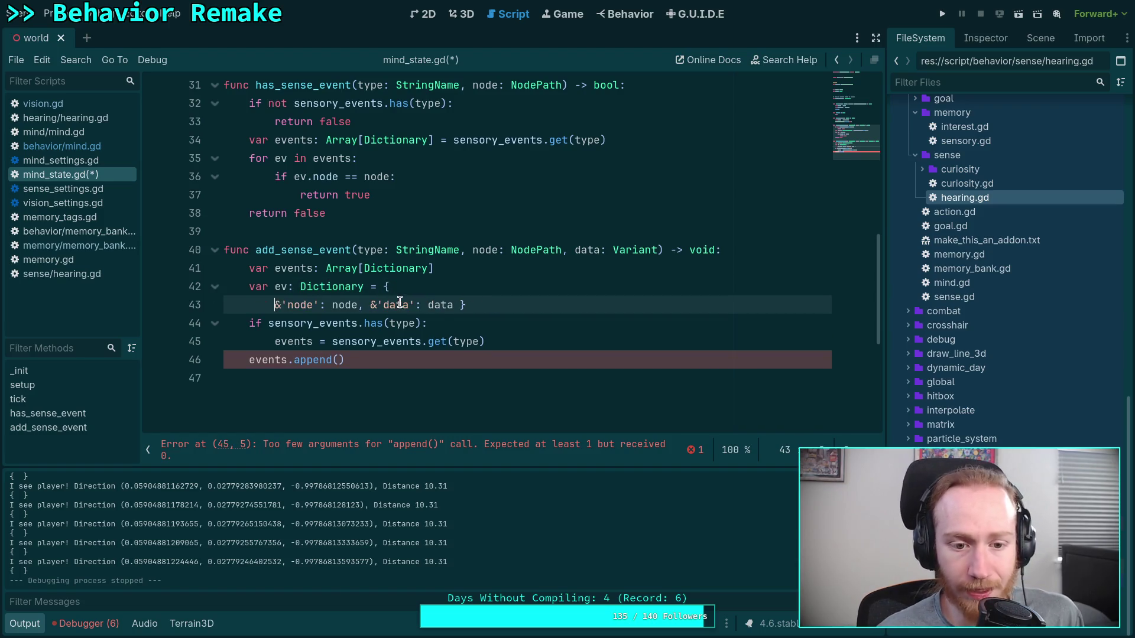
{"action": "left_click", "coordinate": [391, 305]}
{"action": "key", "text": "Return"}
{"action": "left_click", "coordinate": [393, 323]}
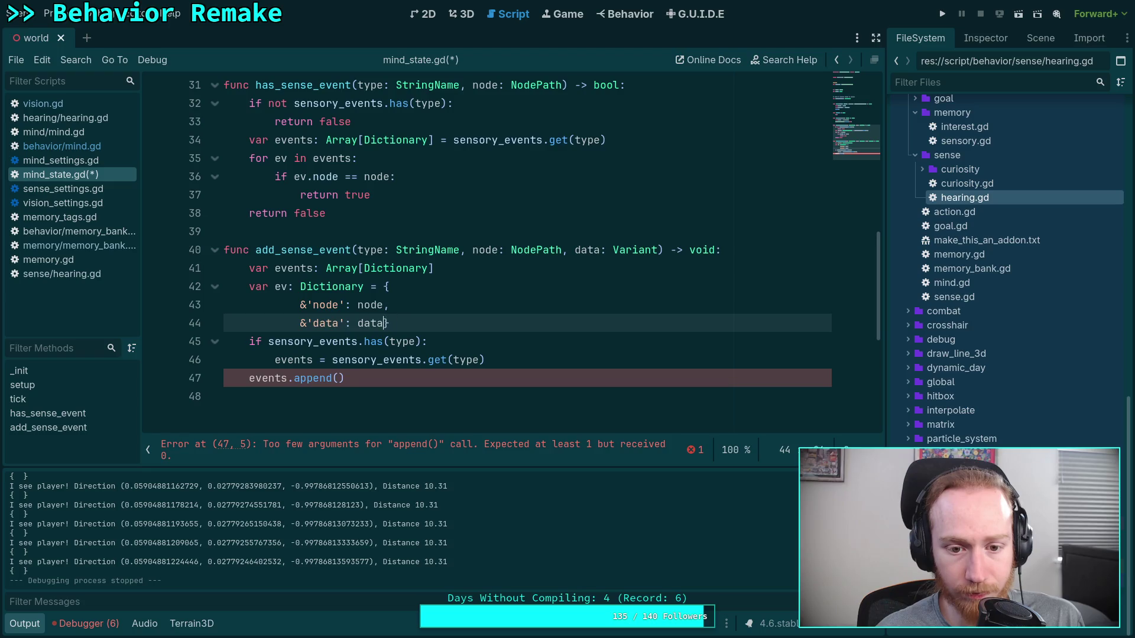